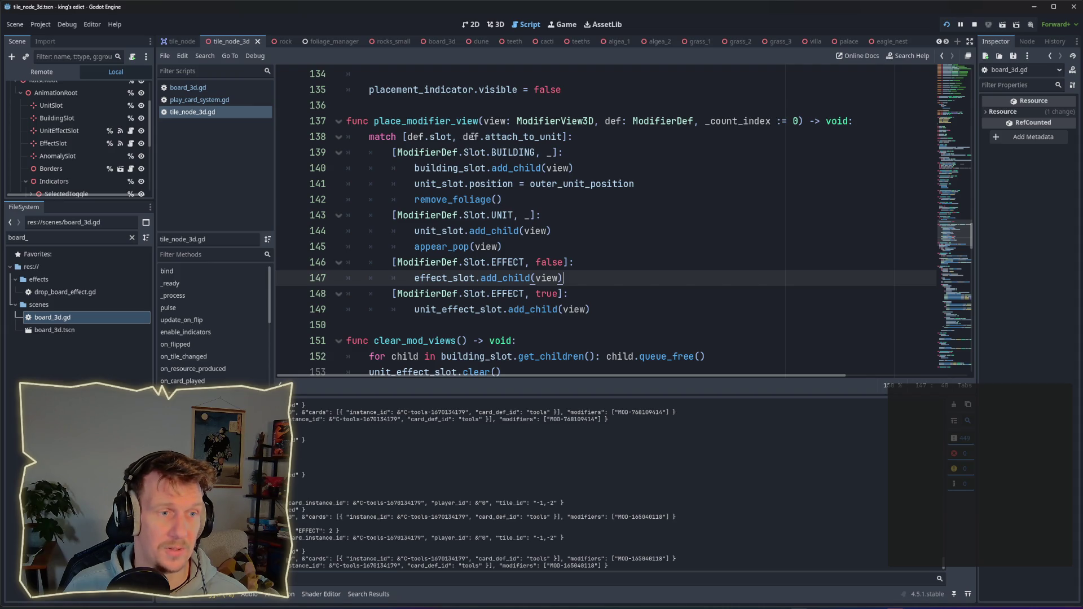
# Paste an appear_pop(view) call on a new line below line 147.
pyautogui.moveTo(472, 136)
pyautogui.moveTo(545, 139)
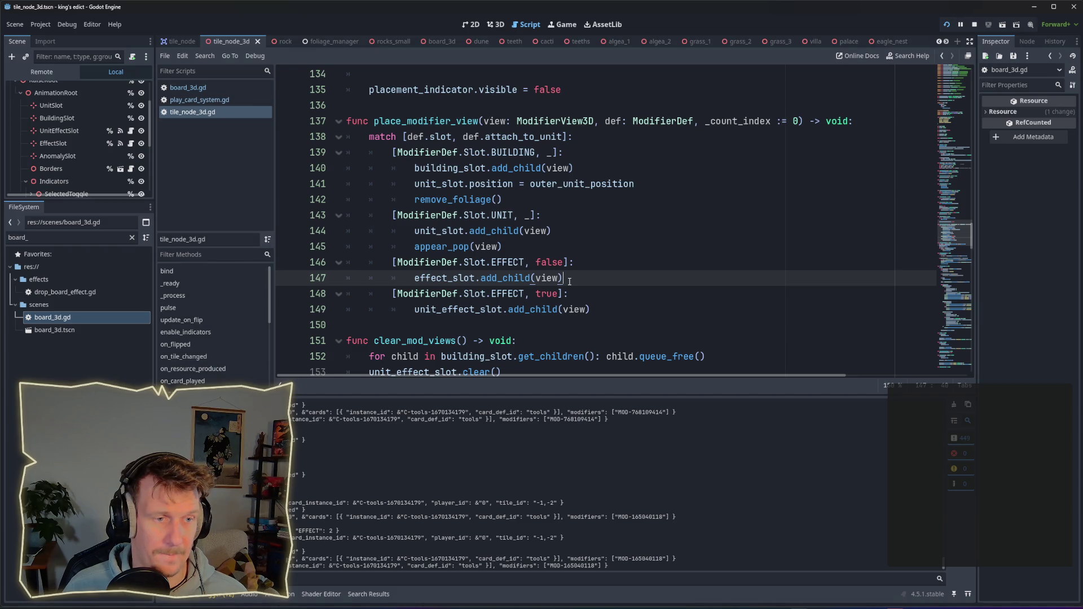
pyautogui.moveTo(504, 281)
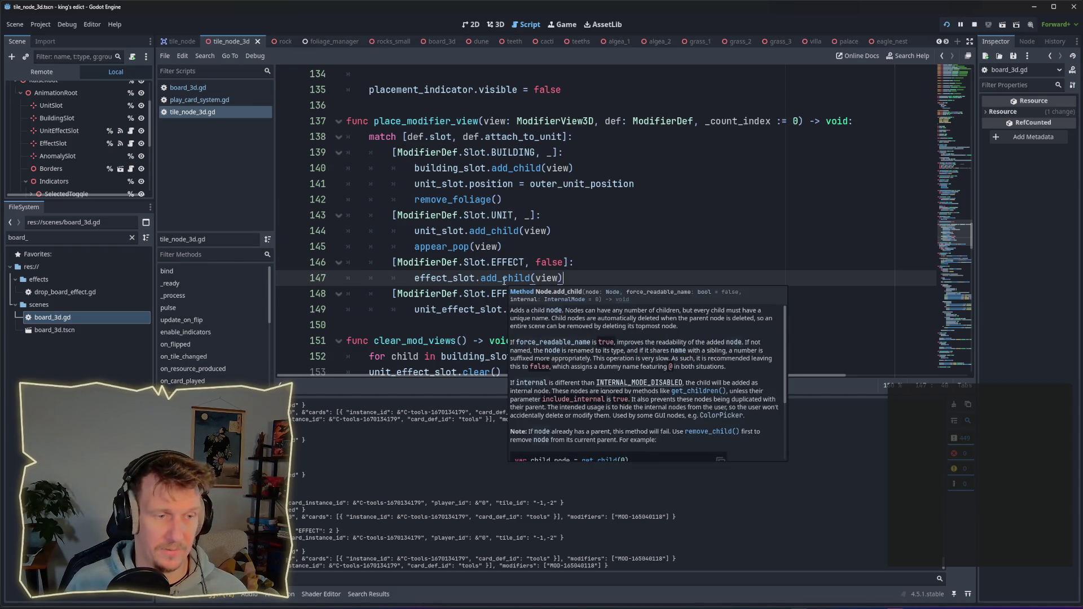
pyautogui.press('Return')
pyautogui.write('appear_pop(view)')
# Copy appear_pop(view) below line 150, save tile_node_3d.gd, and launch the debug run.
pyautogui.doubleClick(547, 278)
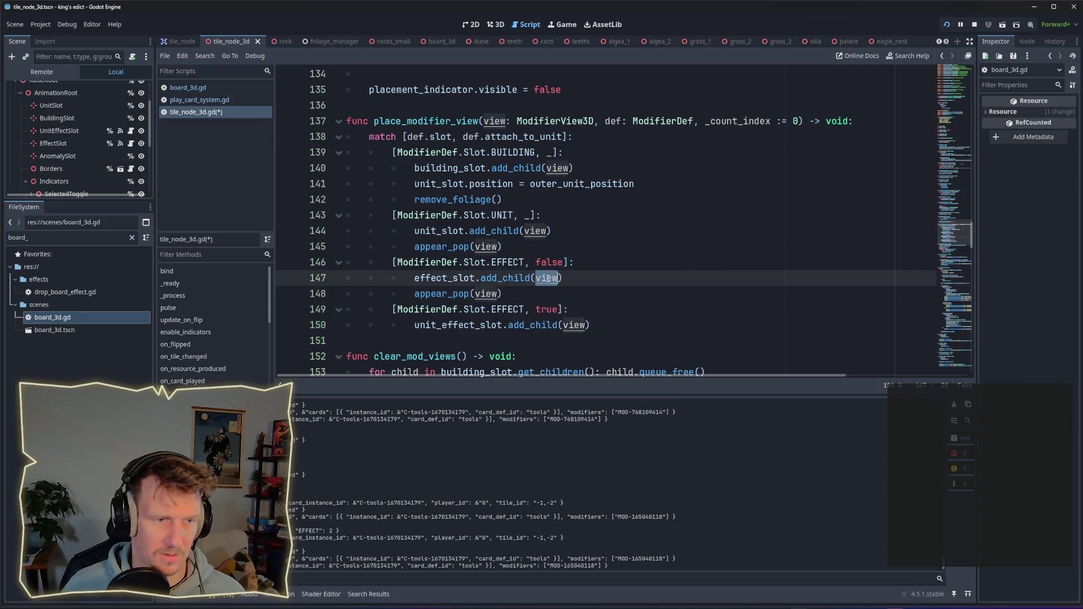
pyautogui.click(465, 286)
pyautogui.press('Home')
pyautogui.hotkey('shift', 'End')
pyautogui.hotkey('ctrl', 'c')
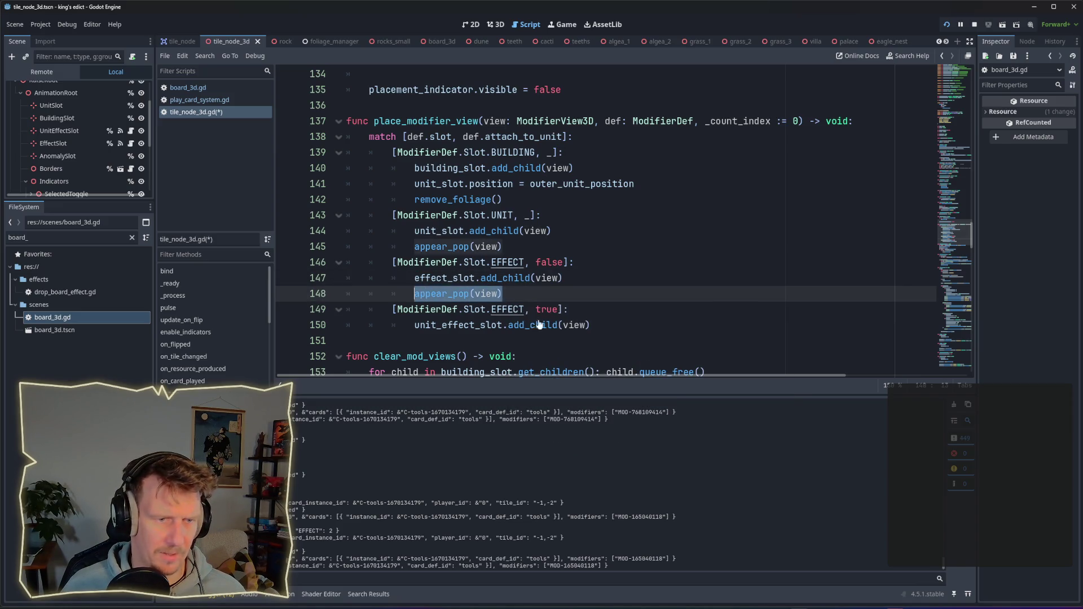
pyautogui.click(591, 326)
pyautogui.press('Return')
pyautogui.hotkey('ctrl', 'v')
pyautogui.hotkey('ctrl', 's')
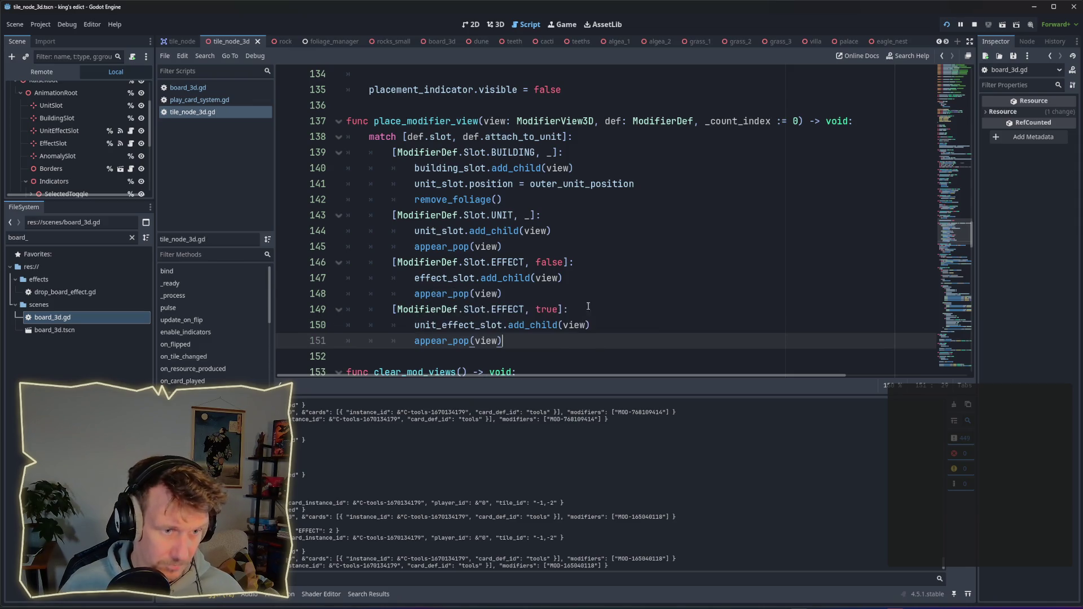
pyautogui.click(943, 24)
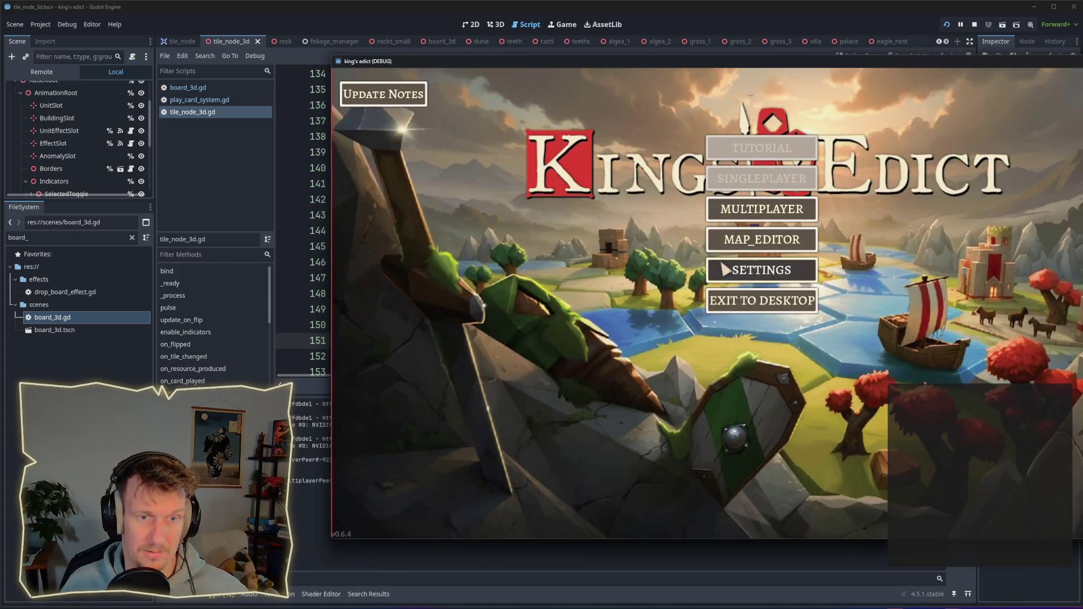
# Start a first multiplayer match on i_know_this_place.map, then quit back to the main menu.
pyautogui.click(741, 204)
pyautogui.click(820, 243)
pyautogui.click(859, 125)
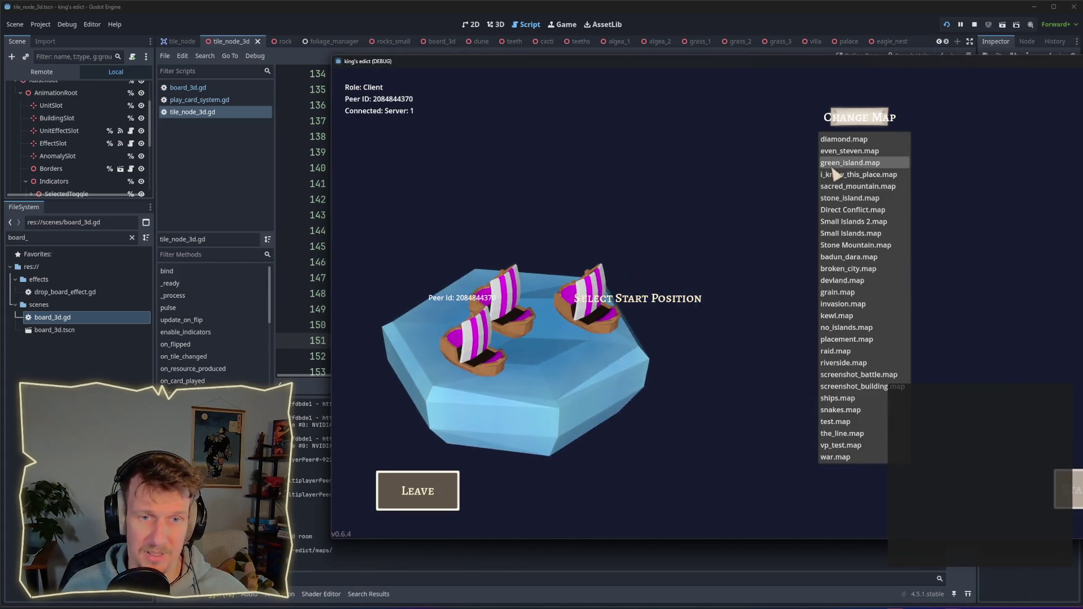
pyautogui.click(864, 174)
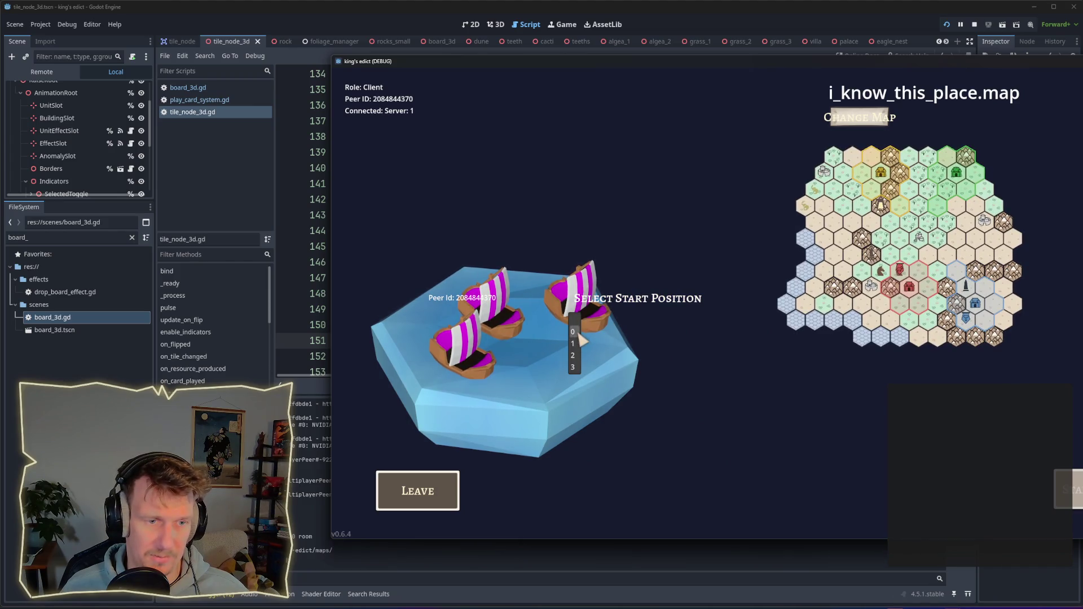
pyautogui.click(1067, 489)
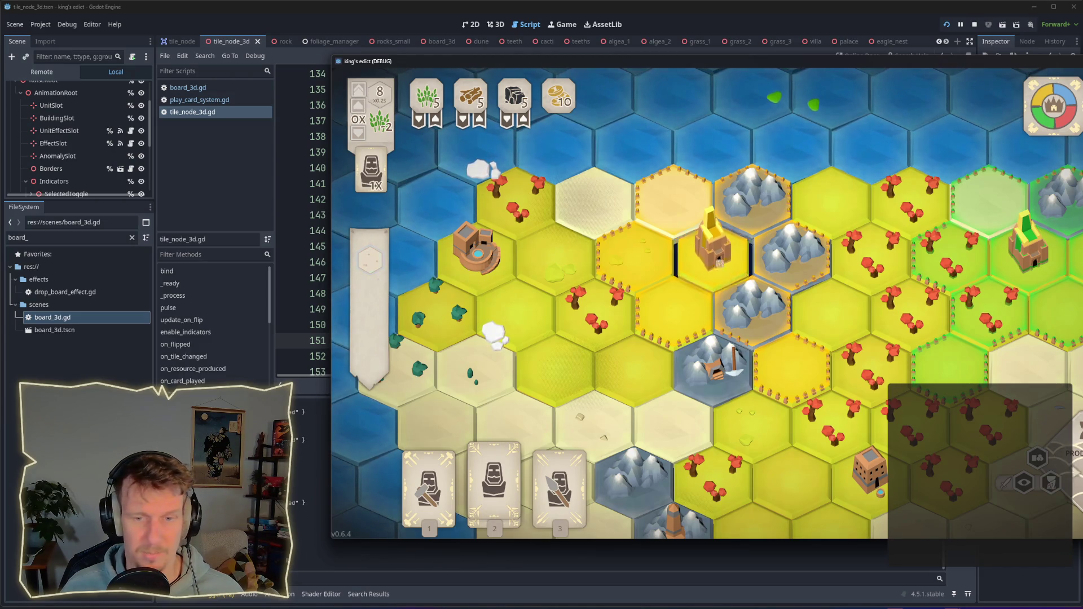
pyautogui.press('Escape')
pyautogui.click(773, 279)
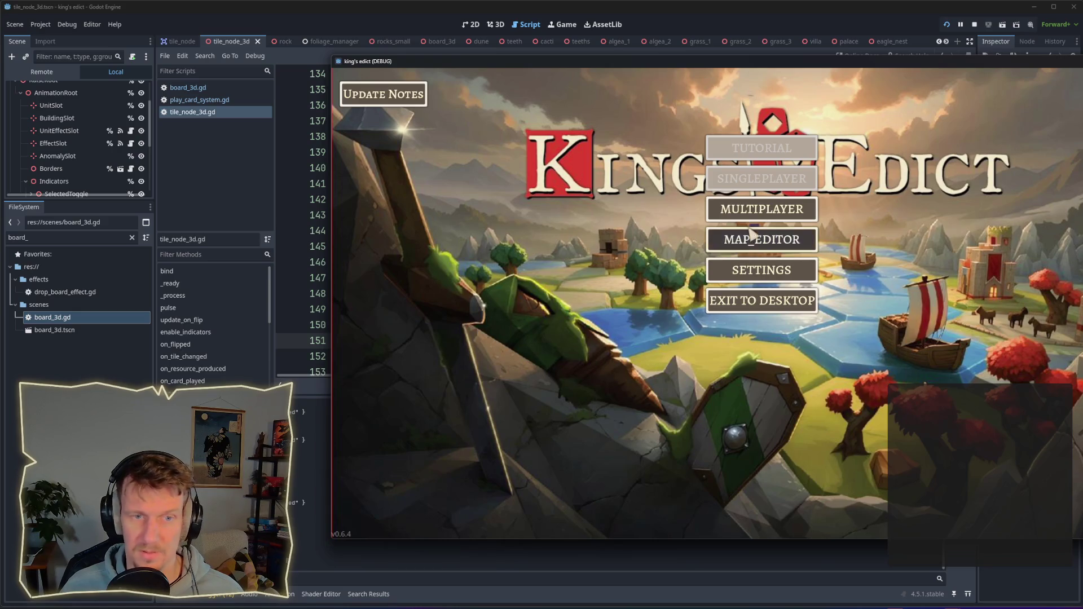
# Join a new lobby with i_know_this_place.map and start position 0, and start the match.
pyautogui.click(768, 205)
pyautogui.click(840, 209)
pyautogui.click(849, 118)
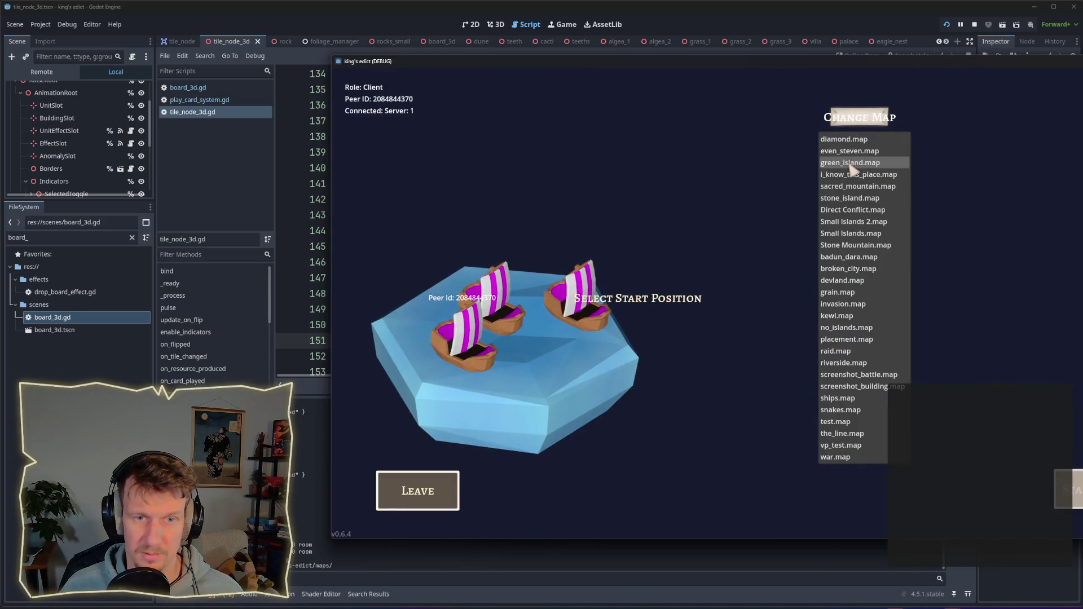
pyautogui.click(882, 170)
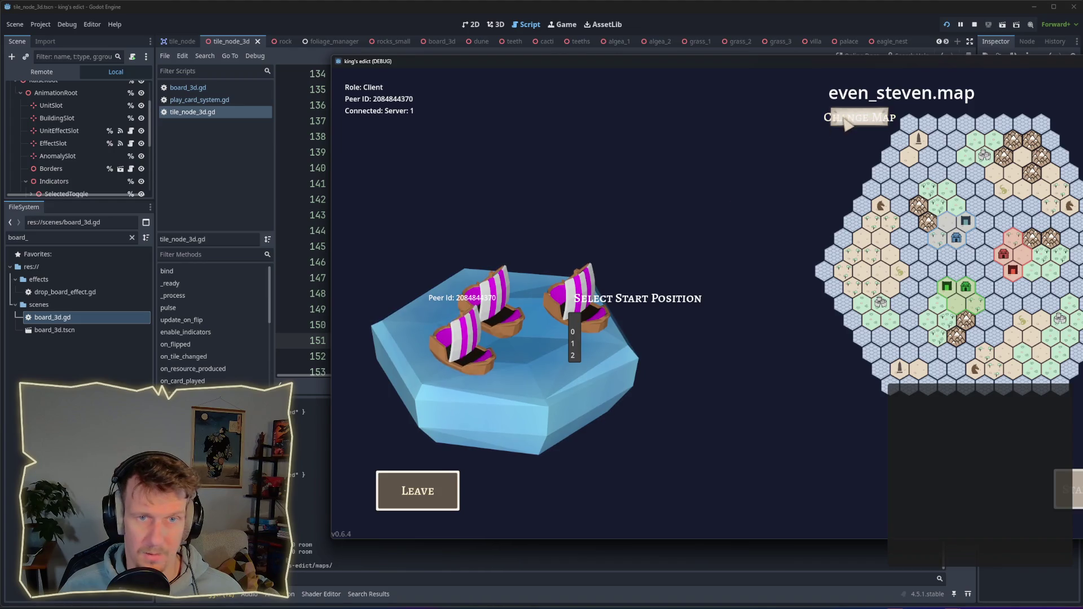
pyautogui.click(845, 121)
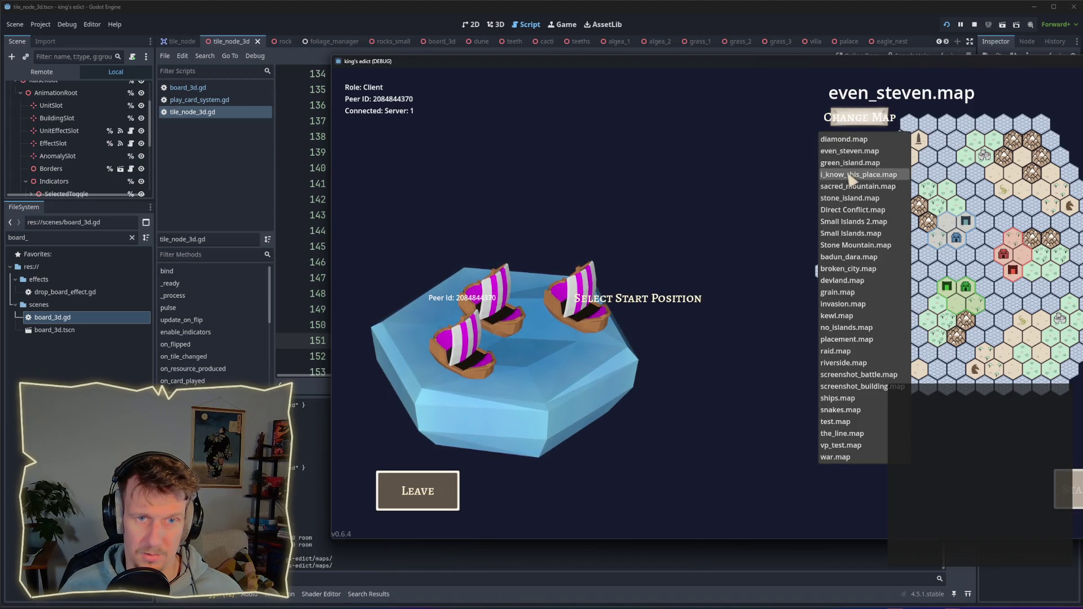
pyautogui.click(851, 175)
pyautogui.click(580, 333)
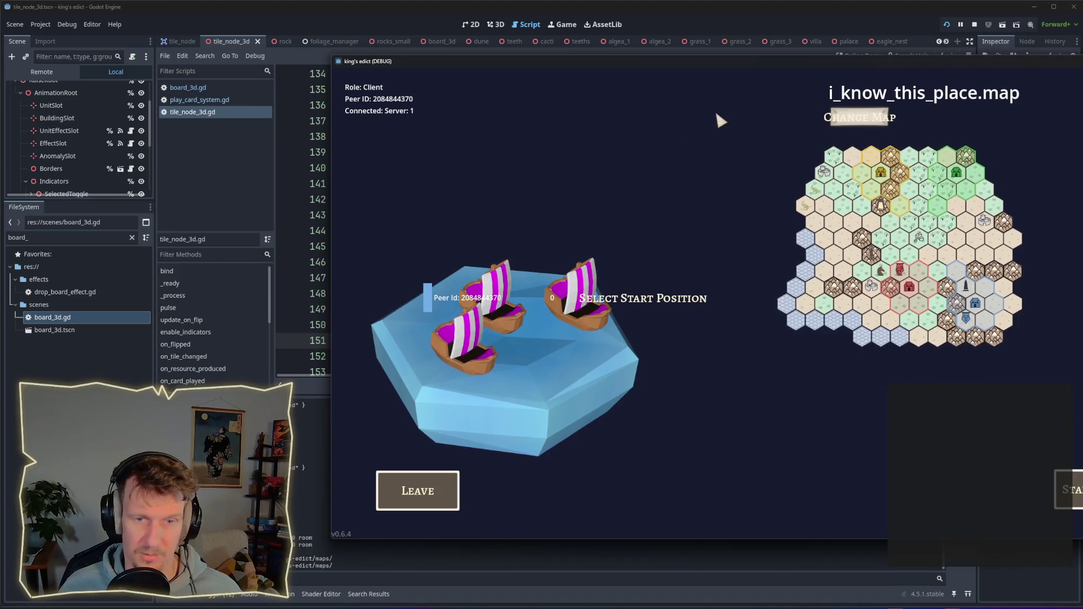
pyautogui.moveTo(674, 62); pyautogui.dragTo(514, 50)
pyautogui.click(936, 476)
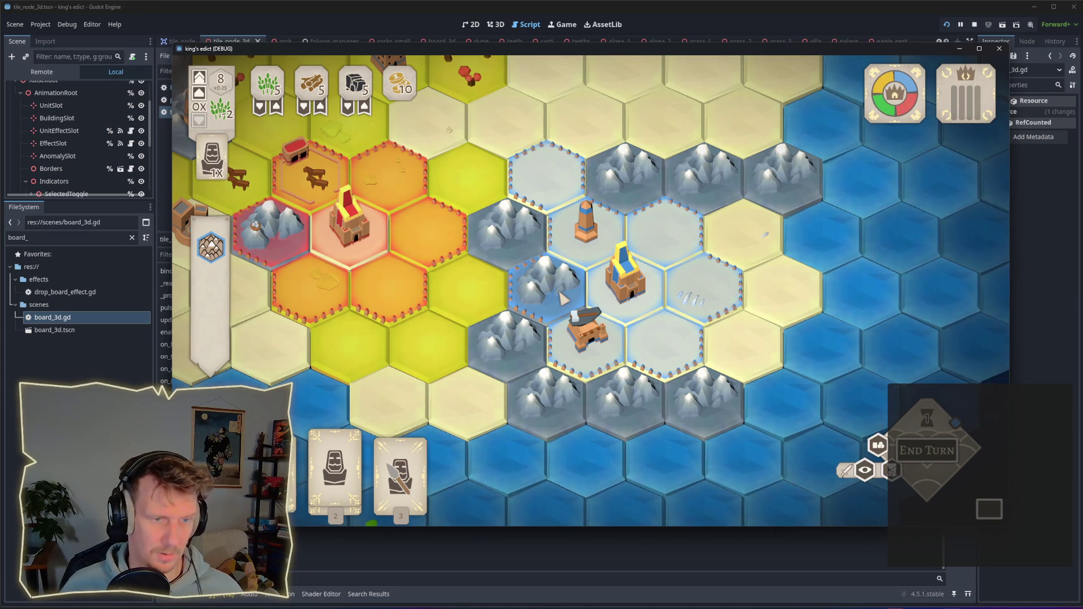
# Play the serf card's build near the palace and trade food for coins.
pyautogui.click(334, 457)
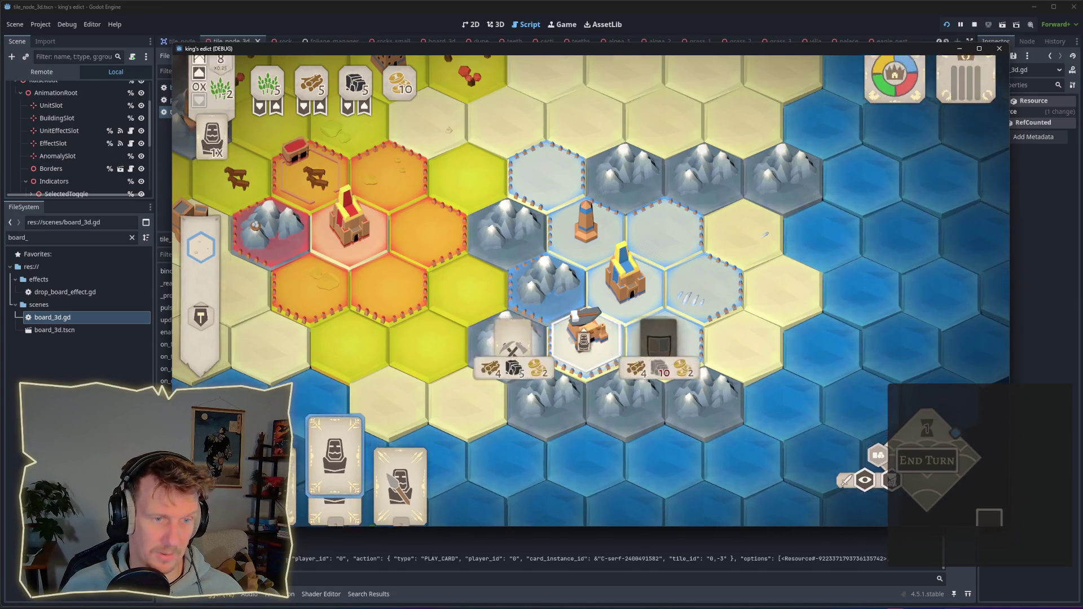
pyautogui.click(517, 351)
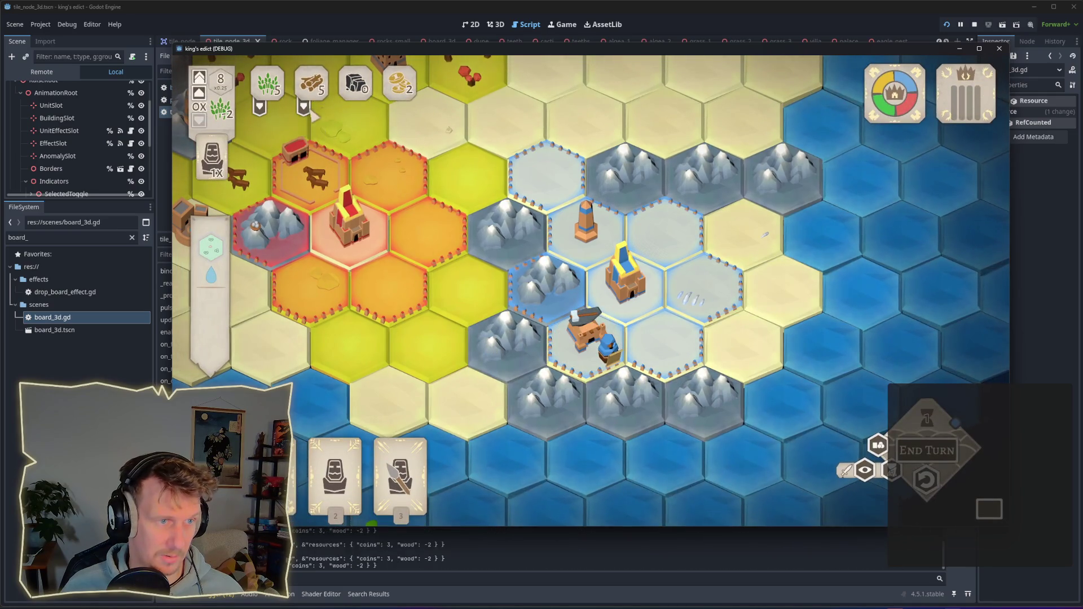
pyautogui.click(268, 112)
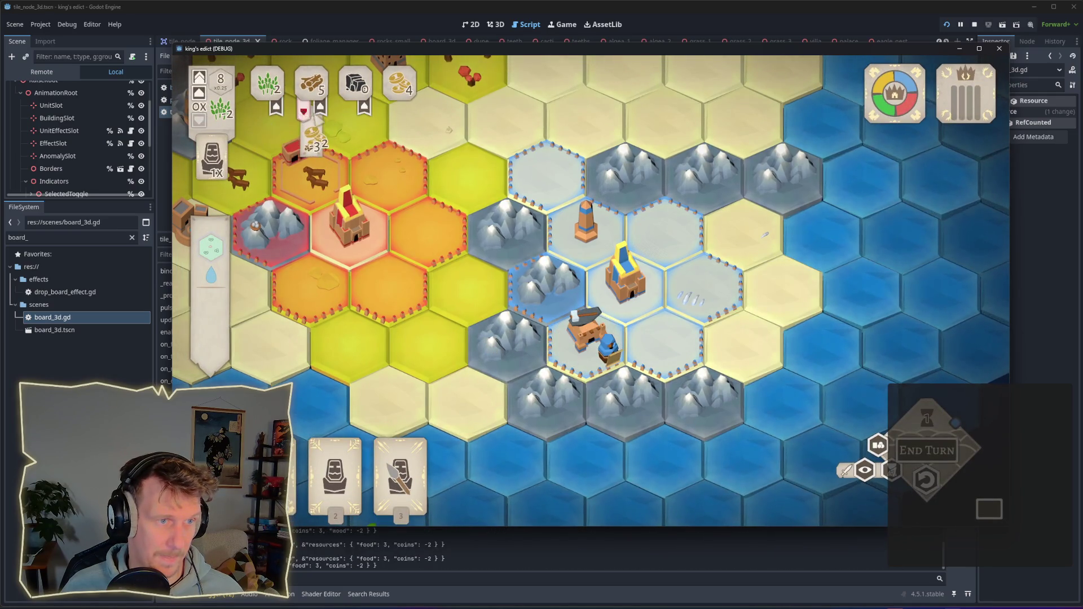
# Trade coins for wood and play the builder card on the mountain hex.
pyautogui.click(546, 305)
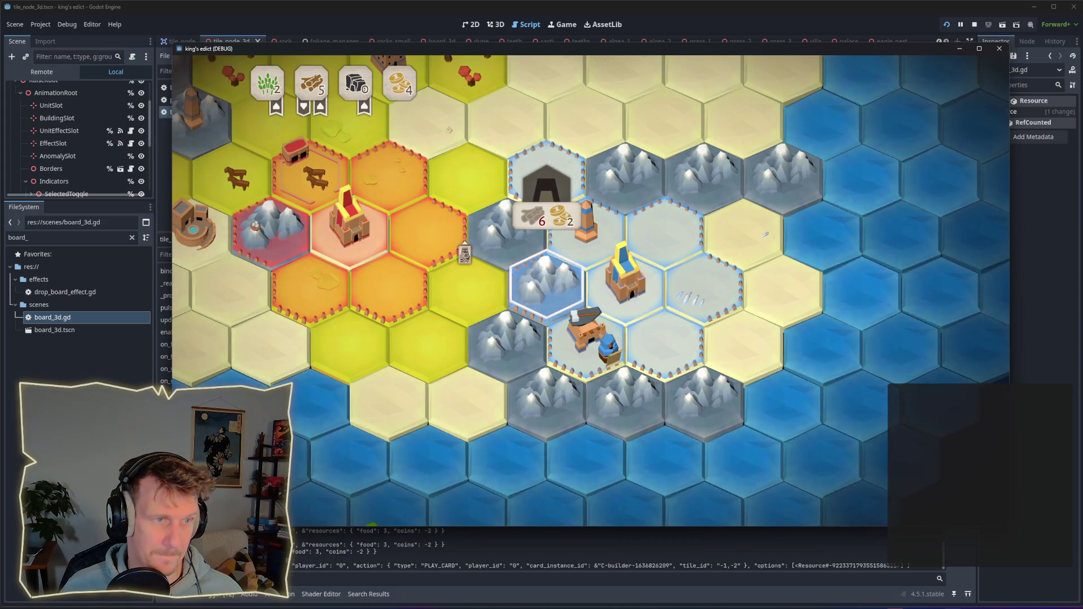
pyautogui.click(320, 107)
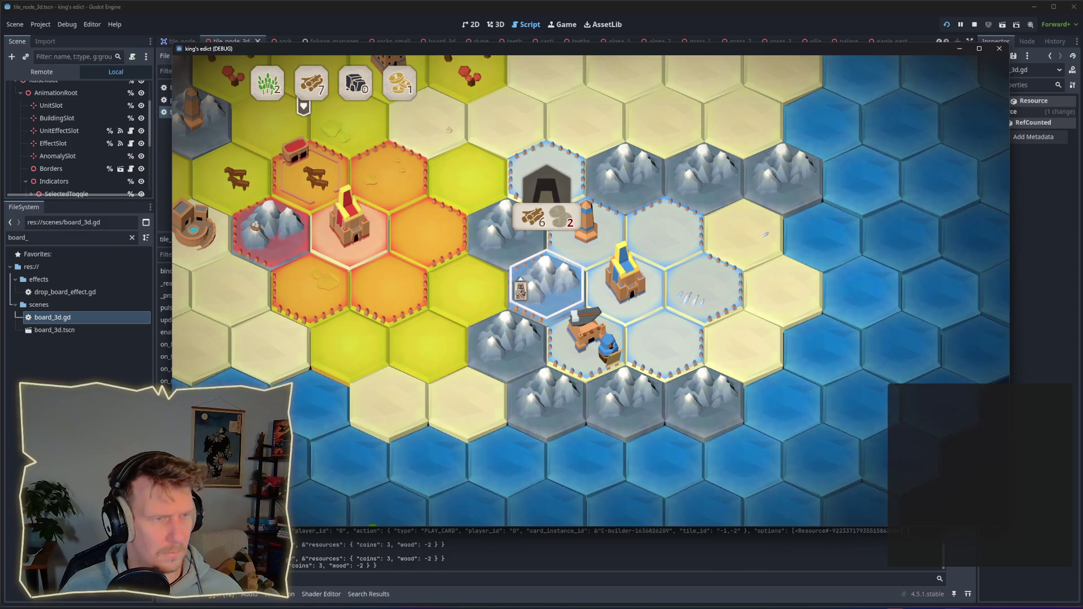
pyautogui.click(520, 291)
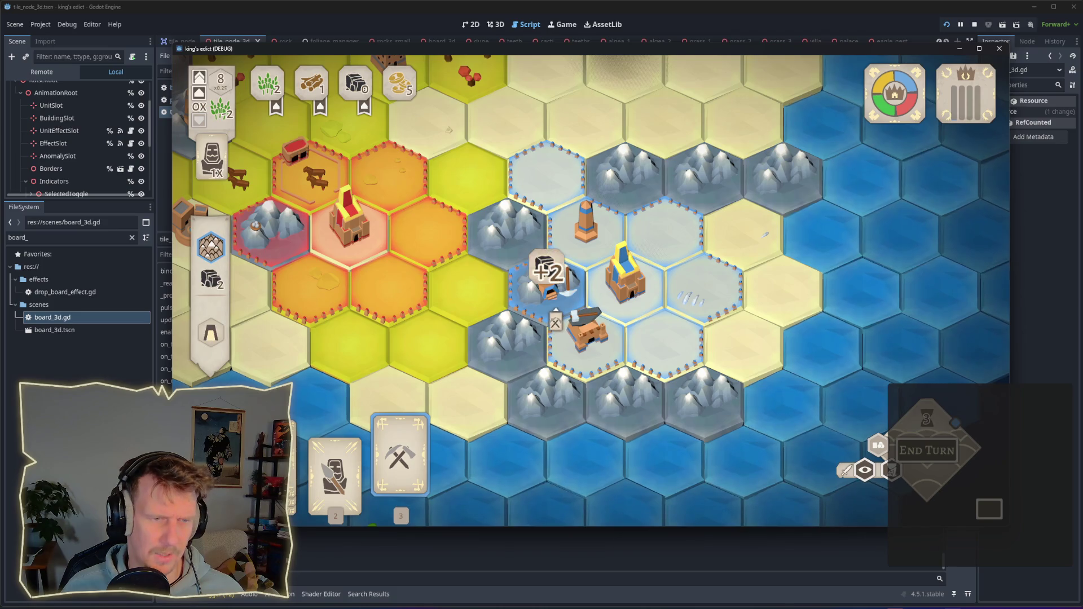
# Try the pickaxe card on the mountain tile, undoing and retrying it several times.
pyautogui.click(555, 323)
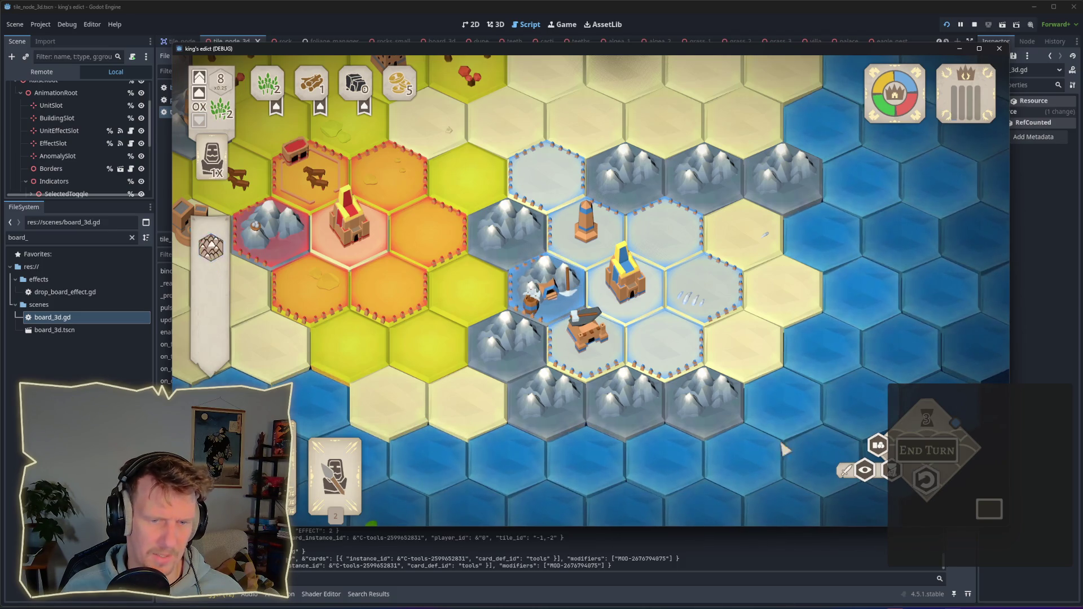
pyautogui.hotkey('ctrl', 'z')
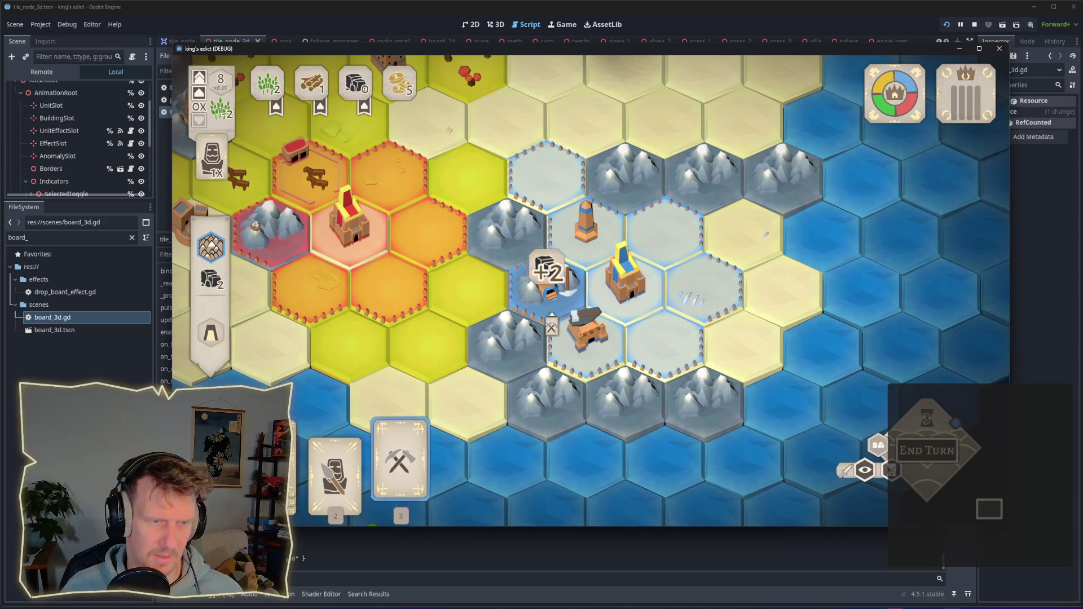
pyautogui.click(555, 313)
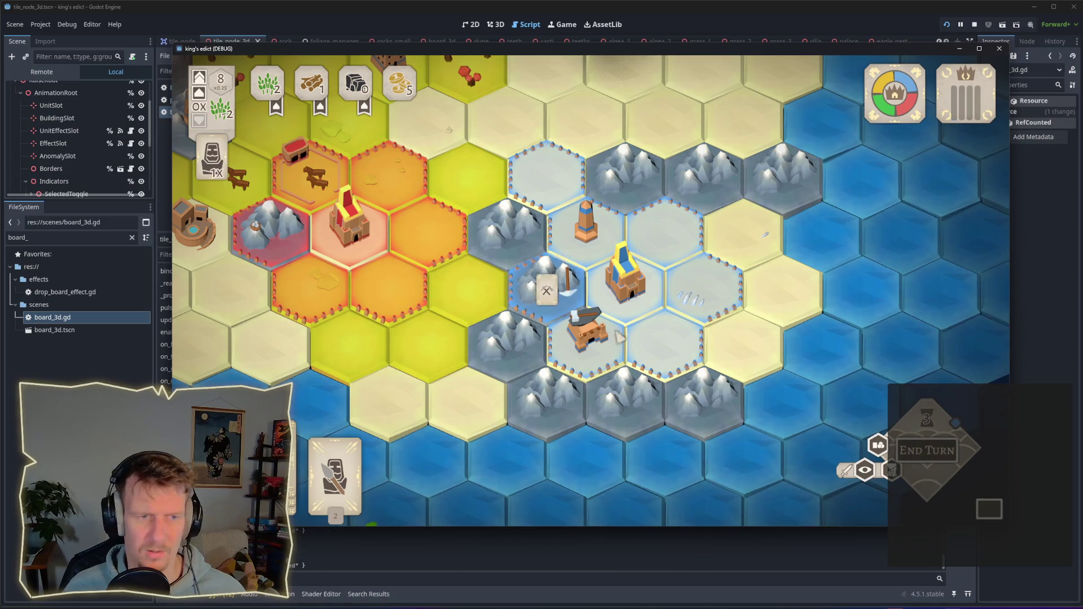
pyautogui.click(553, 298)
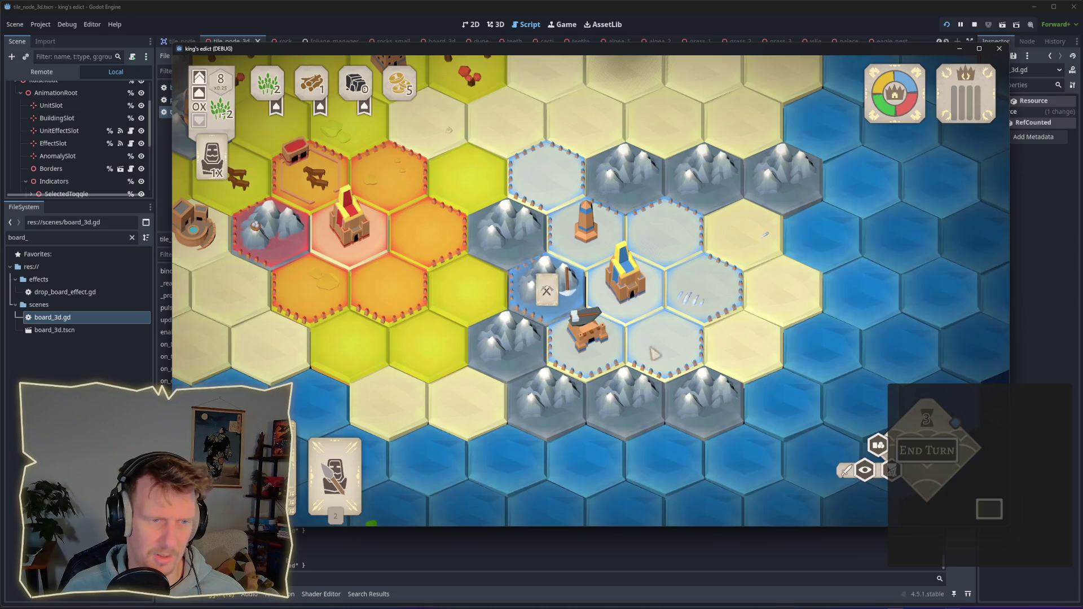
pyautogui.click(561, 304)
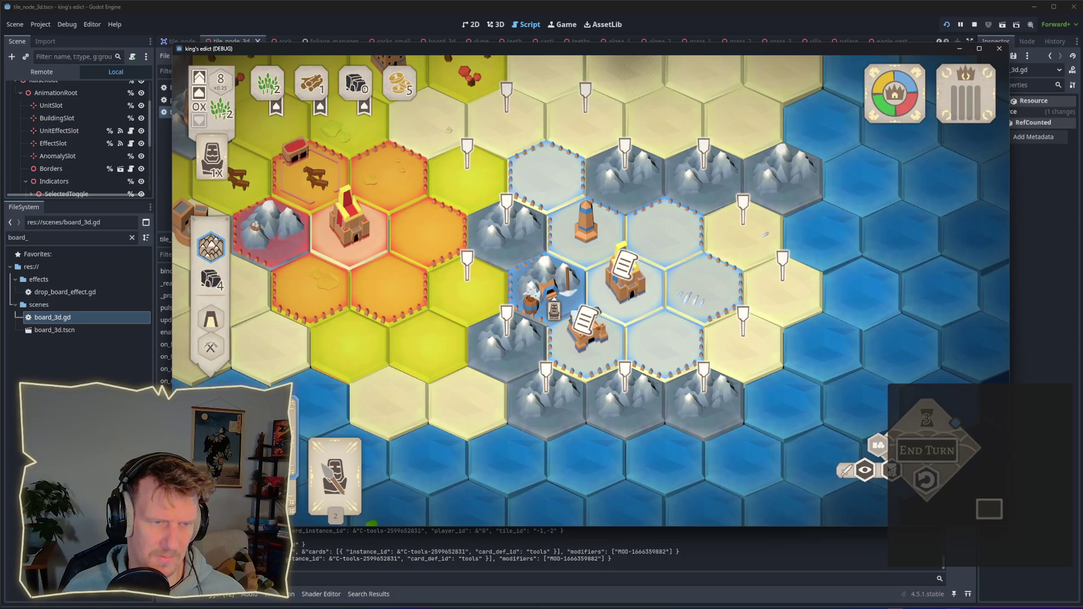
# Place a spearman from the spear card on the blue hex, undoing and re-placing it twice.
pyautogui.click(335, 469)
pyautogui.click(536, 308)
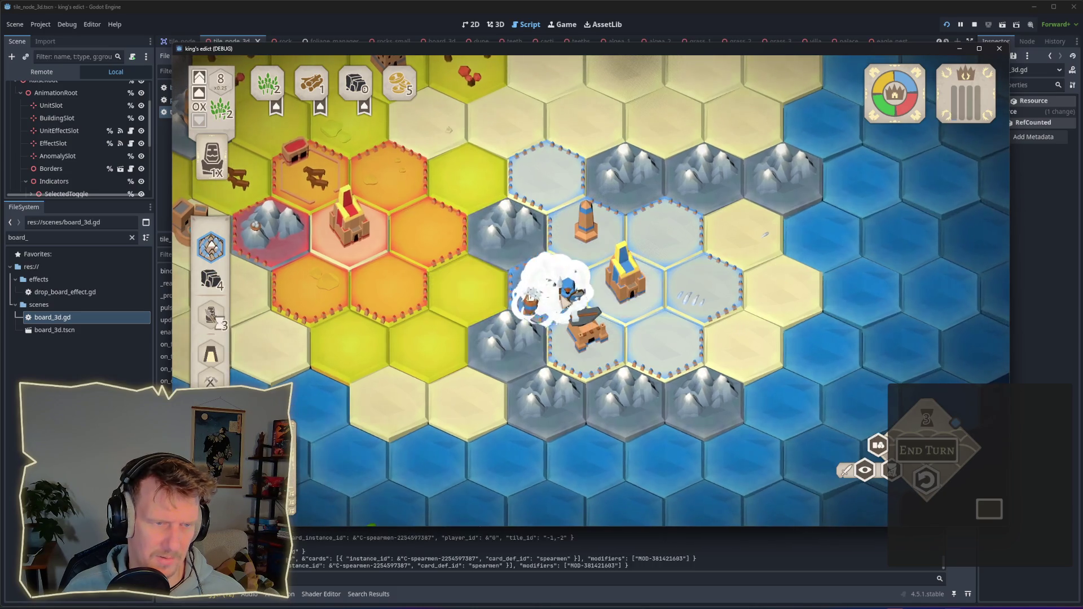
pyautogui.click(926, 480)
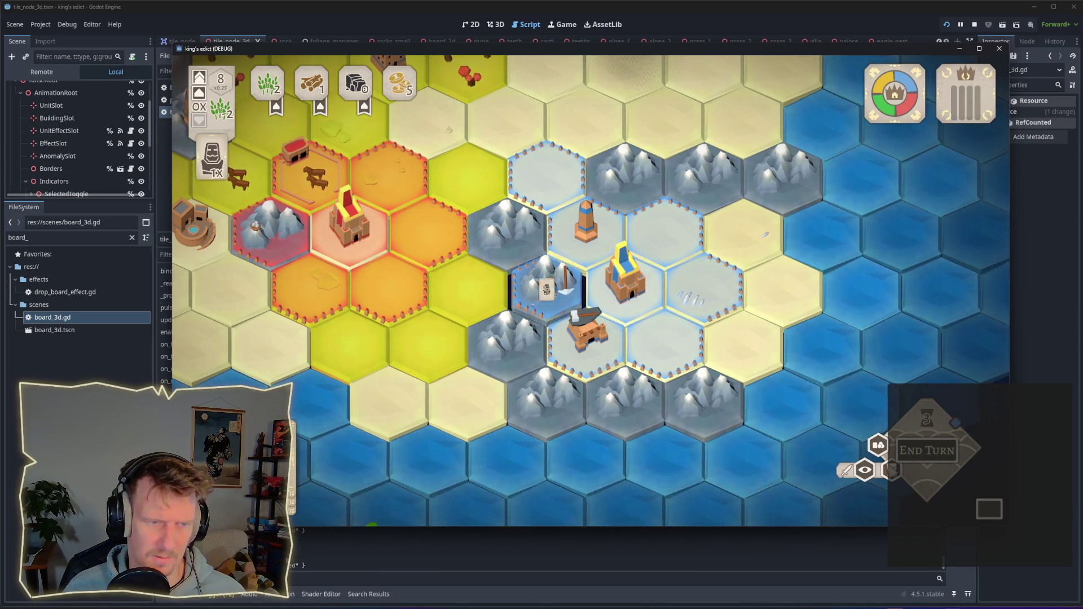
pyautogui.click(335, 468)
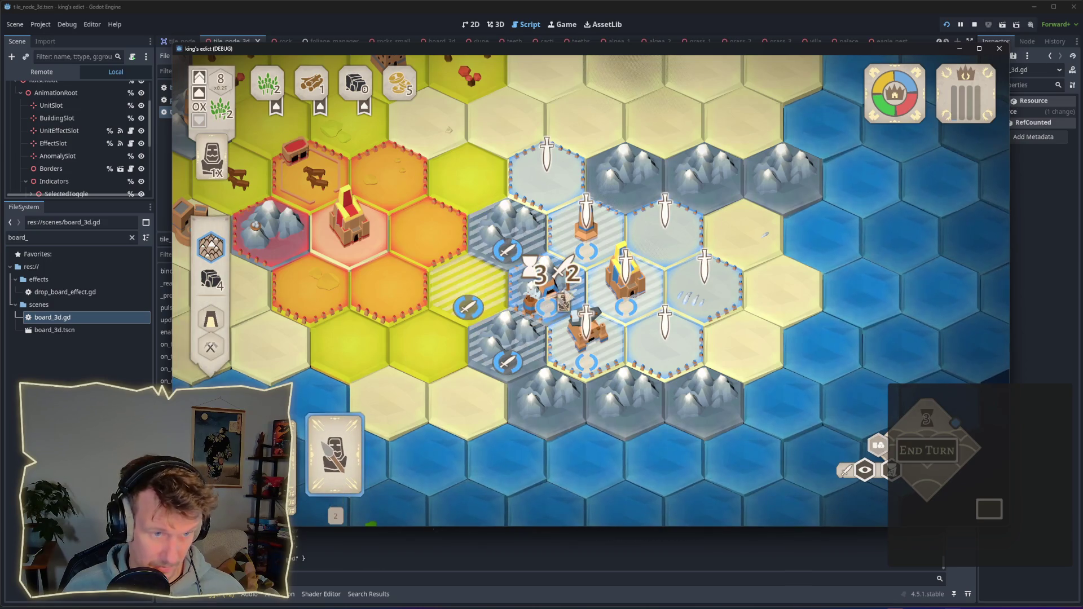
pyautogui.click(540, 320)
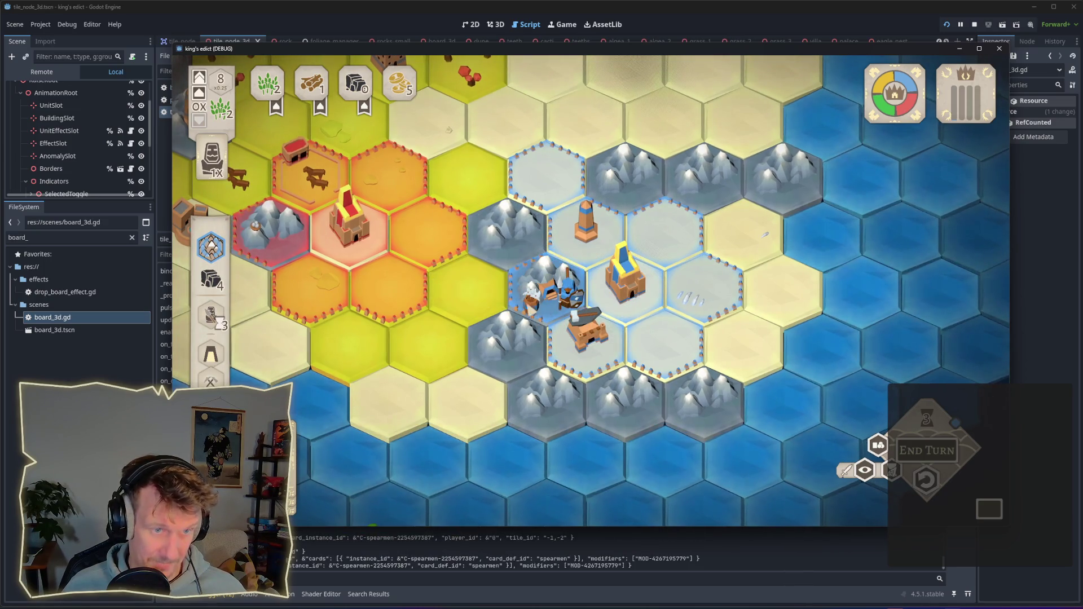
pyautogui.rightClick(558, 318)
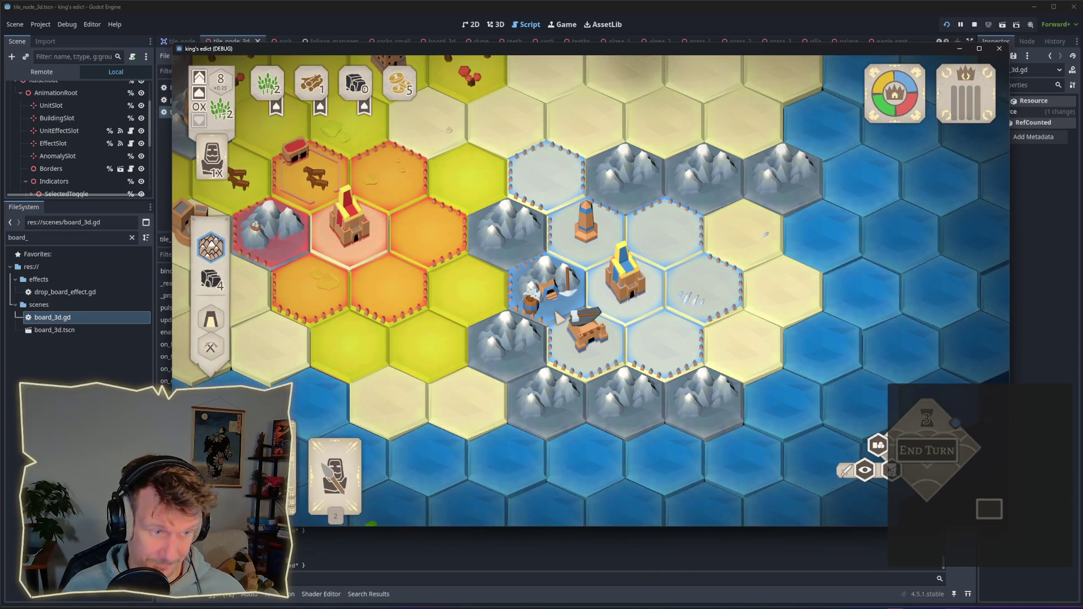
pyautogui.click(561, 318)
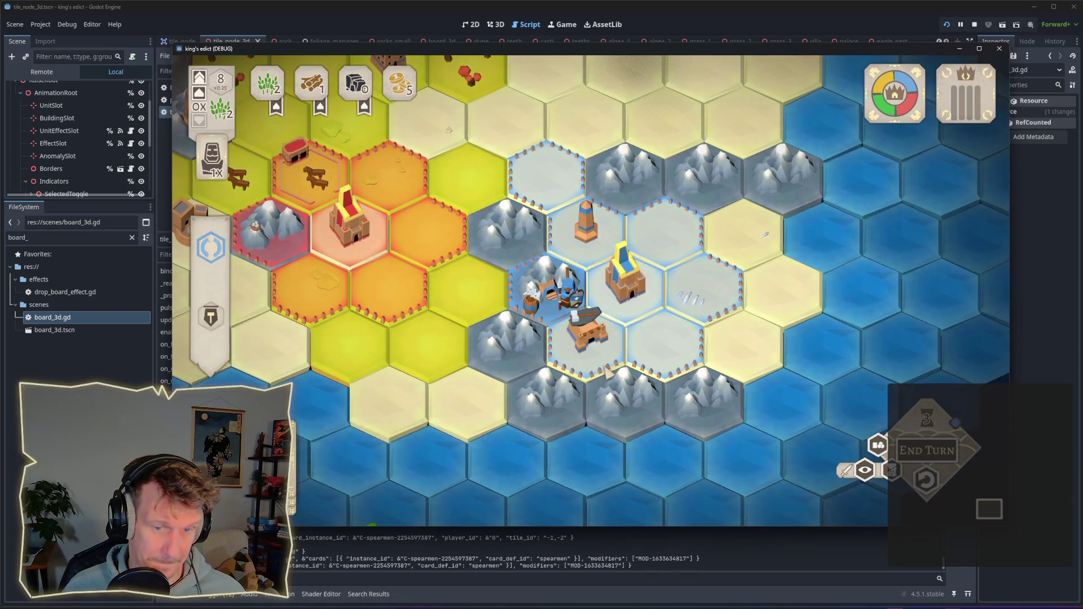
pyautogui.rightClick(568, 308)
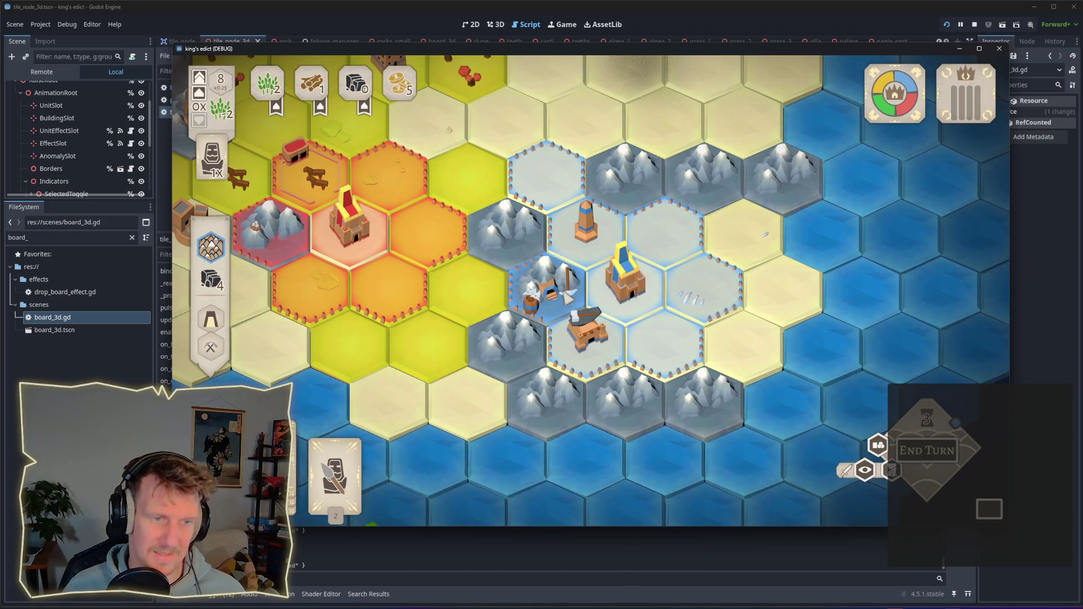
pyautogui.click(569, 297)
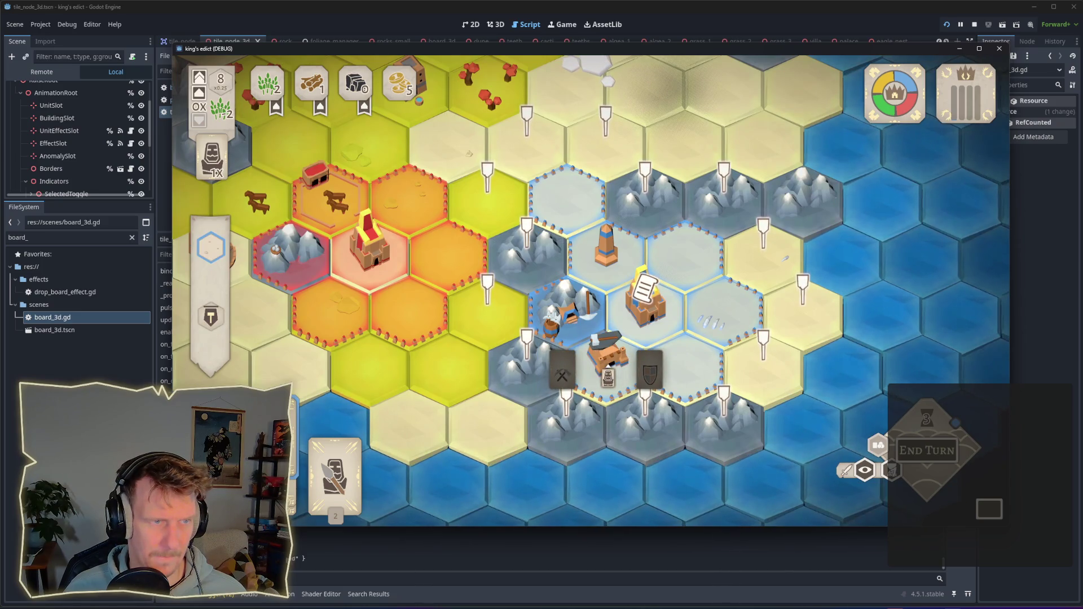
# Commit the play, drop the spearman card onto the upper blue hex, and end the turn.
pyautogui.click(651, 368)
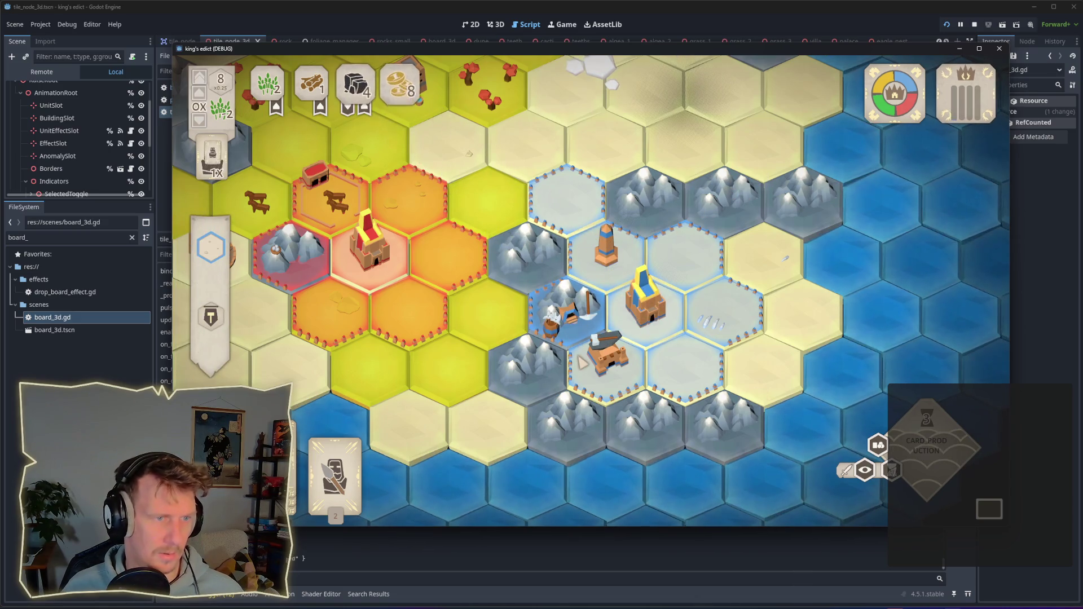
pyautogui.moveTo(566, 340)
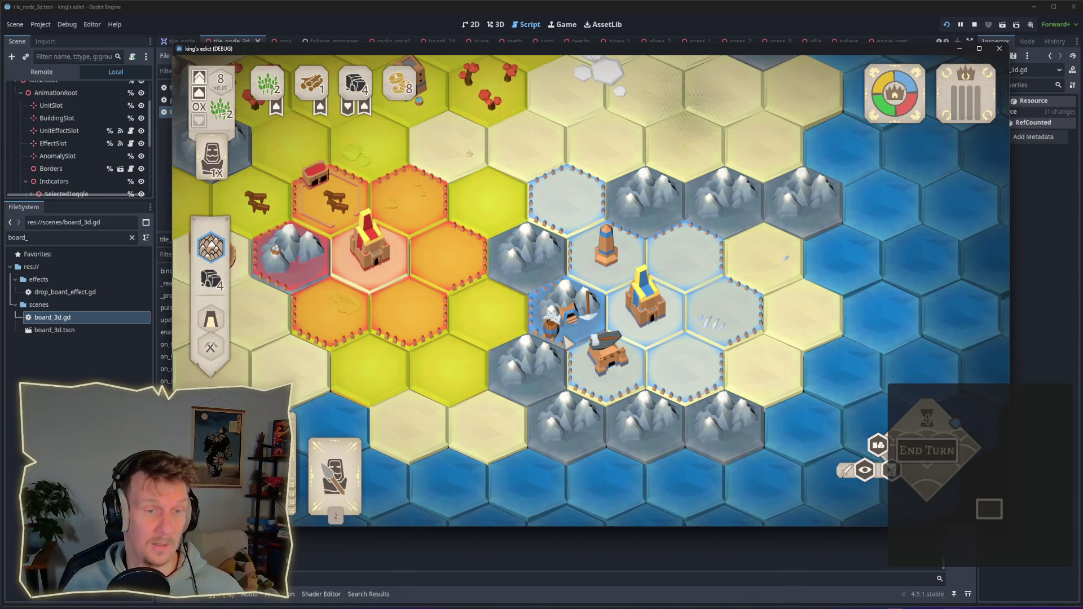
pyautogui.click(573, 305)
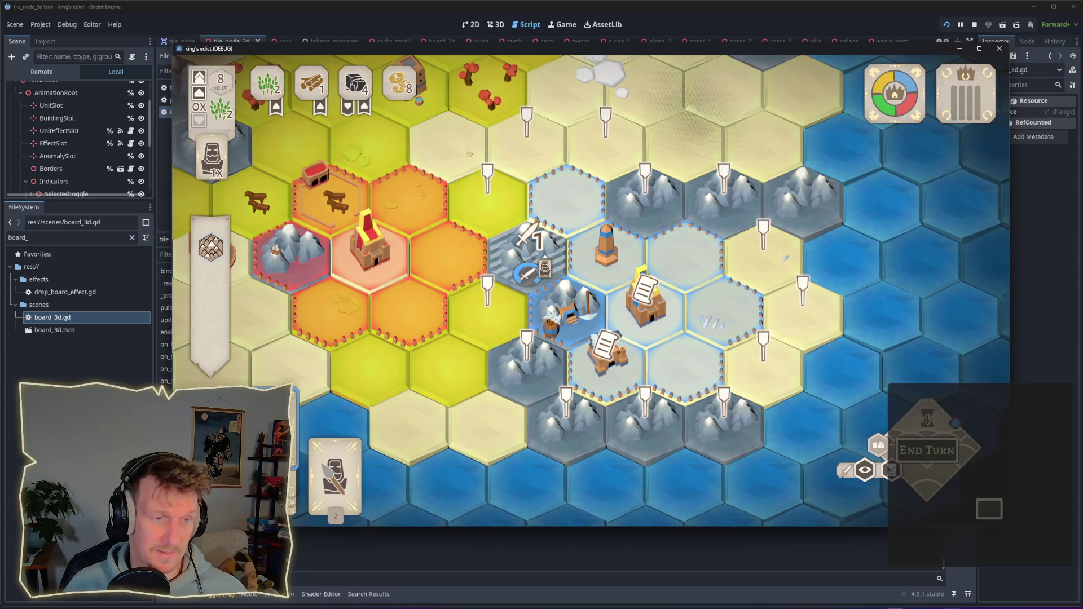
pyautogui.click(547, 262)
pyautogui.moveTo(336, 476); pyautogui.dragTo(567, 195)
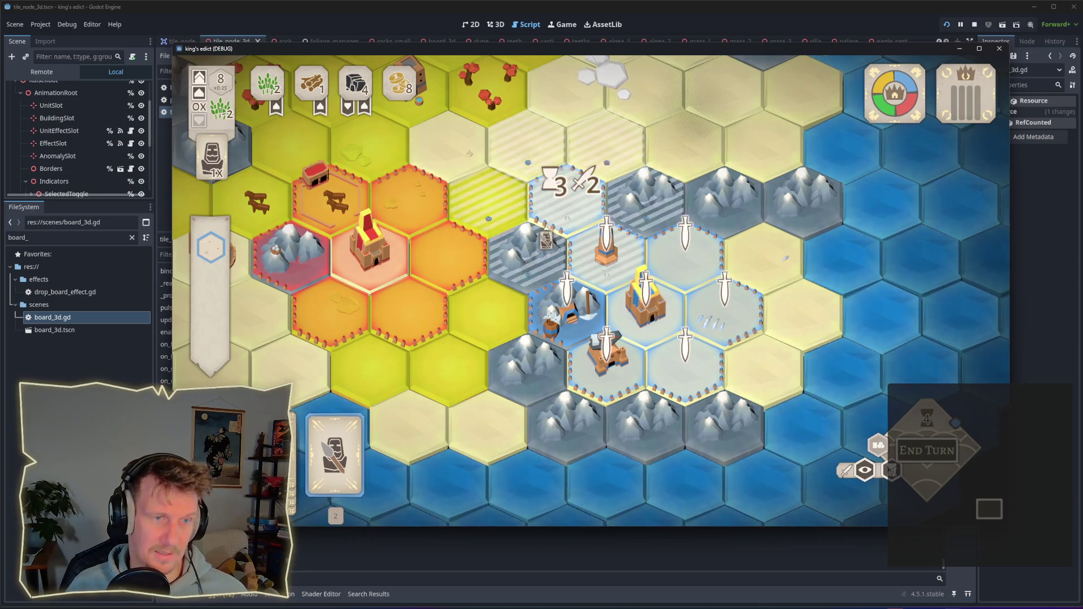
pyautogui.click(915, 458)
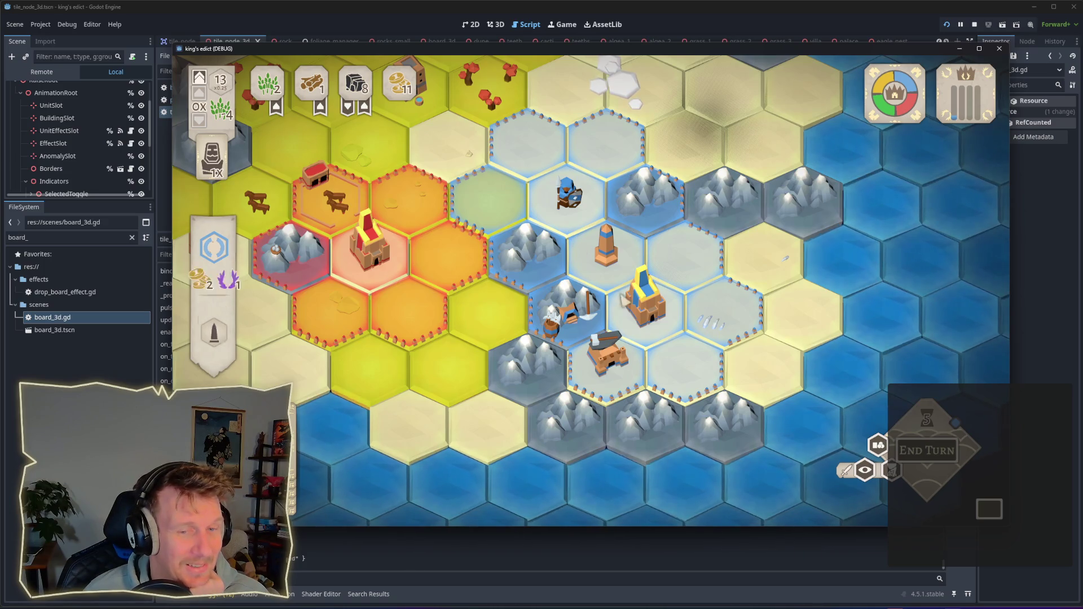
# Advance to production, place a serf on the mountain hex, inspect two tiles, then stop the game.
pyautogui.click(921, 446)
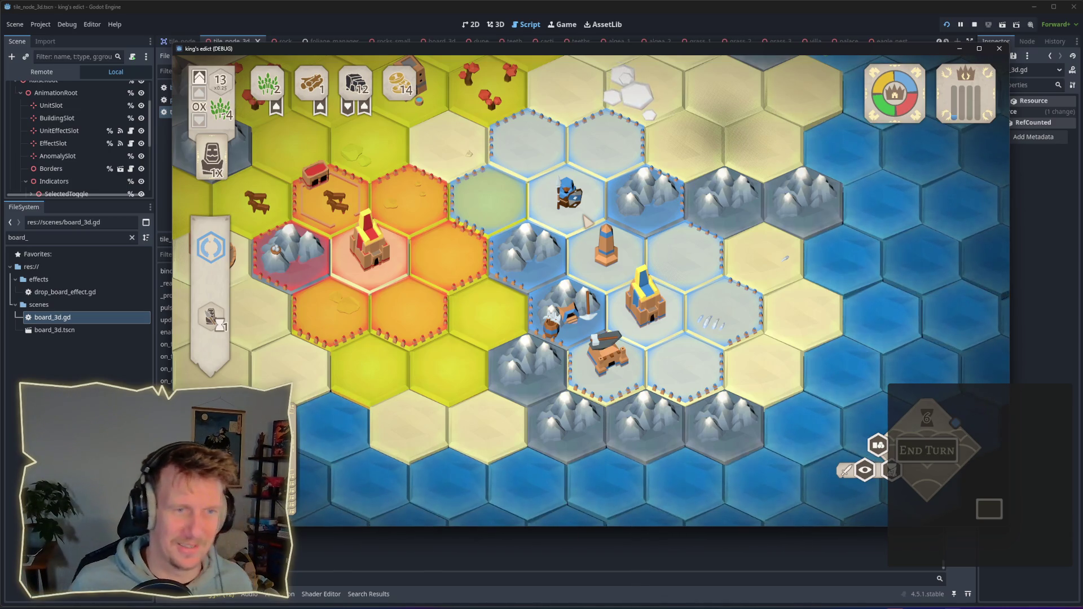
pyautogui.click(566, 244)
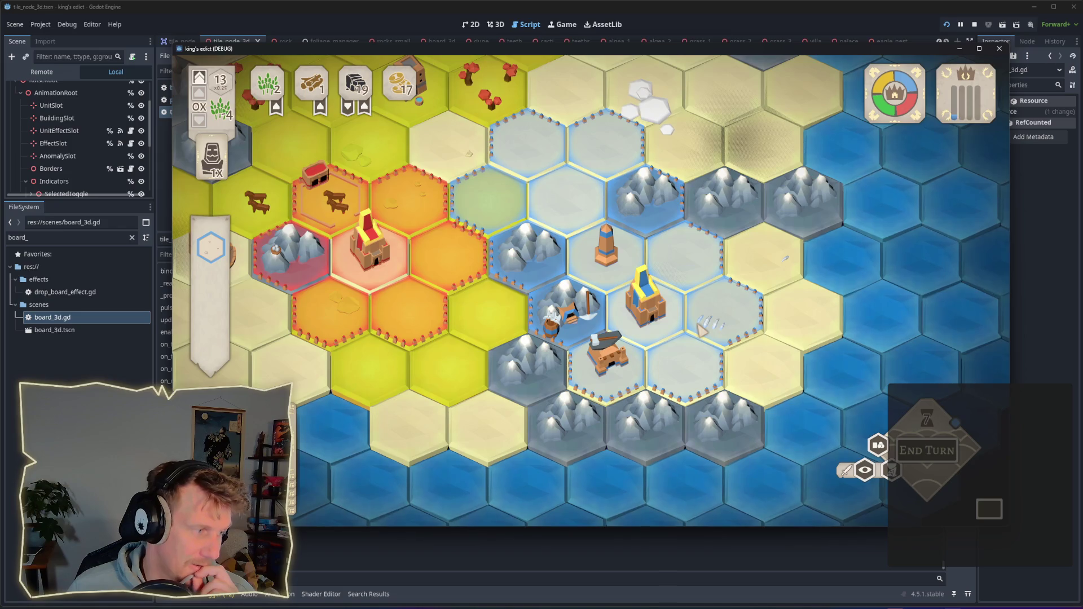
pyautogui.click(590, 316)
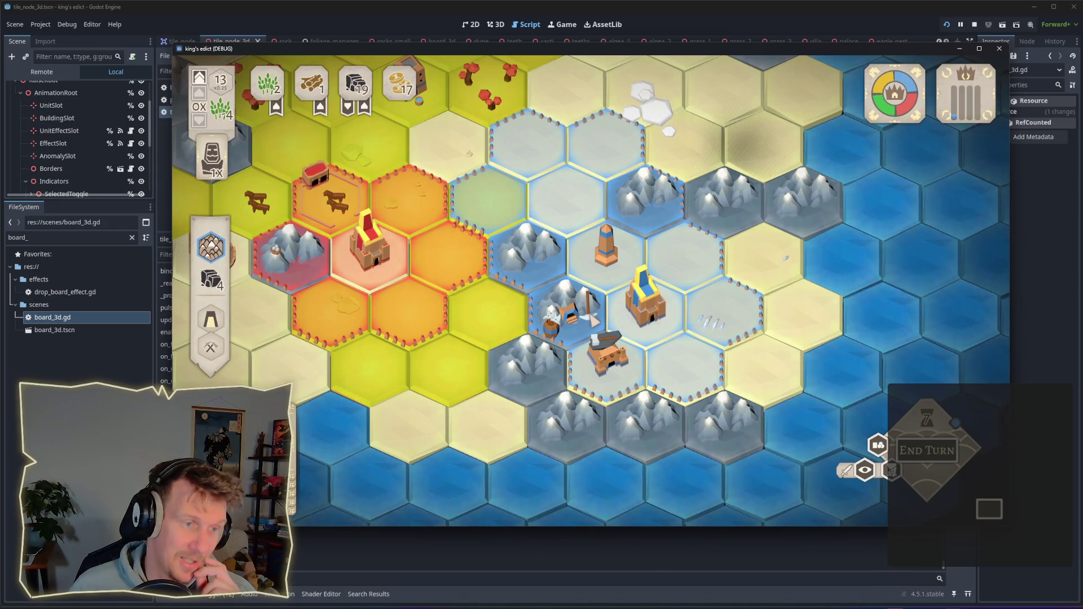
pyautogui.click(490, 217)
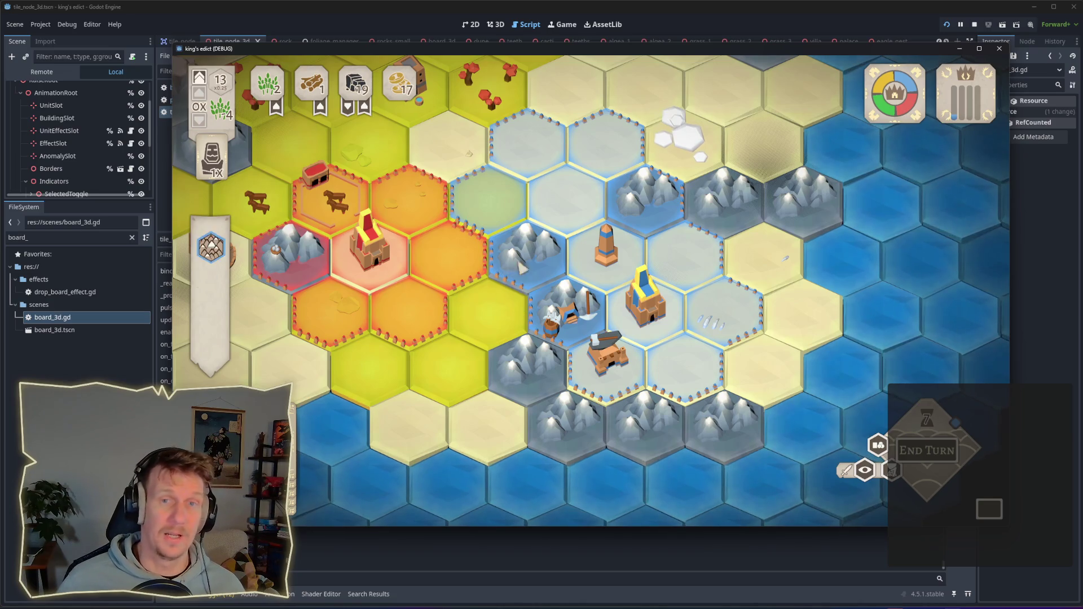
pyautogui.moveTo(928, 70)
pyautogui.click(974, 25)
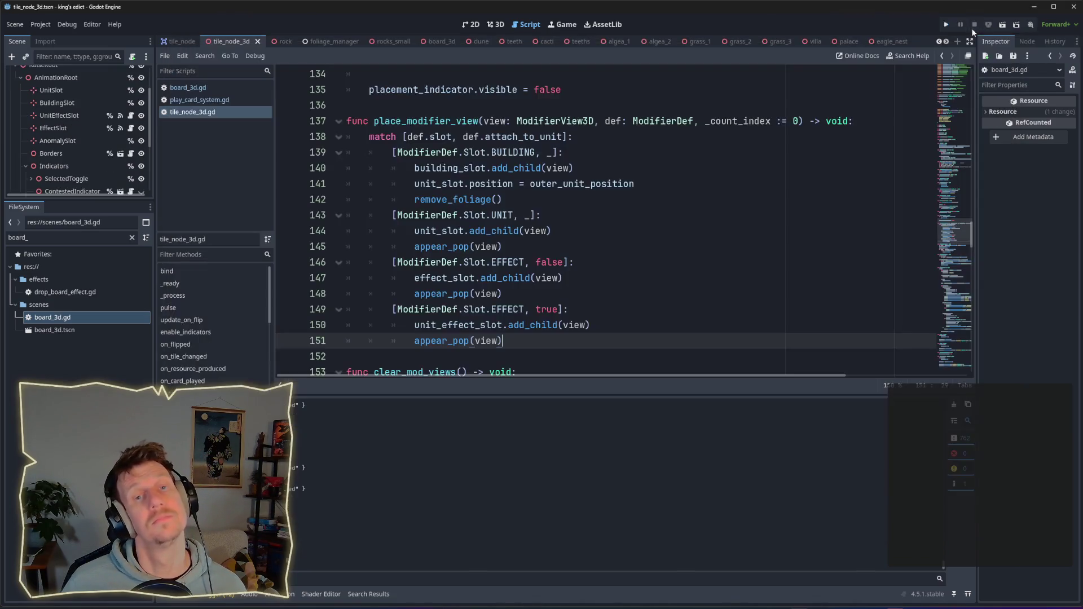
# Run Find in Files on place_modifier_view from line 137, listing 4 matches in 4 files.
pyautogui.keyDown('ctrl'); pyautogui.scroll(-1, 486, 270); pyautogui.keyUp('ctrl')
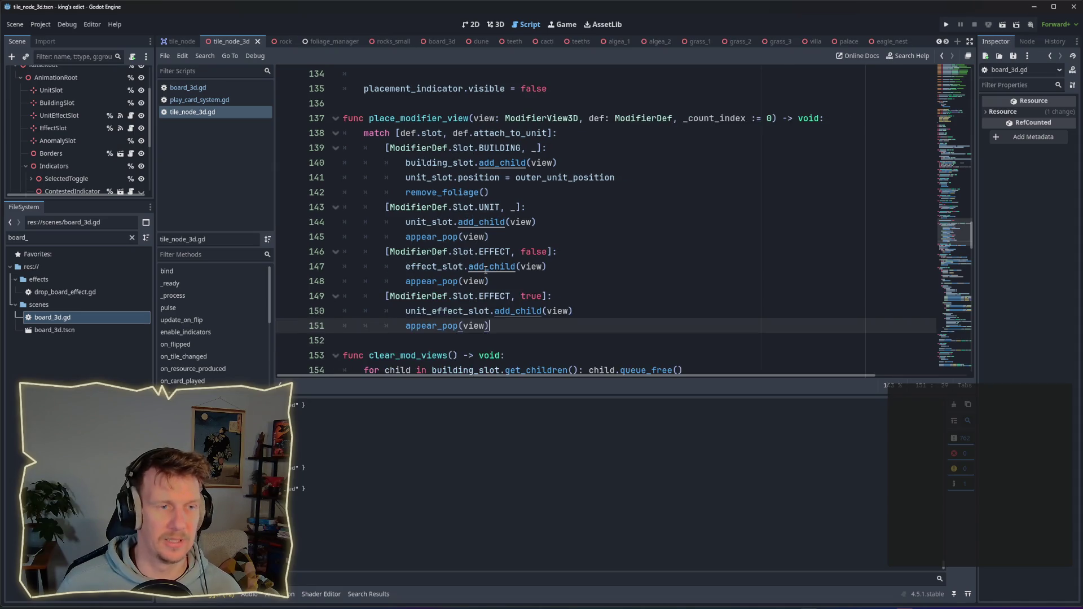
pyautogui.keyDown('ctrl'); pyautogui.scroll(1, 485, 269); pyautogui.keyUp('ctrl')
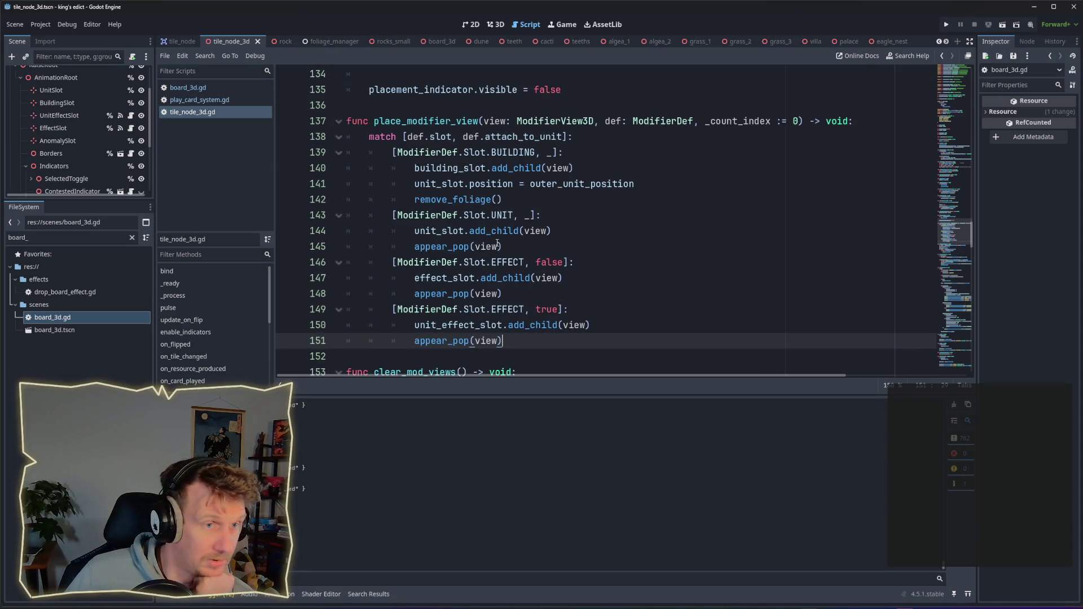
pyautogui.doubleClick(429, 124)
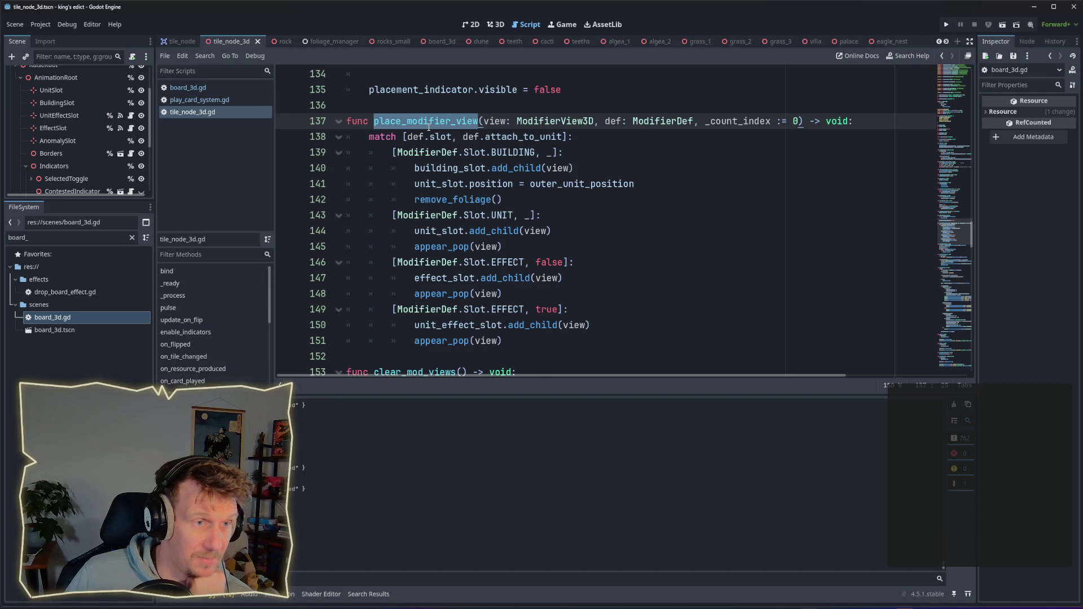
pyautogui.moveTo(449, 212)
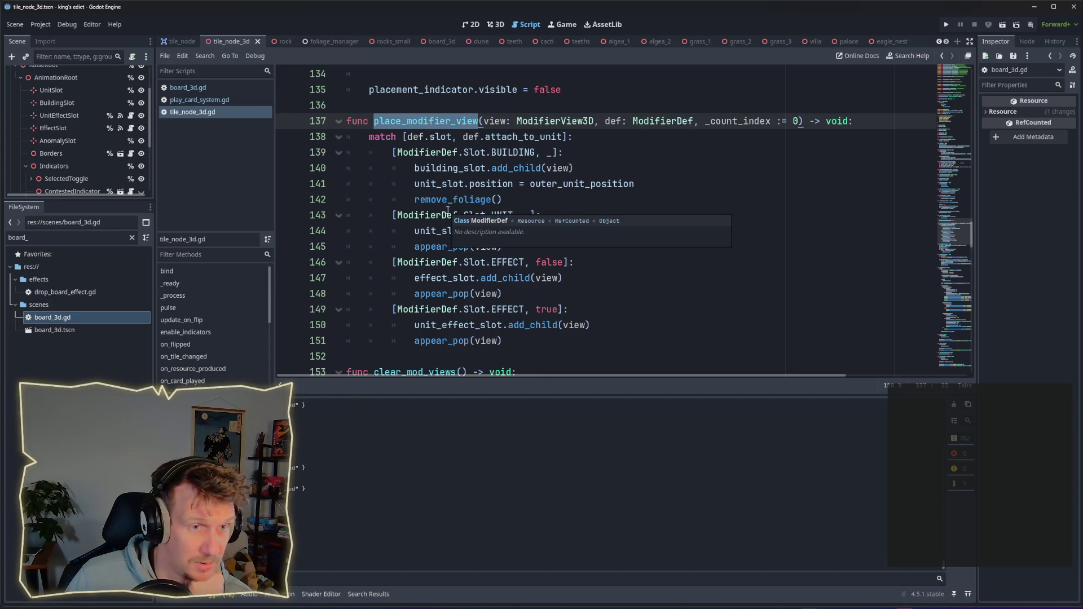
pyautogui.scroll(2, 449, 210)
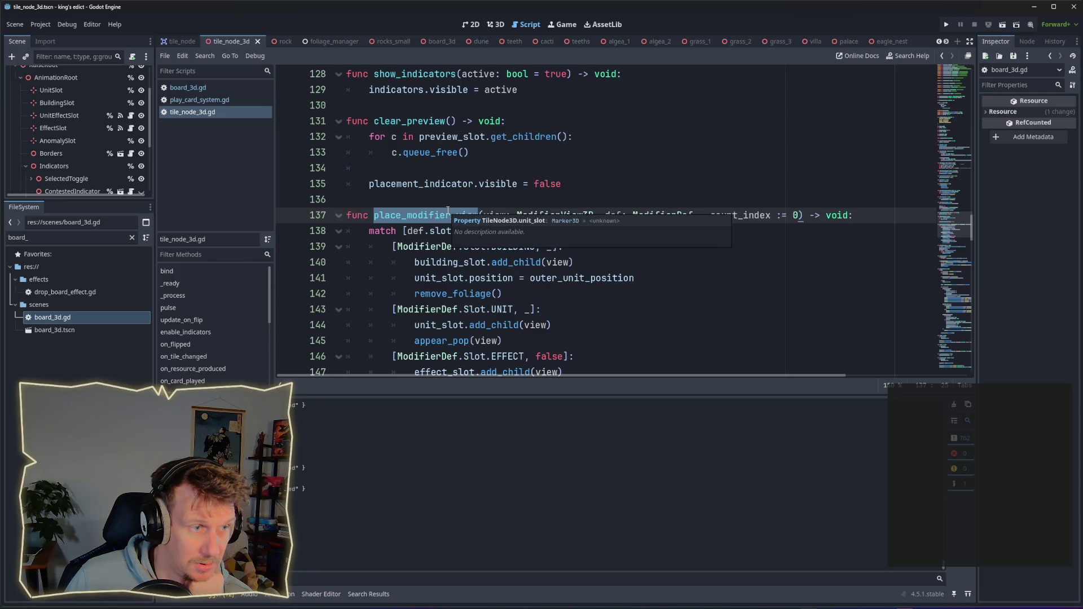
pyautogui.hotkey('ctrl', 'shift', 'f')
pyautogui.click(749, 359)
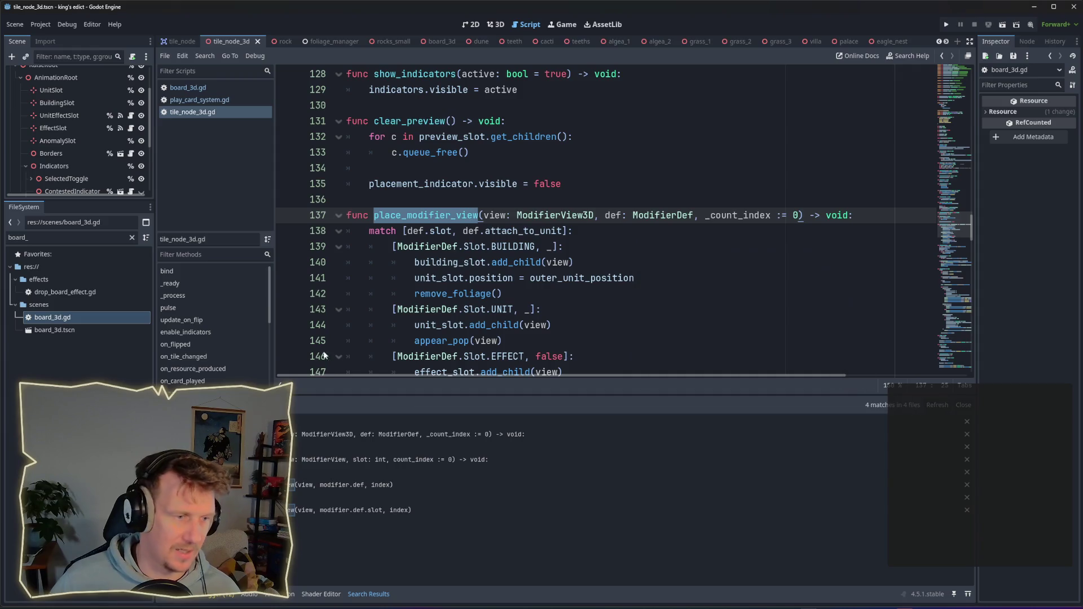
# Jump to the board_3d.gd and board.gd matches, then search _create_view project-wide (9 matches, 2 files).
pyautogui.click(322, 484)
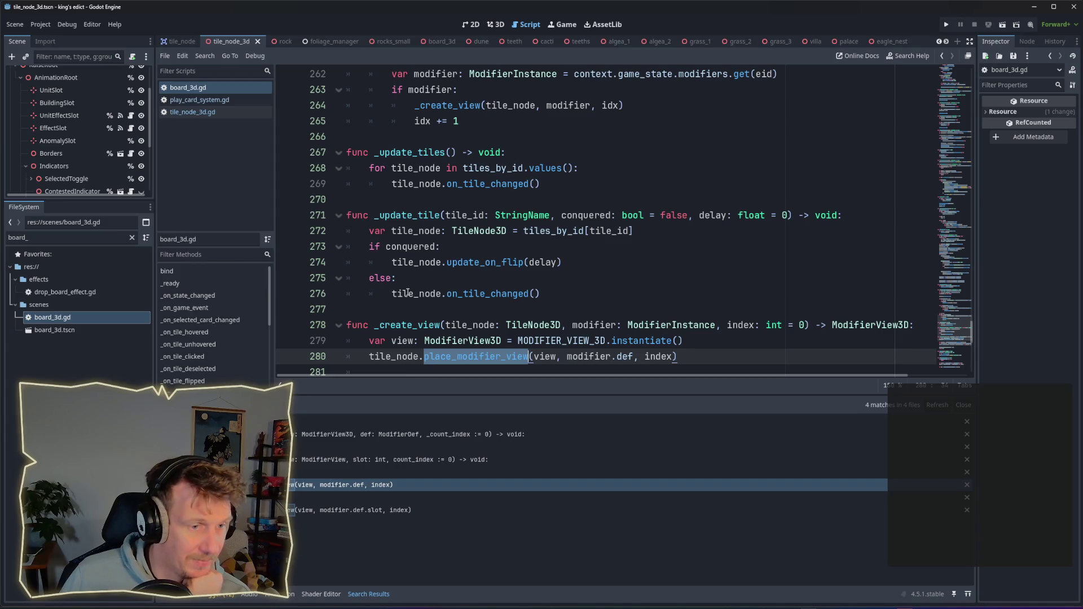
pyautogui.click(303, 510)
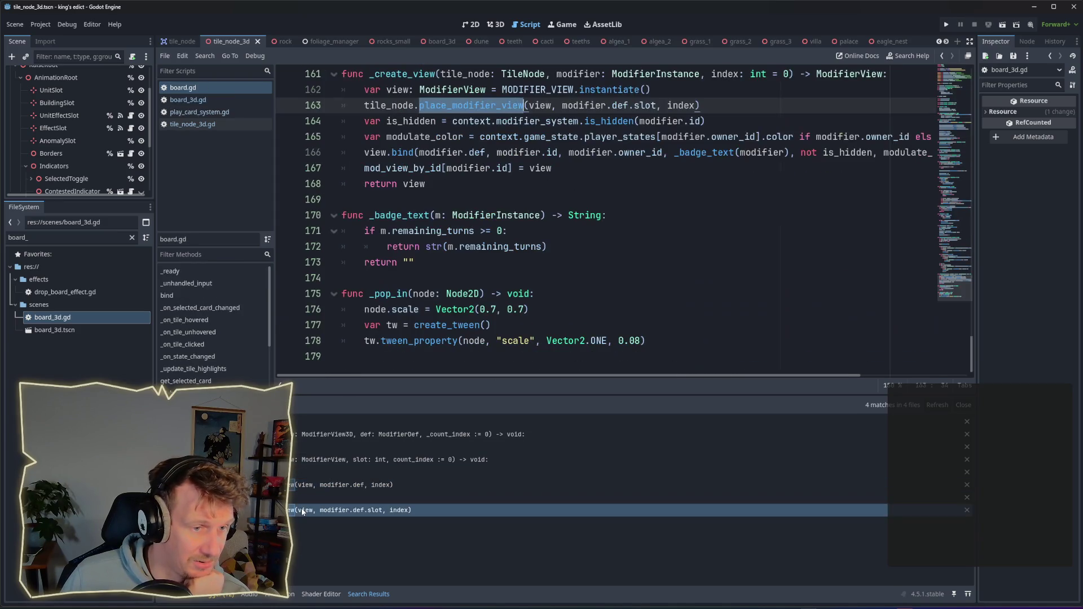
pyautogui.scroll(3, 426, 214)
pyautogui.doubleClick(418, 214)
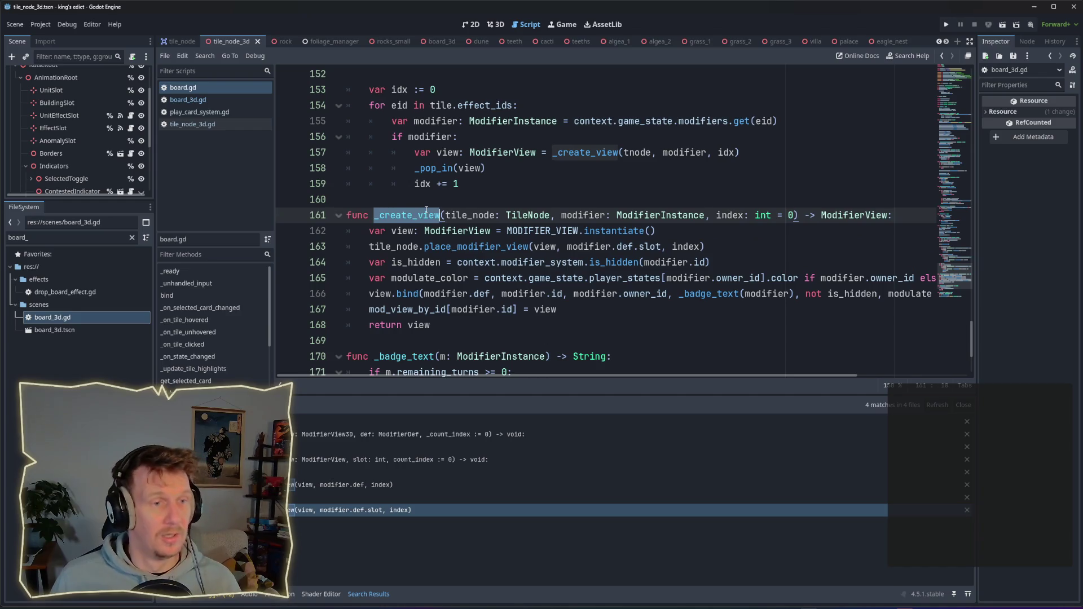
pyautogui.hotkey('ctrl', 'shift', 'f')
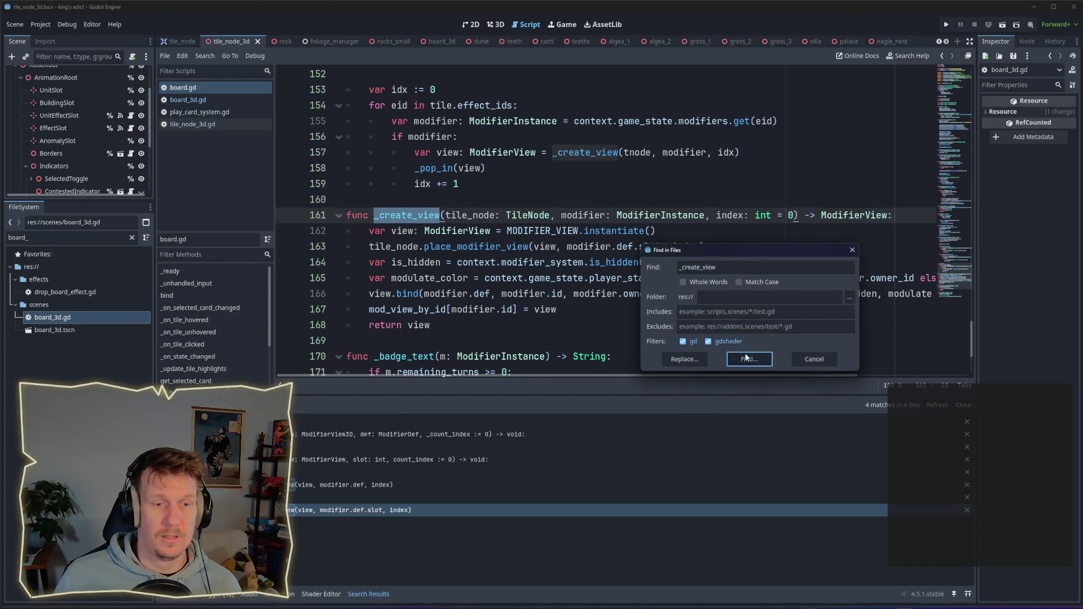
pyautogui.click(747, 359)
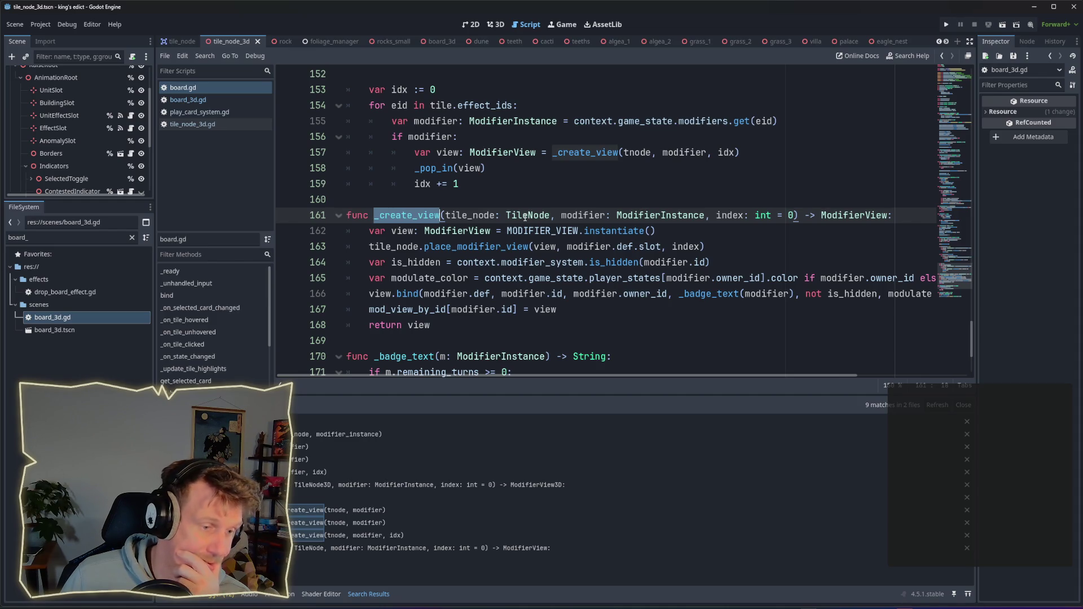
pyautogui.scroll(1, 525, 217)
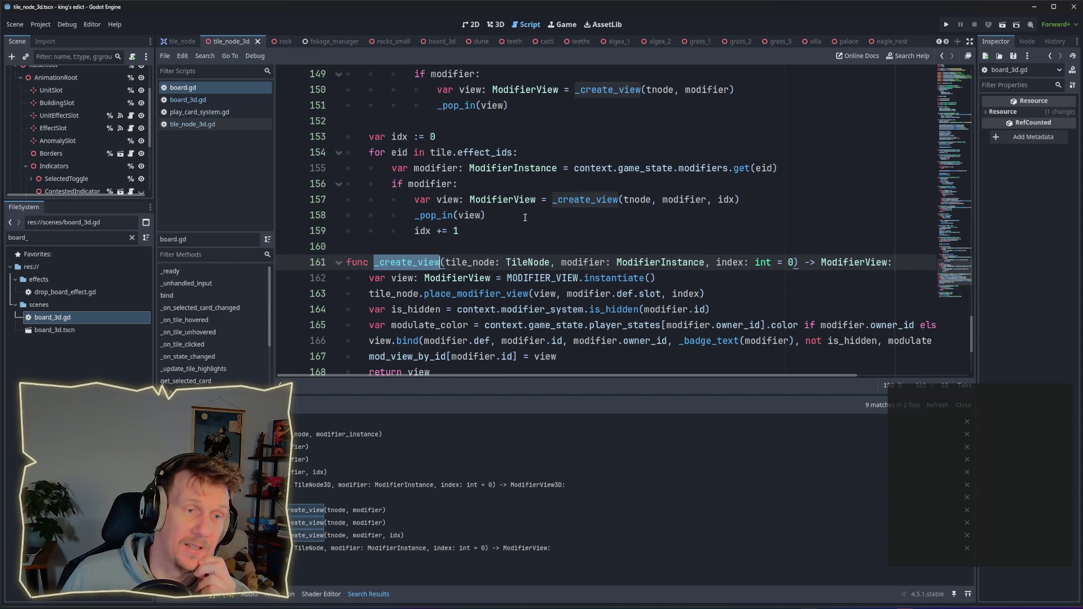
pyautogui.scroll(1, 525, 217)
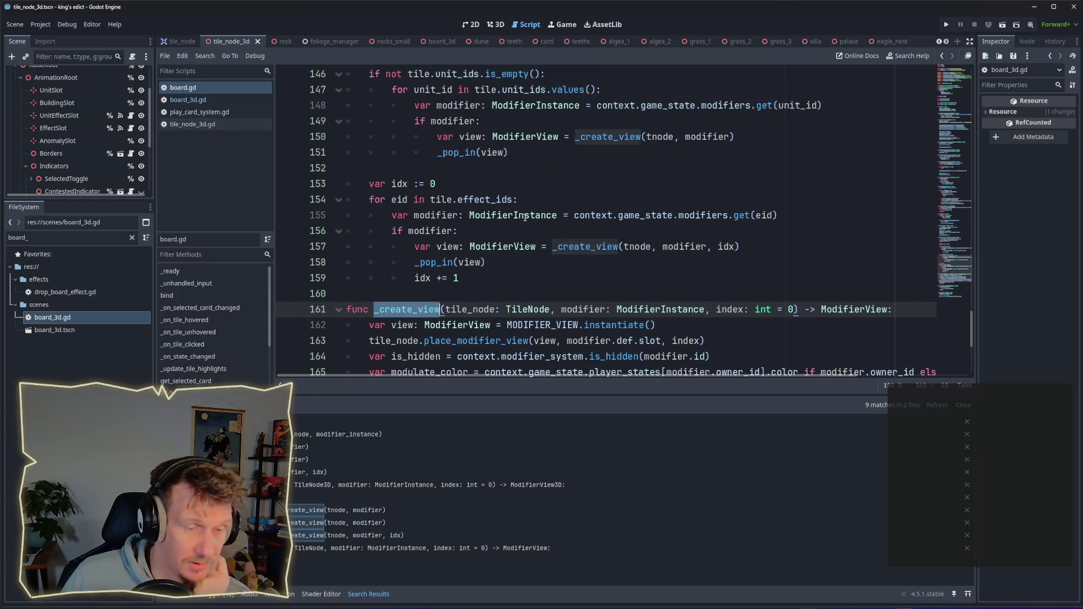
pyautogui.scroll(7, 525, 217)
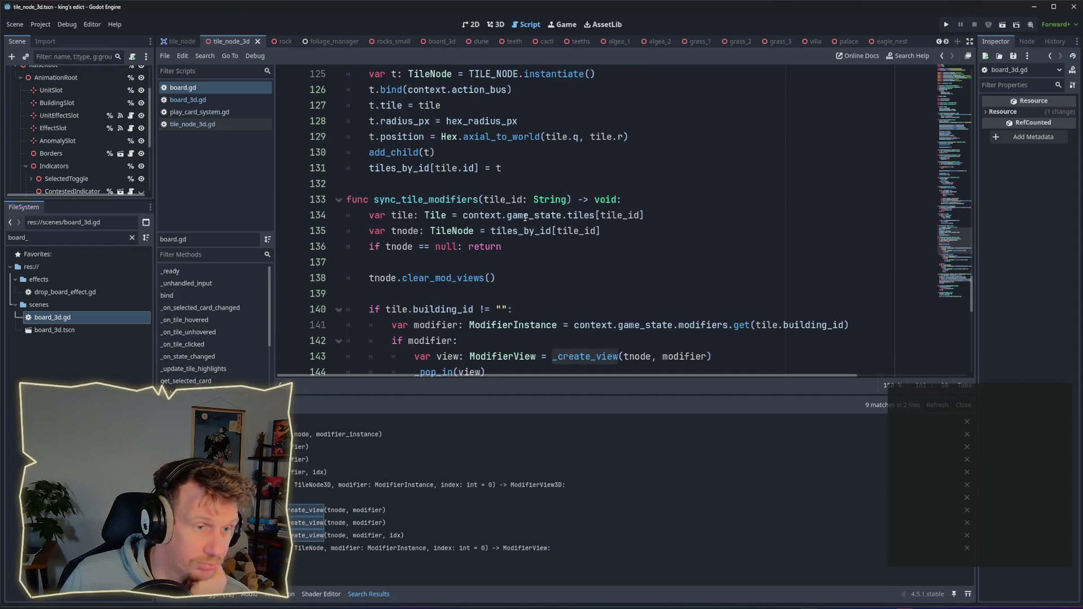
pyautogui.doubleClick(440, 199)
pyautogui.moveTo(504, 214)
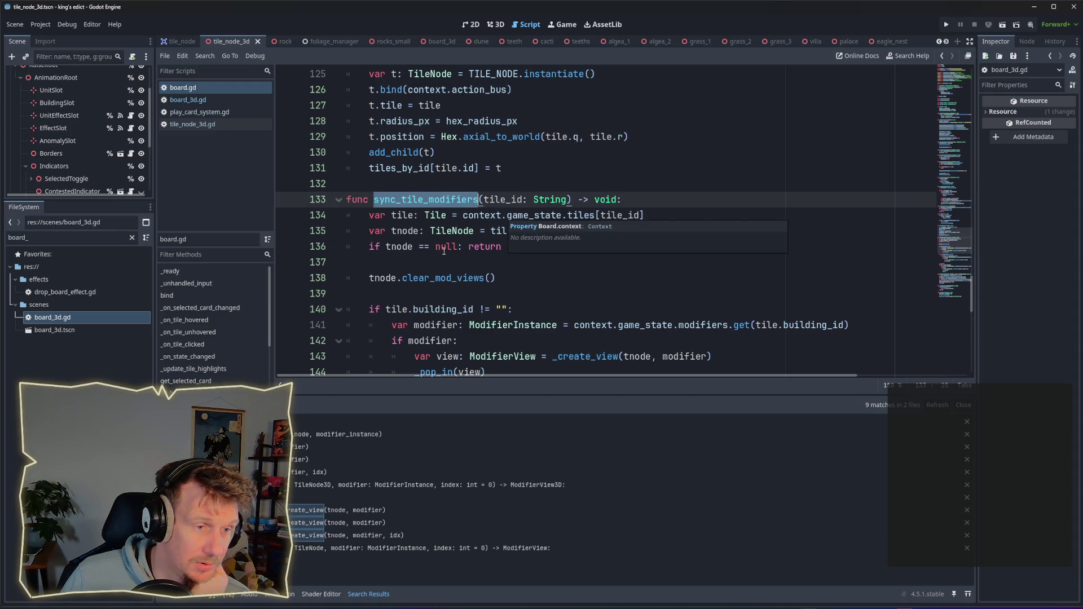
pyautogui.doubleClick(443, 278)
pyautogui.moveTo(442, 278)
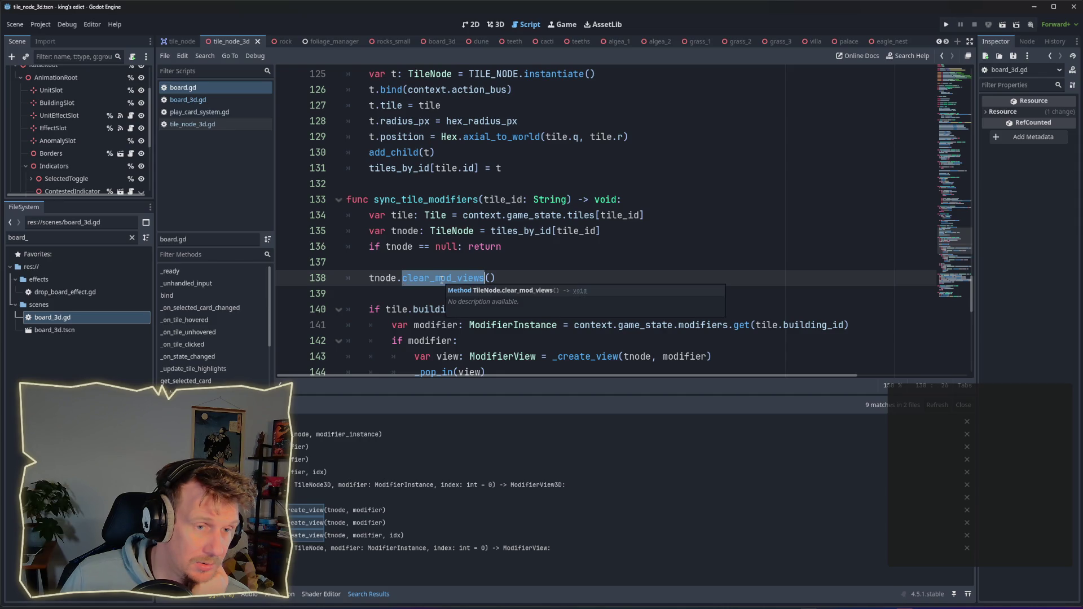
pyautogui.scroll(-1, 445, 265)
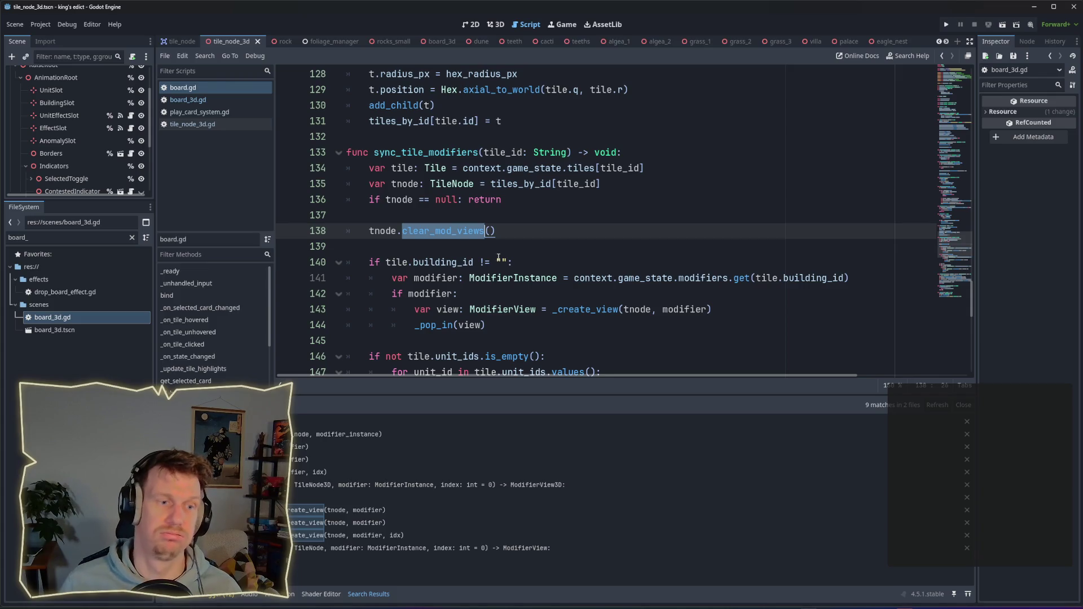
pyautogui.scroll(-1, 493, 284)
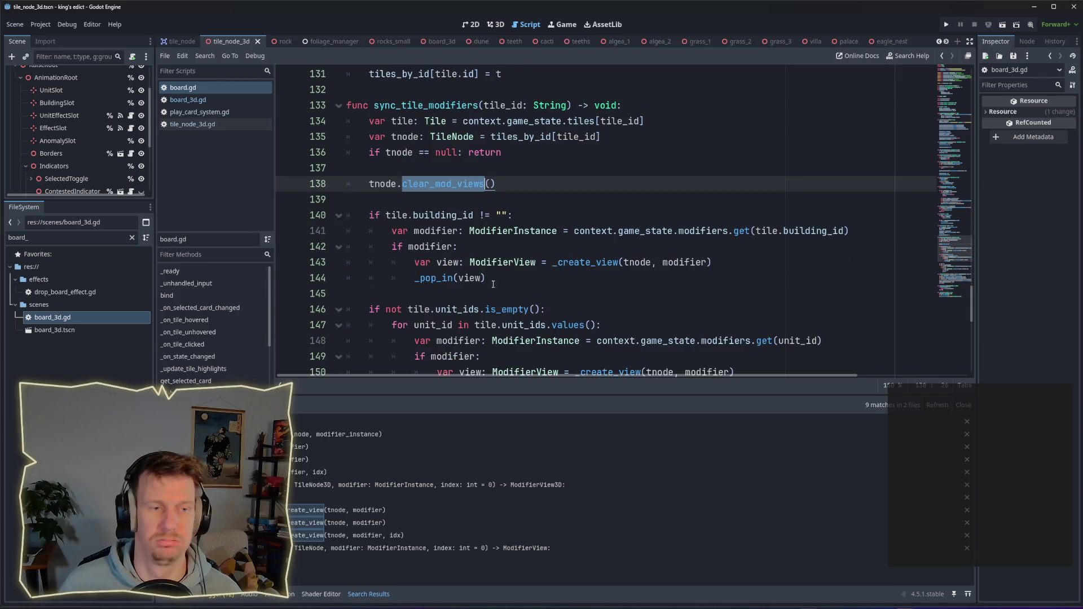
pyautogui.click(529, 276)
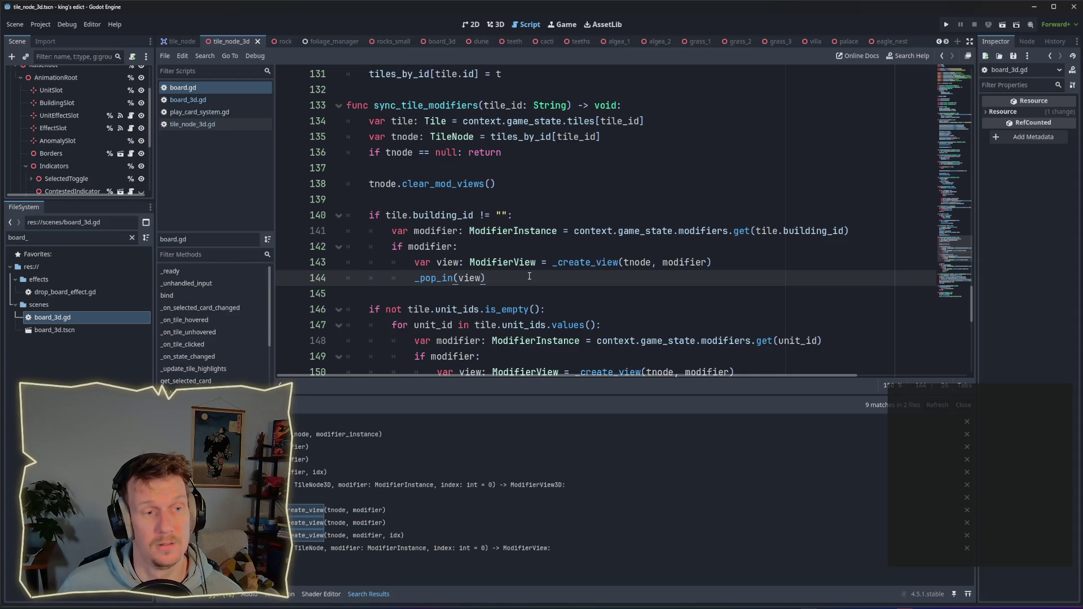
pyautogui.moveTo(495, 183); pyautogui.dragTo(369, 183)
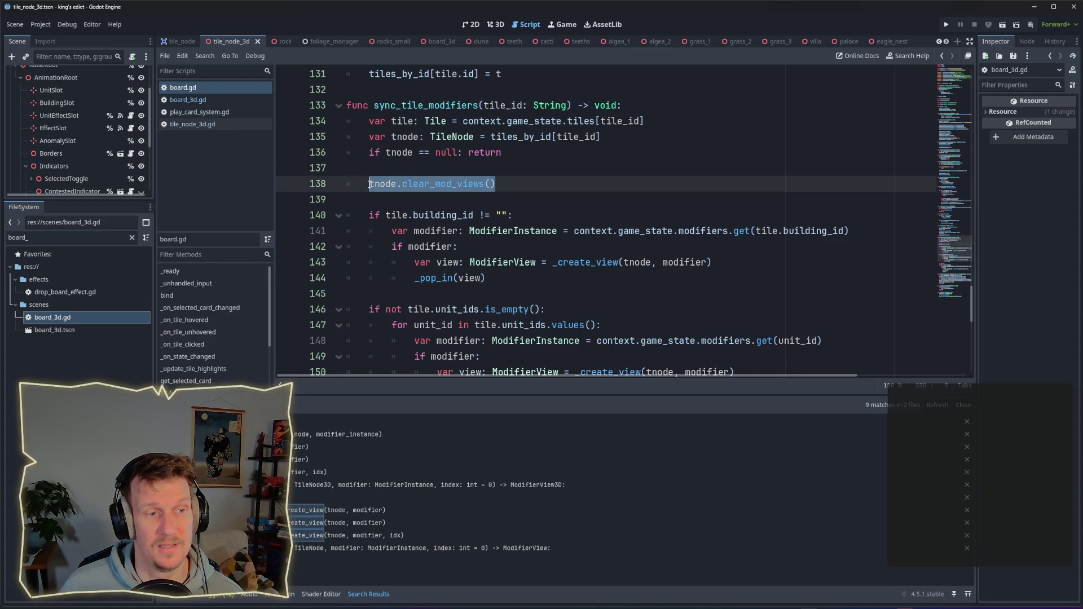
pyautogui.keyDown('ctrl'); pyautogui.click(438, 185); pyautogui.keyUp('ctrl')
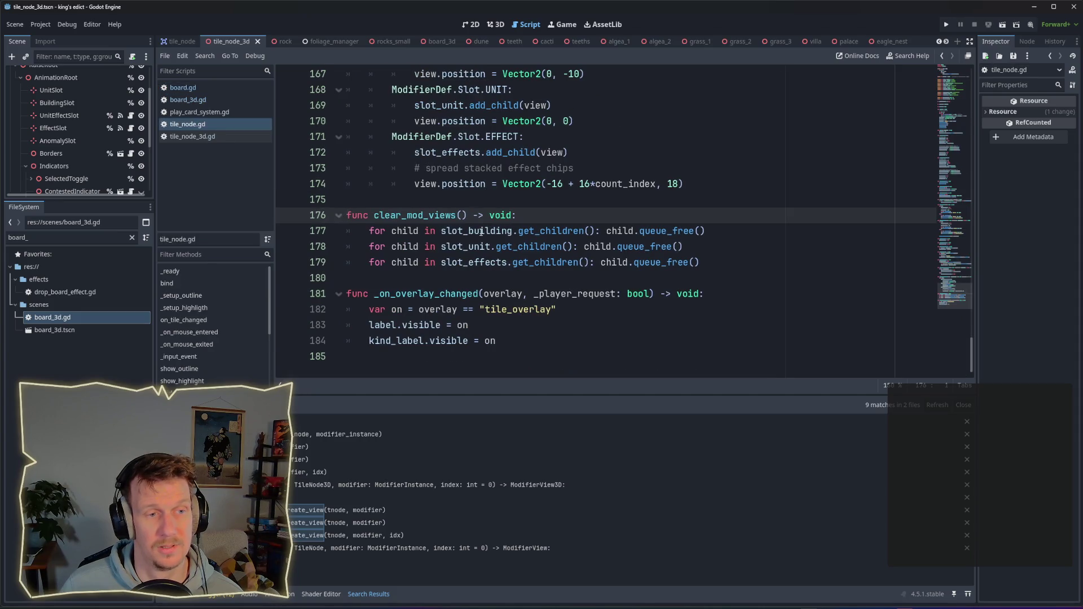
pyautogui.click(446, 230)
pyautogui.click(448, 246)
pyautogui.click(463, 262)
pyautogui.click(464, 247)
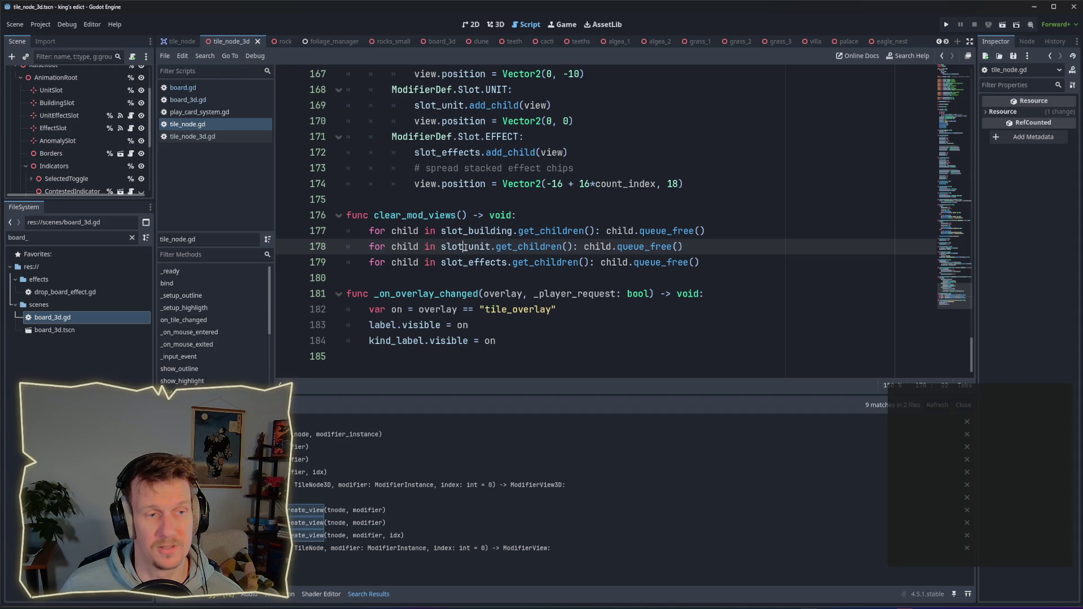
pyautogui.click(465, 230)
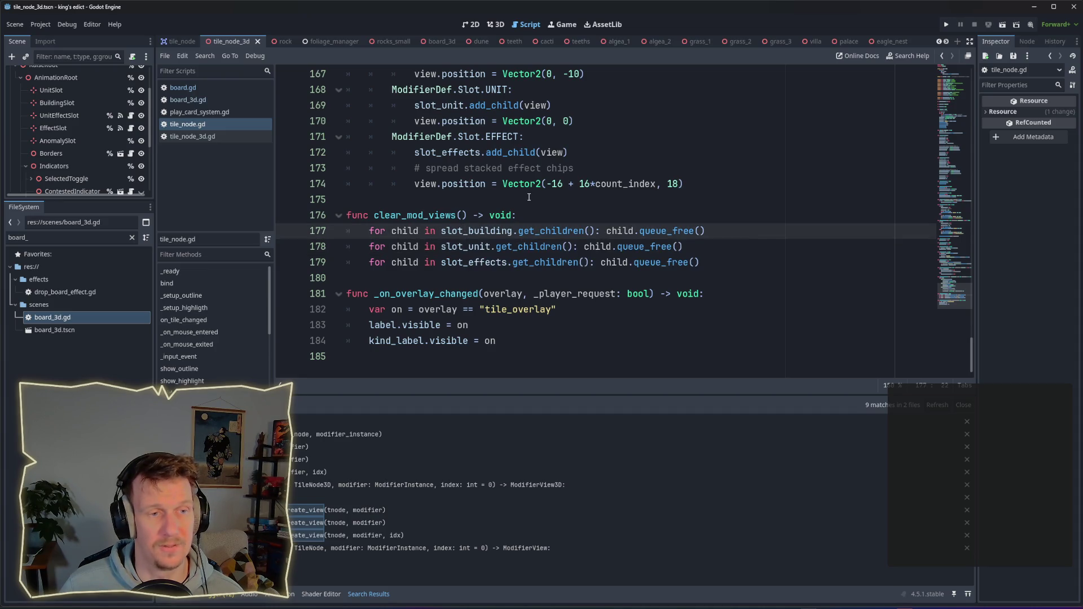
pyautogui.hotkey('ctrl', 'w')
pyautogui.scroll(-2, 489, 214)
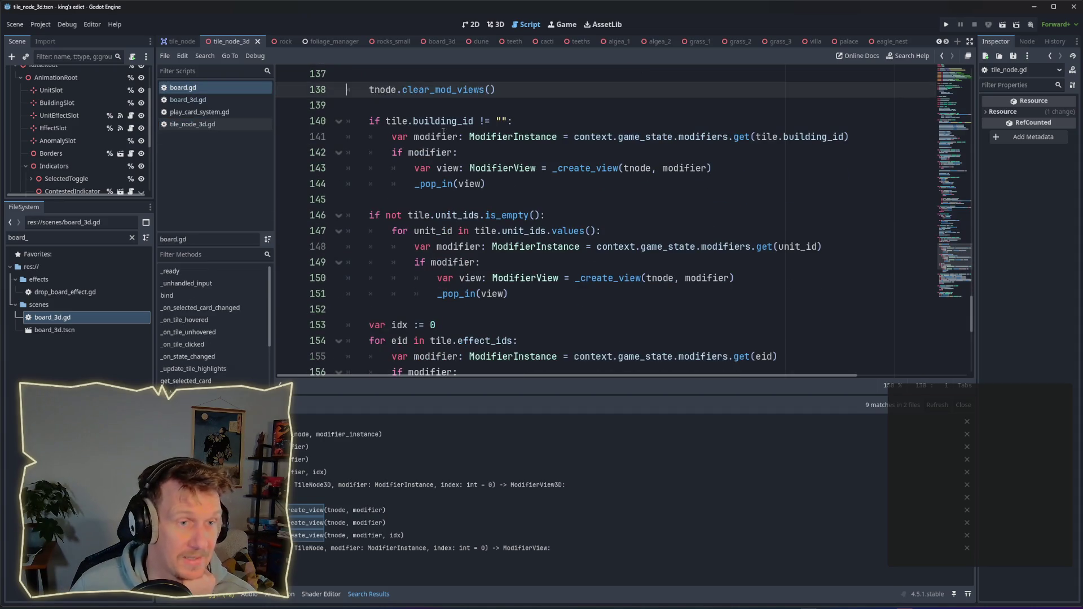
pyautogui.scroll(3, 508, 169)
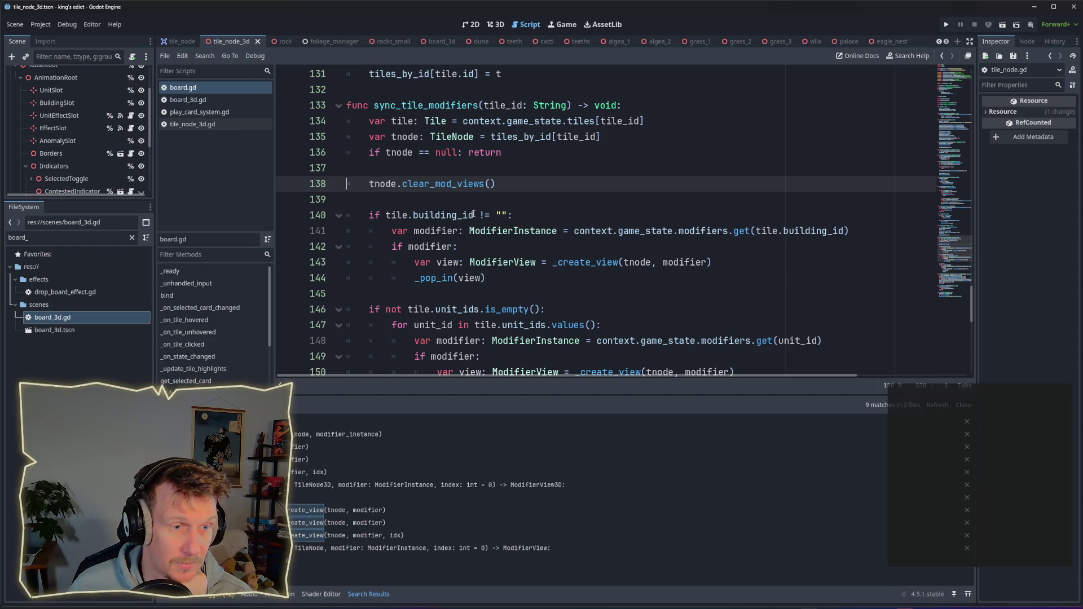
pyautogui.doubleClick(503, 215)
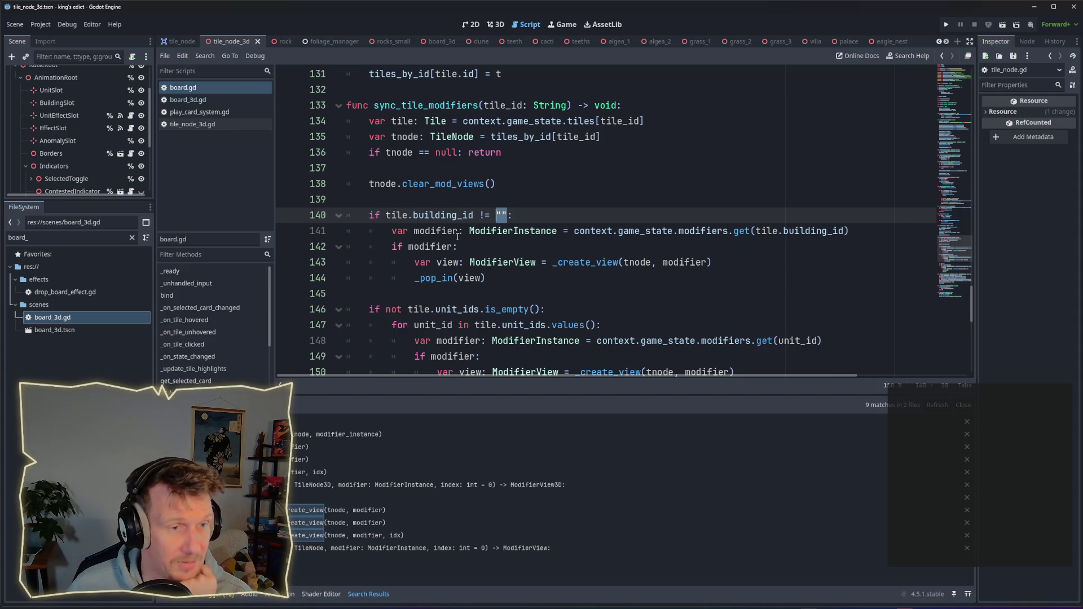
pyautogui.moveTo(498, 187); pyautogui.dragTo(368, 187)
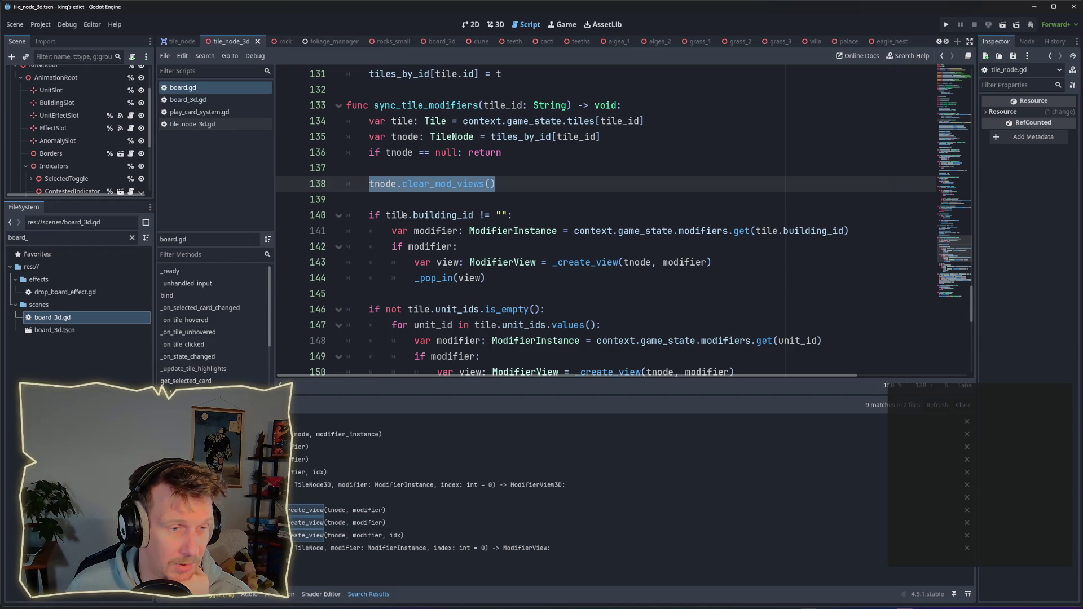
pyautogui.moveTo(369, 215); pyautogui.dragTo(506, 215)
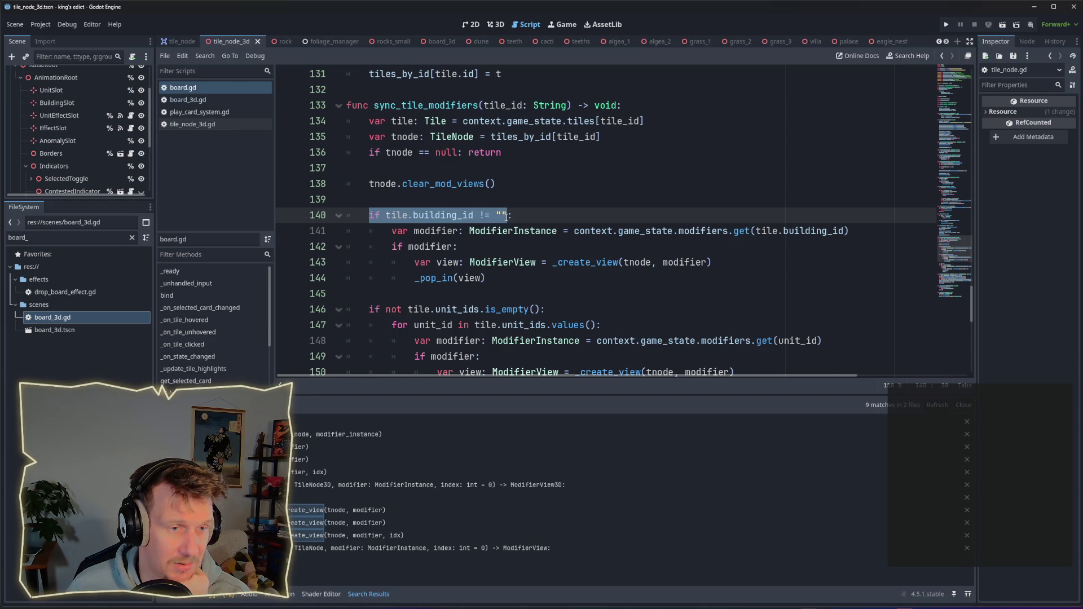
pyautogui.moveTo(859, 233); pyautogui.dragTo(587, 234)
pyautogui.click(514, 242)
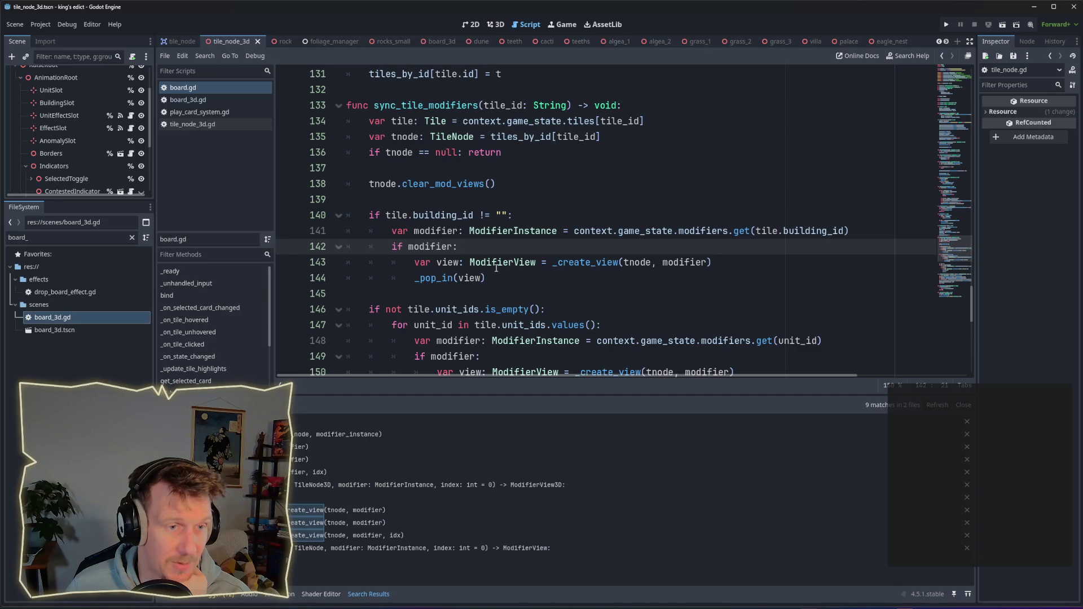
pyautogui.click(525, 211)
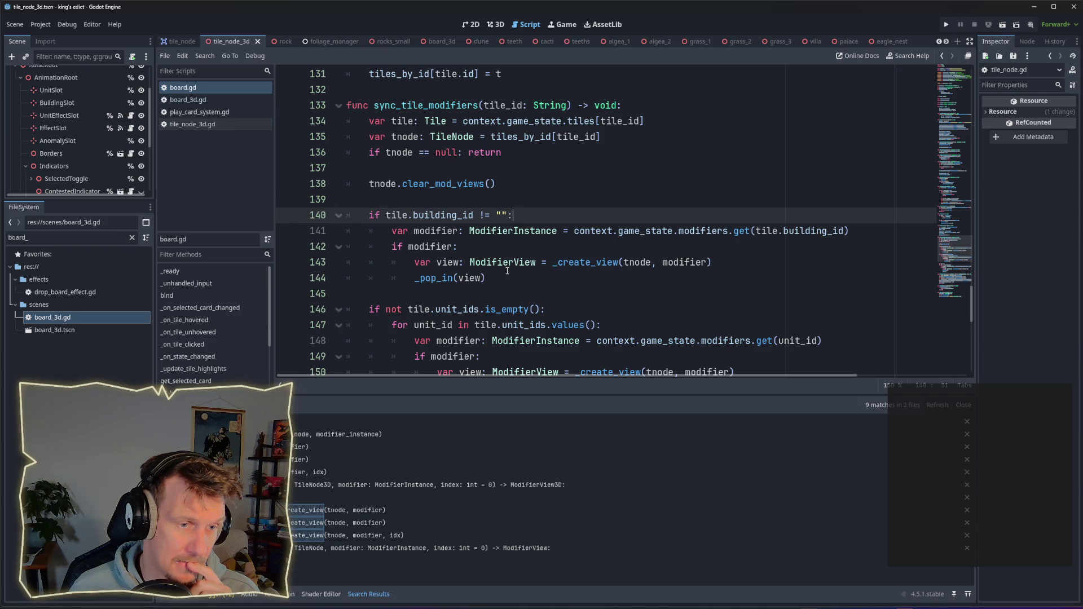
pyautogui.click(189, 99)
pyautogui.click(201, 87)
pyautogui.scroll(2, 526, 237)
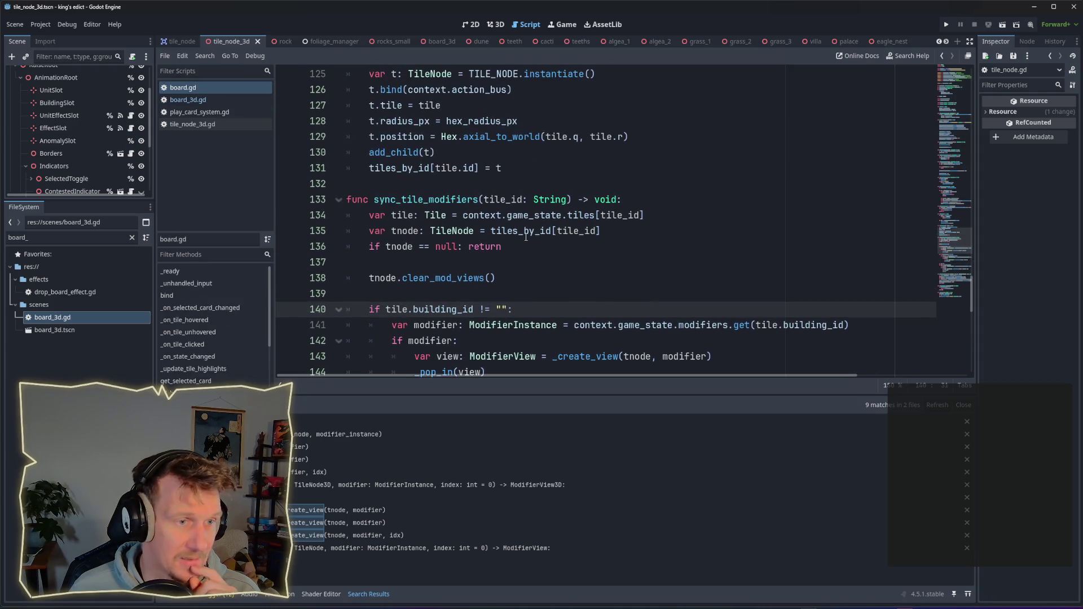
pyautogui.click(224, 100)
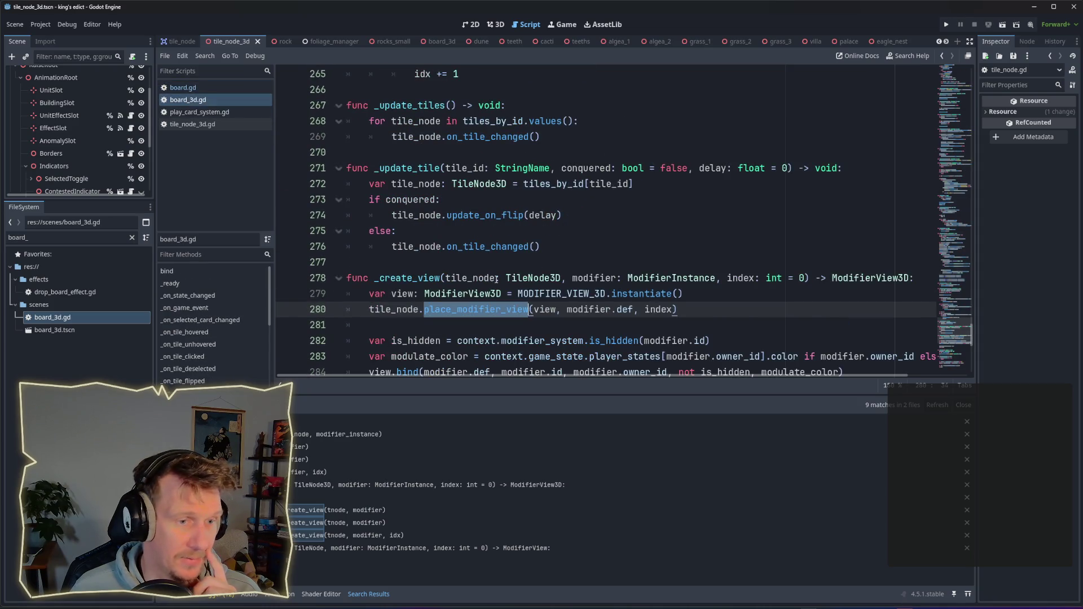
pyautogui.moveTo(603, 294)
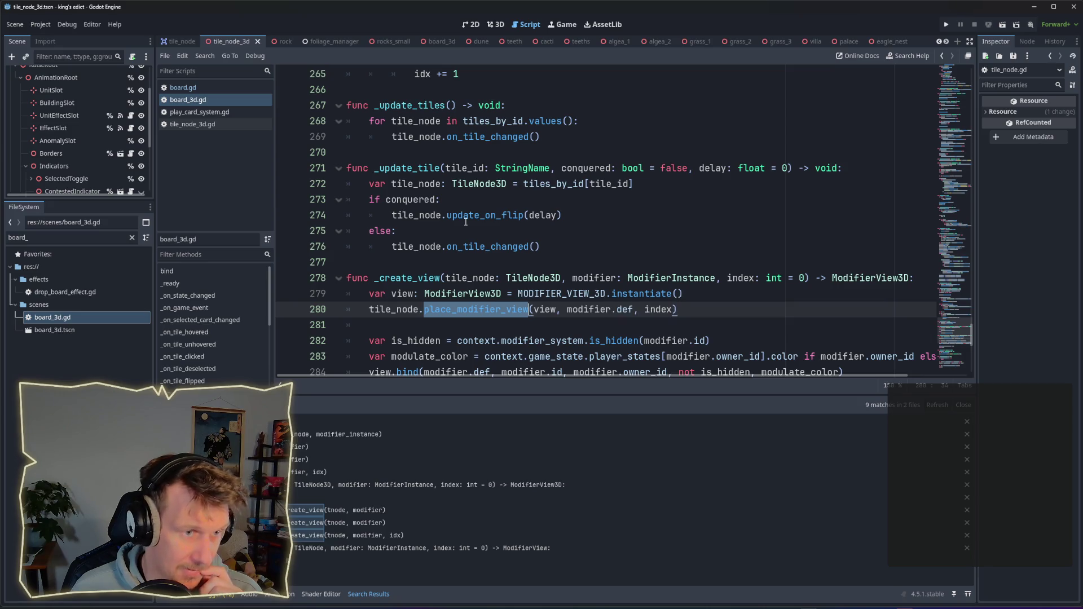
pyautogui.scroll(-3, 465, 222)
pyautogui.scroll(8, 466, 221)
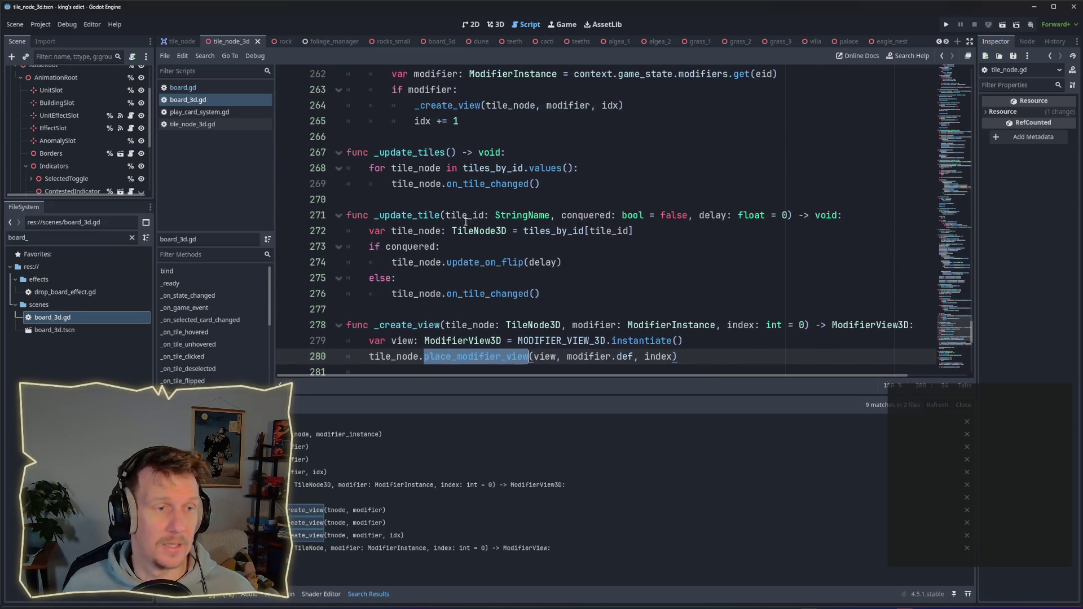
pyautogui.scroll(-7, 466, 222)
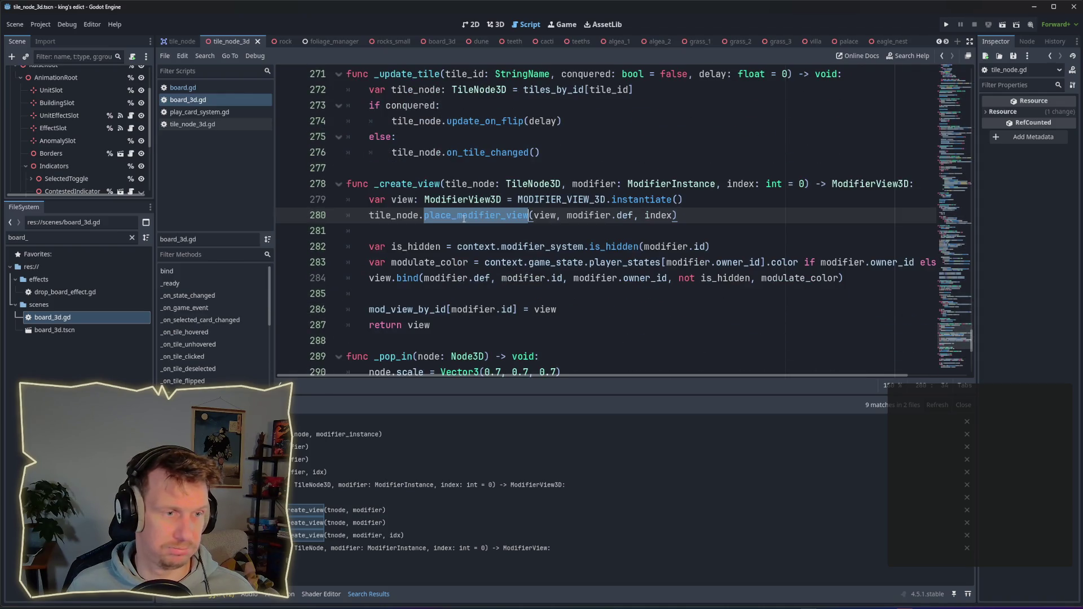
pyautogui.click(212, 86)
pyautogui.scroll(4, 483, 251)
pyautogui.scroll(-2, 483, 251)
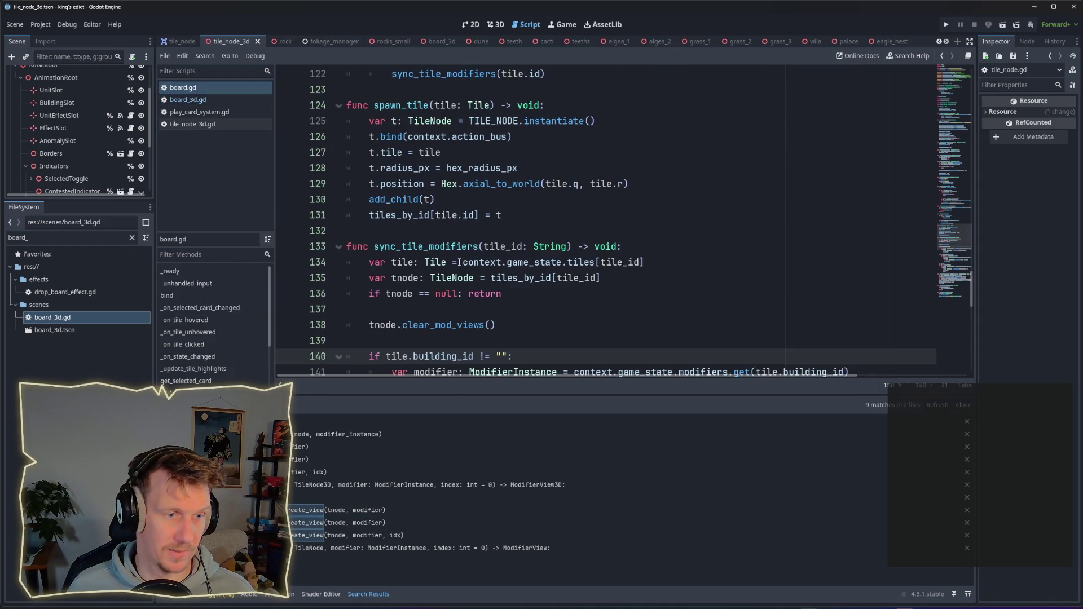
pyautogui.click(189, 100)
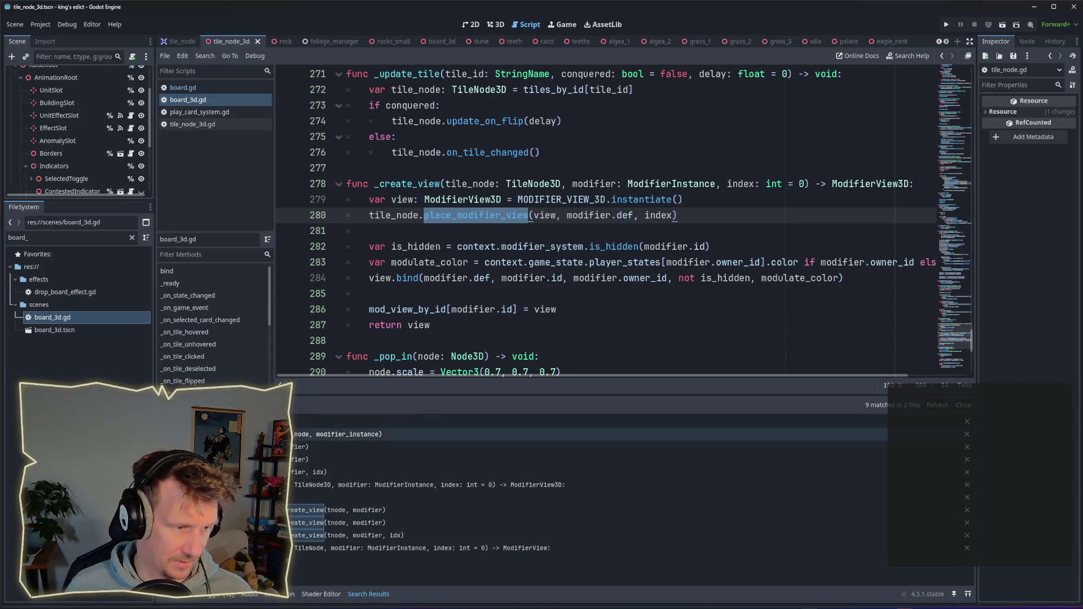
pyautogui.click(409, 187)
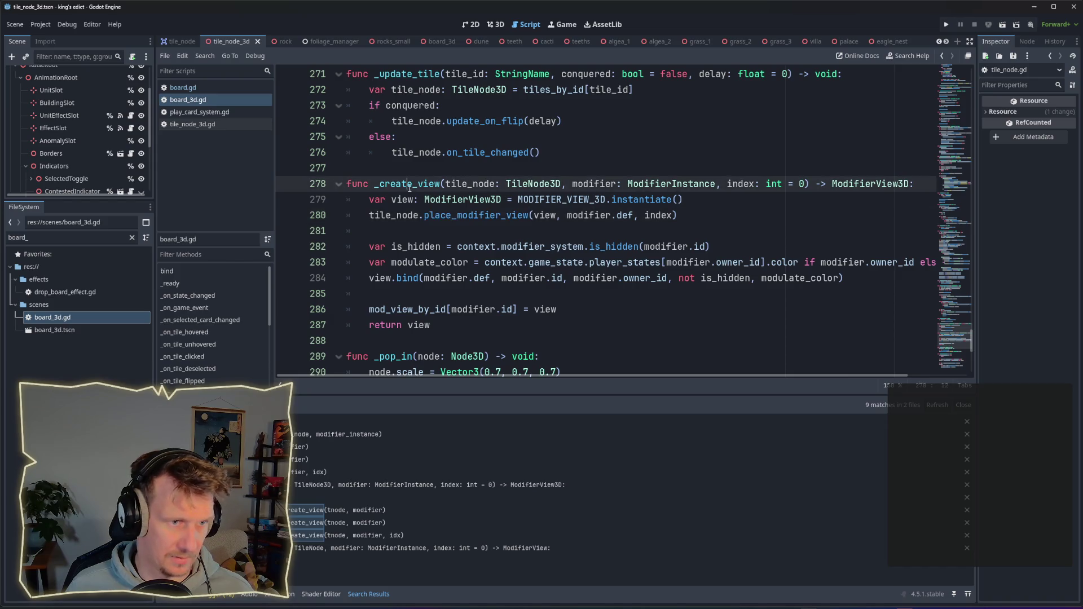
pyautogui.scroll(4, 476, 227)
pyautogui.scroll(-2, 422, 299)
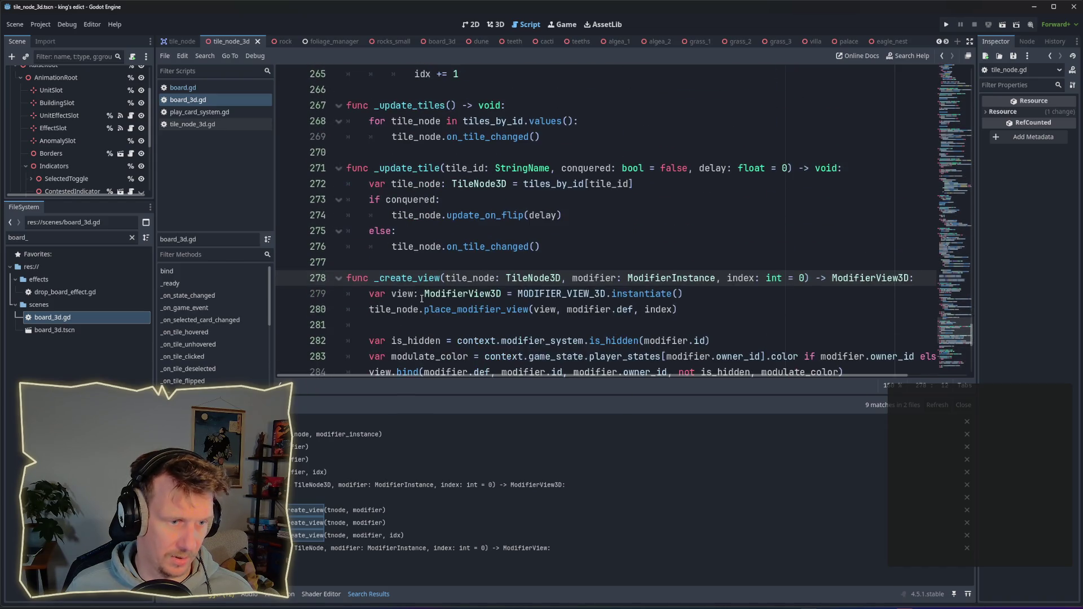
pyautogui.doubleClick(398, 279)
pyautogui.hotkey('ctrl', 'shift', 'f')
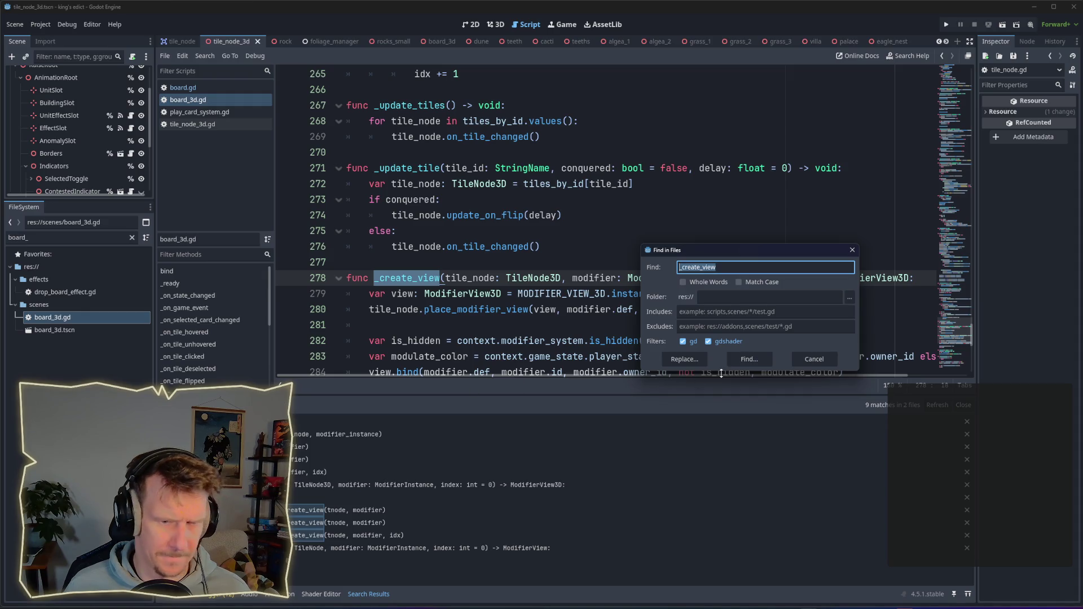
pyautogui.click(749, 359)
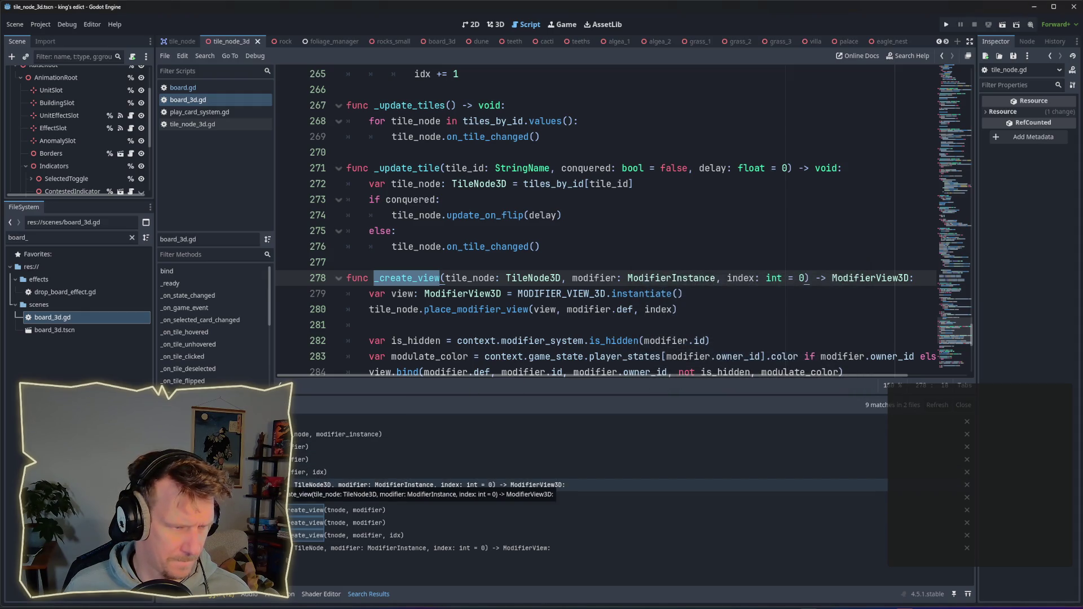
pyautogui.click(293, 435)
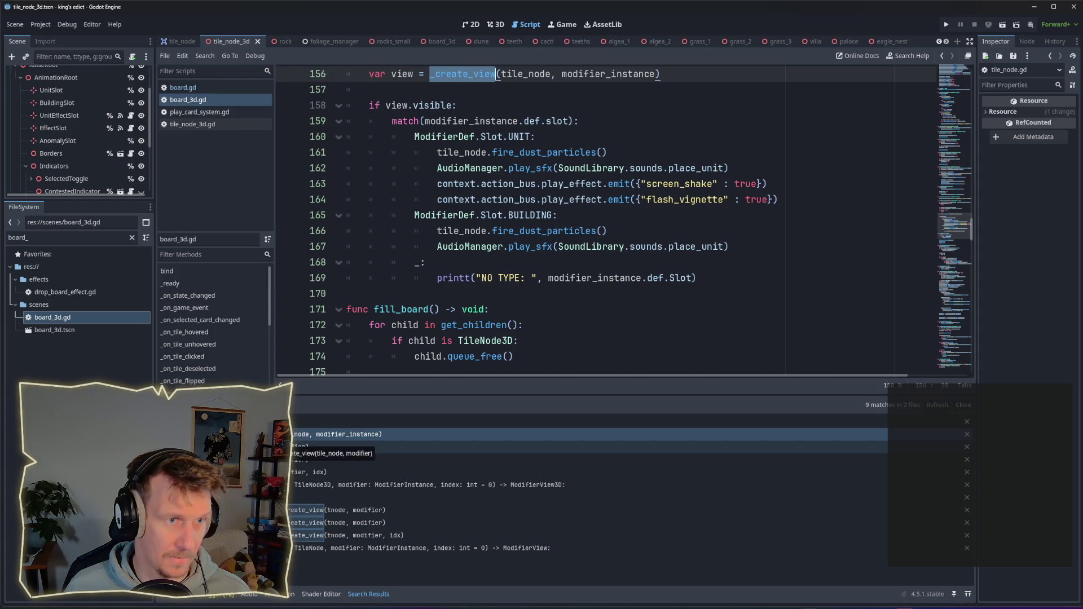
pyautogui.scroll(8, 424, 326)
pyautogui.scroll(-3, 424, 326)
pyautogui.scroll(1, 424, 326)
pyautogui.scroll(1, 424, 326)
pyautogui.doubleClick(421, 248)
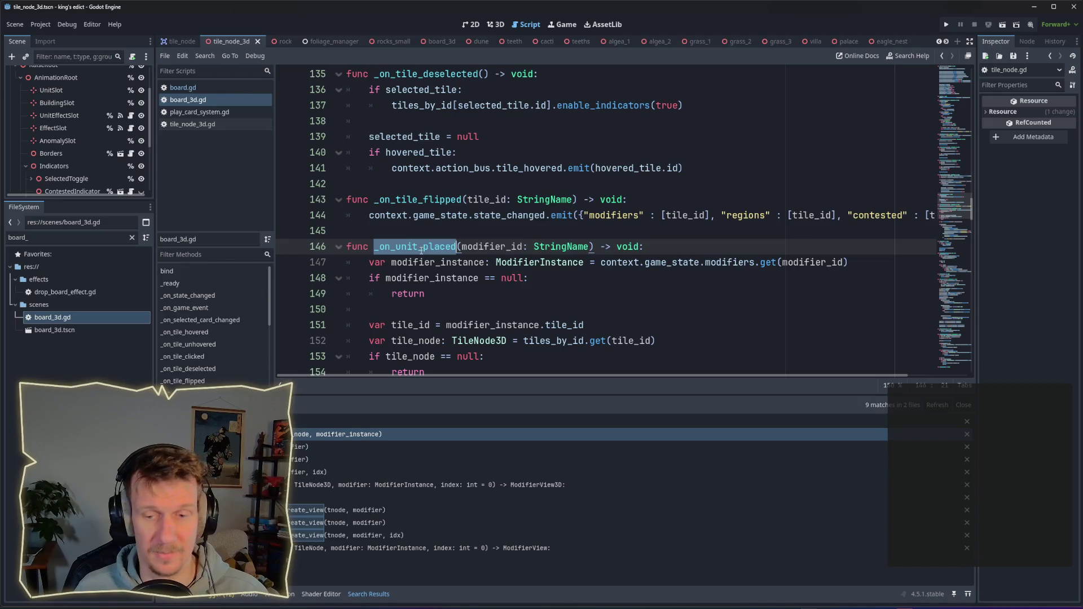
pyautogui.scroll(-3, 422, 248)
pyautogui.scroll(-1, 432, 237)
pyautogui.scroll(1, 433, 238)
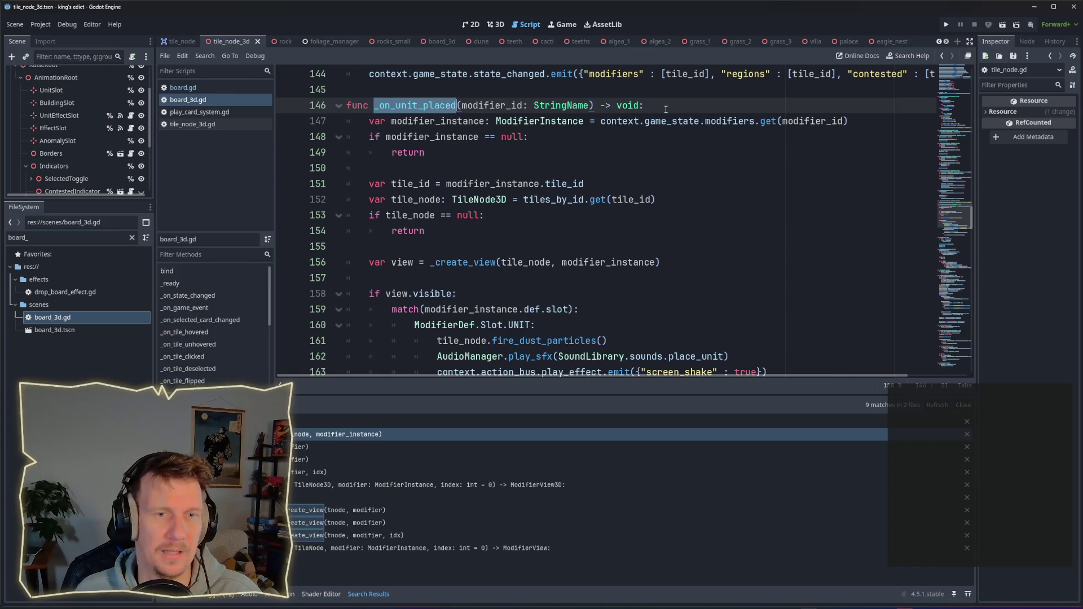
pyautogui.moveTo(602, 121)
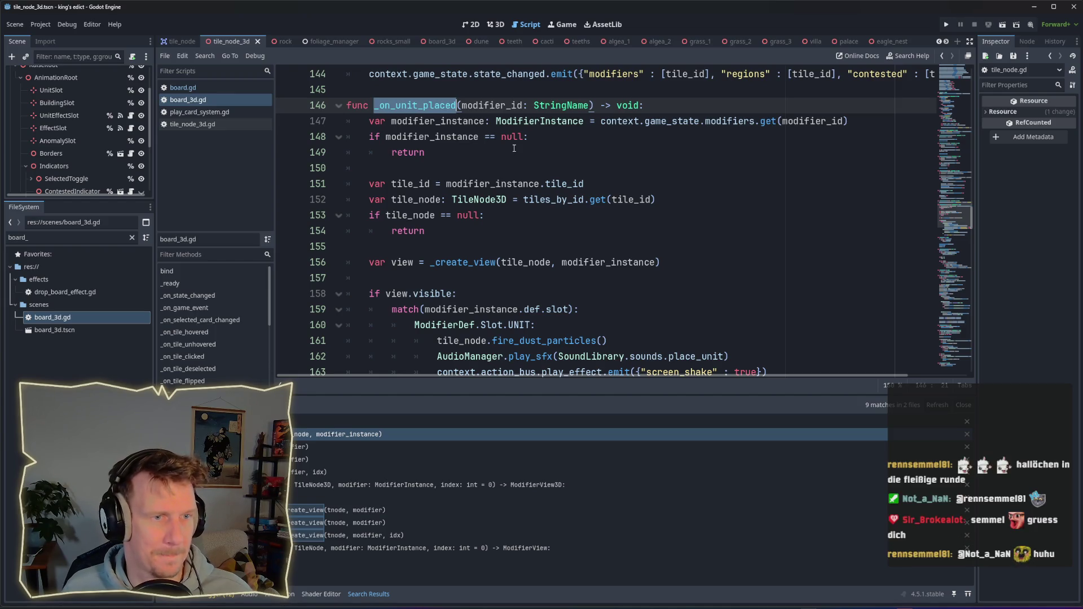
pyautogui.scroll(1, 521, 182)
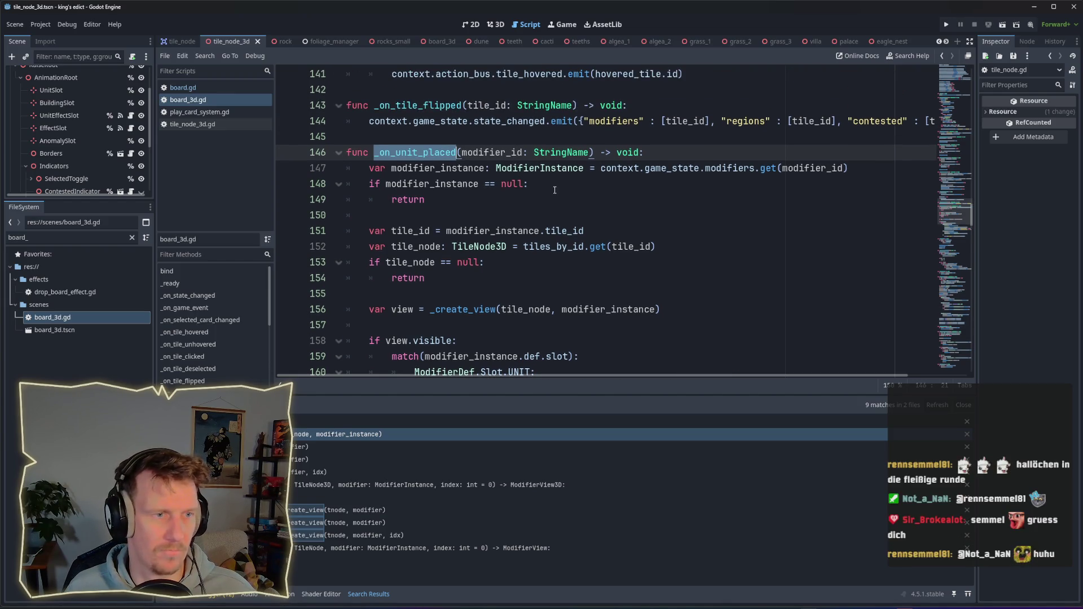
pyautogui.moveTo(848, 170); pyautogui.dragTo(603, 173)
pyautogui.click(584, 177)
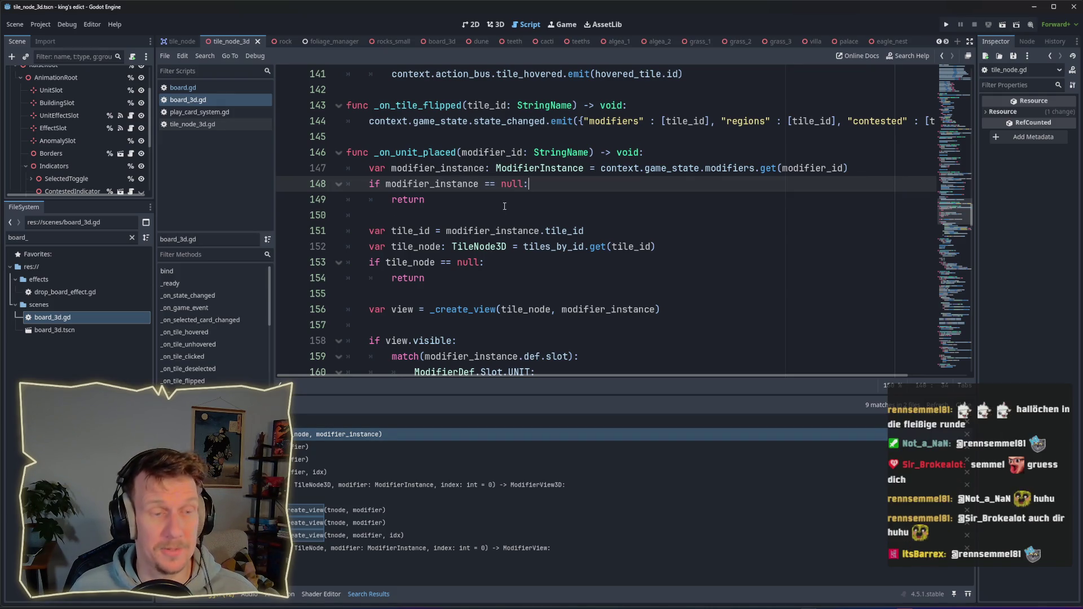
pyautogui.scroll(-1, 505, 206)
pyautogui.moveTo(660, 263); pyautogui.dragTo(396, 269)
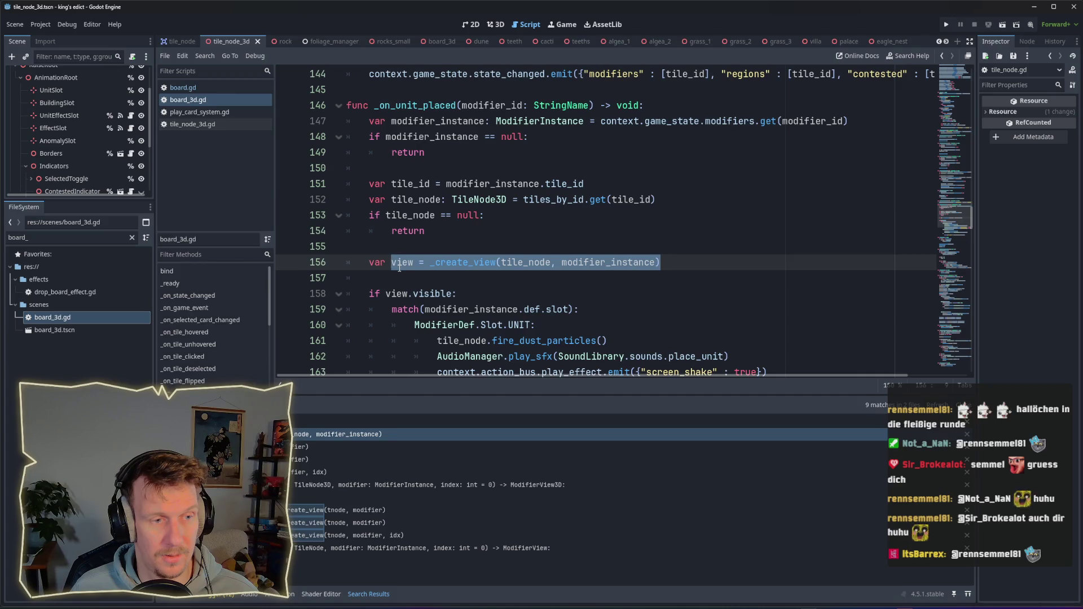
pyautogui.scroll(-1, 399, 269)
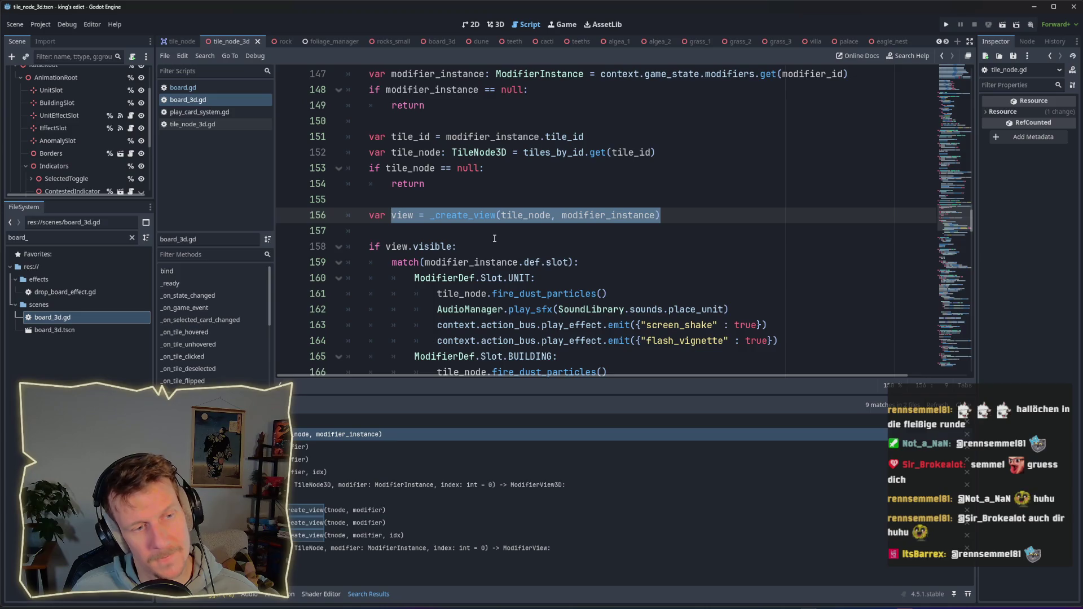
pyautogui.scroll(-1, 494, 239)
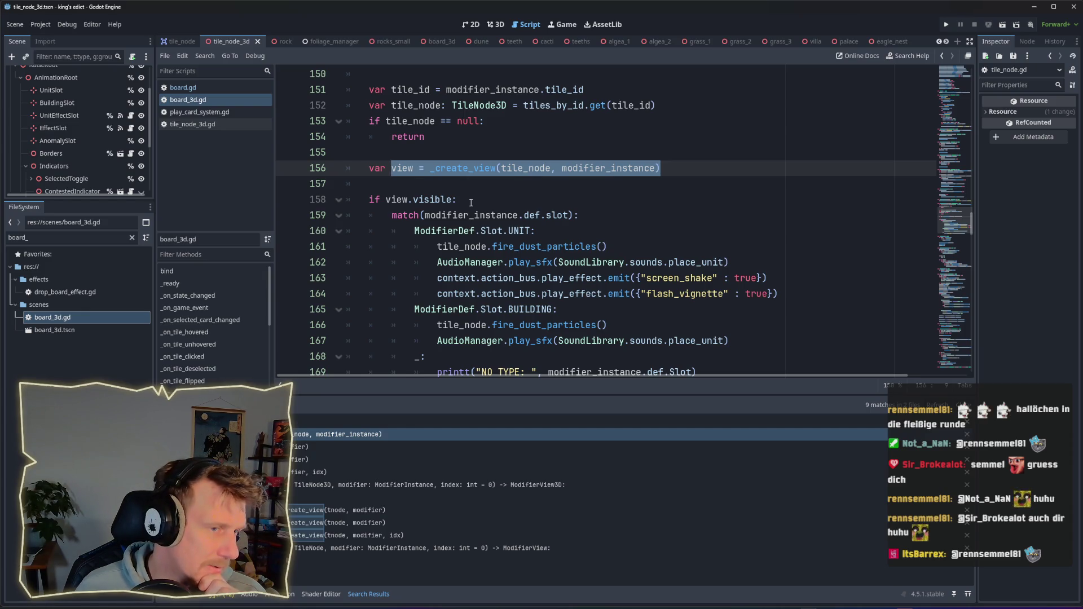
pyautogui.scroll(-1, 471, 202)
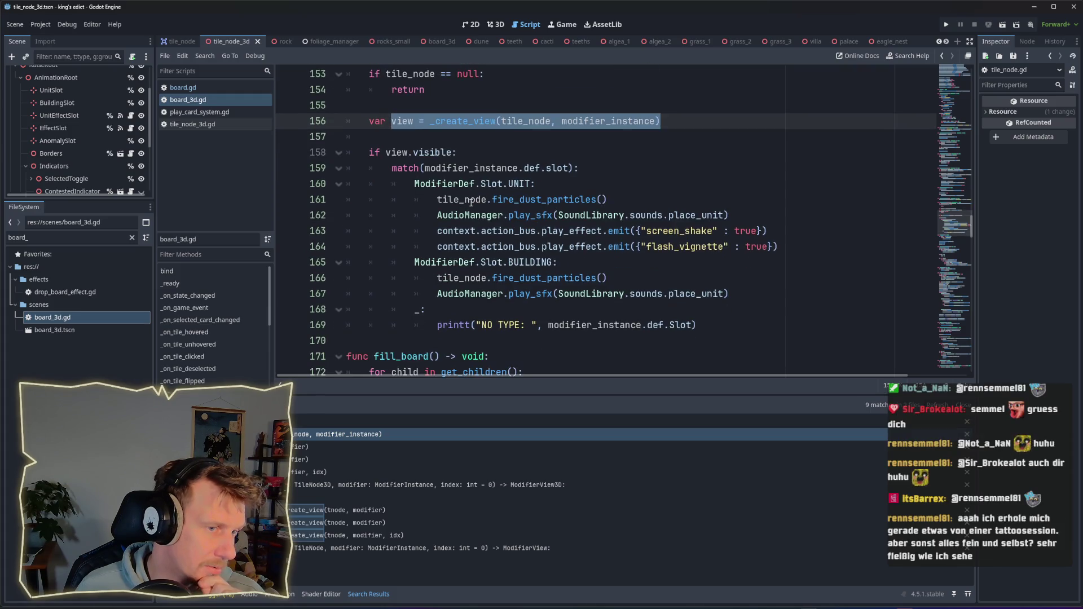
pyautogui.scroll(1, 471, 202)
pyautogui.press('Down')
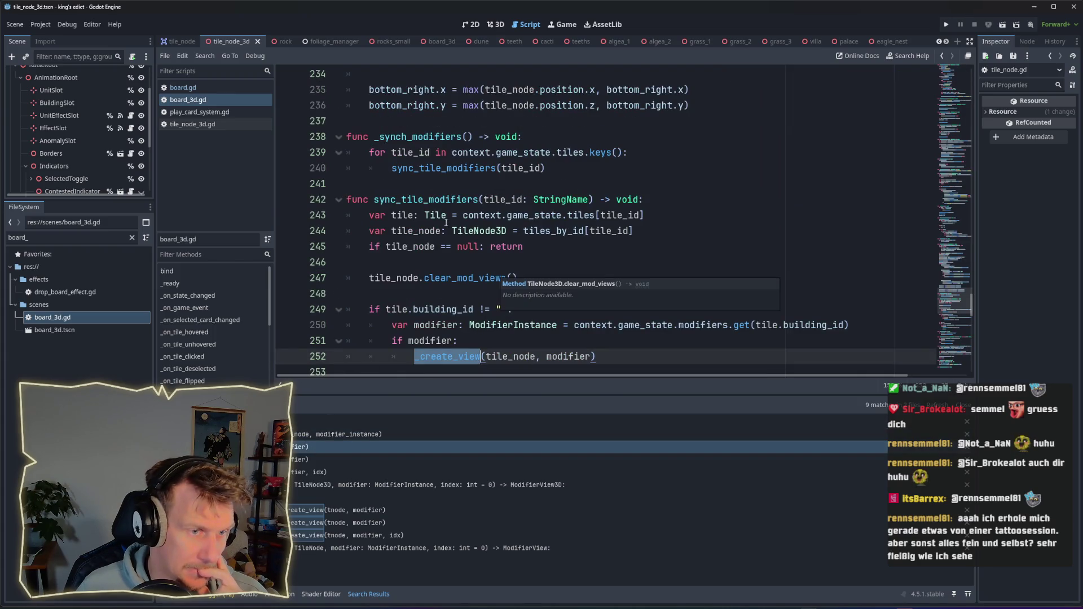
pyautogui.hotkey('alt', 'Left')
pyautogui.scroll(-1, 501, 287)
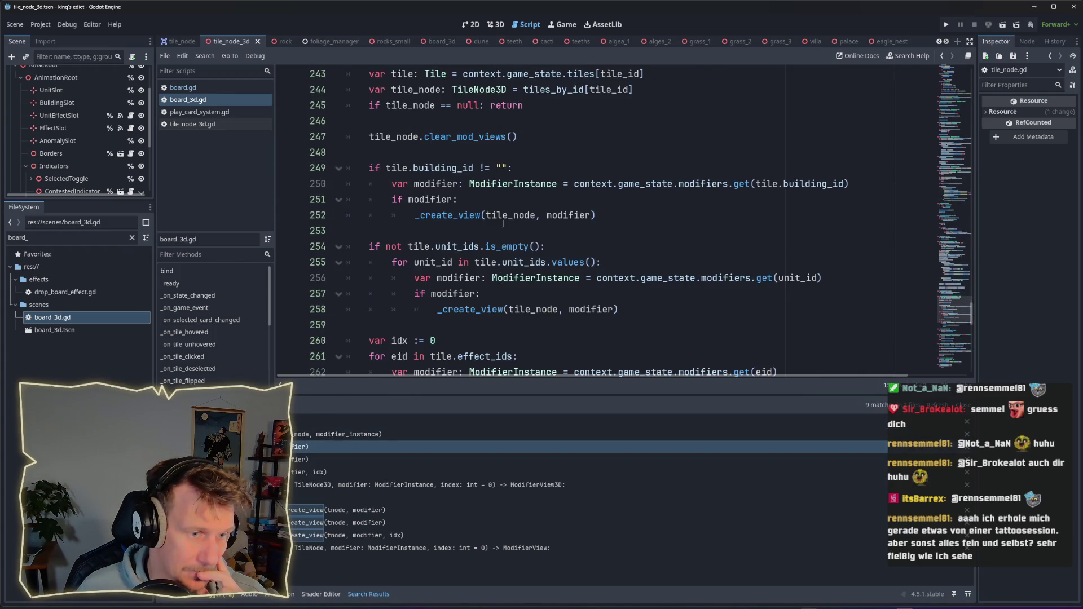
pyautogui.scroll(-2, 502, 254)
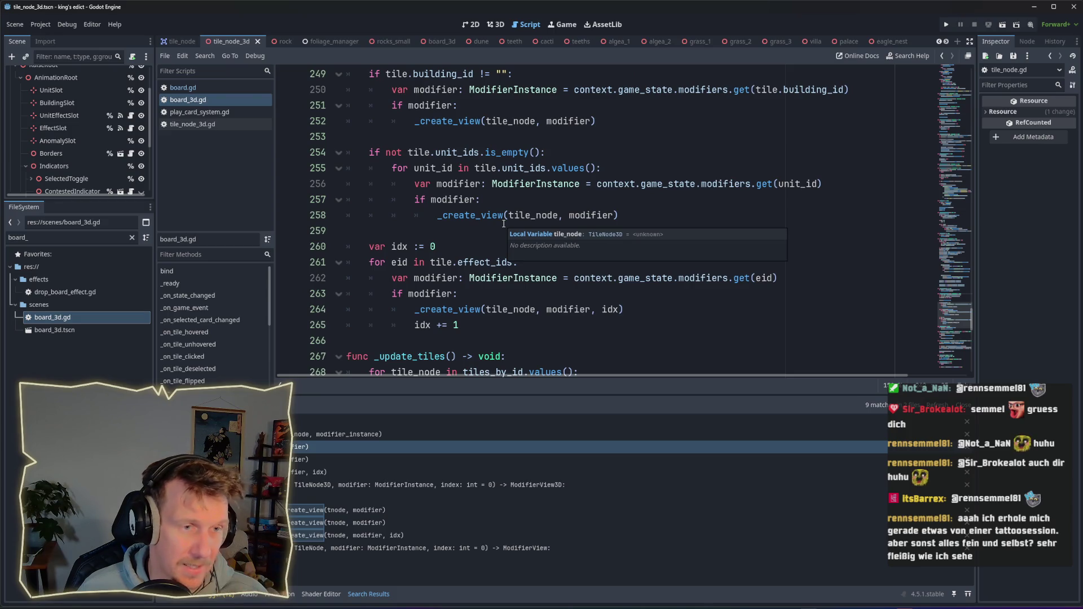
pyautogui.scroll(3, 503, 224)
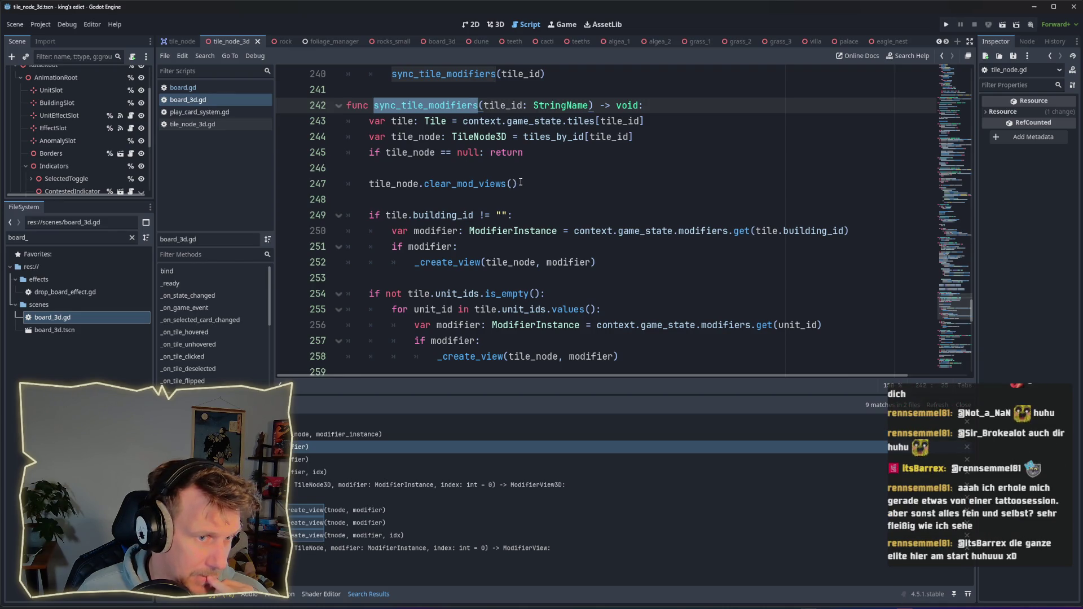
pyautogui.scroll(-5, 520, 183)
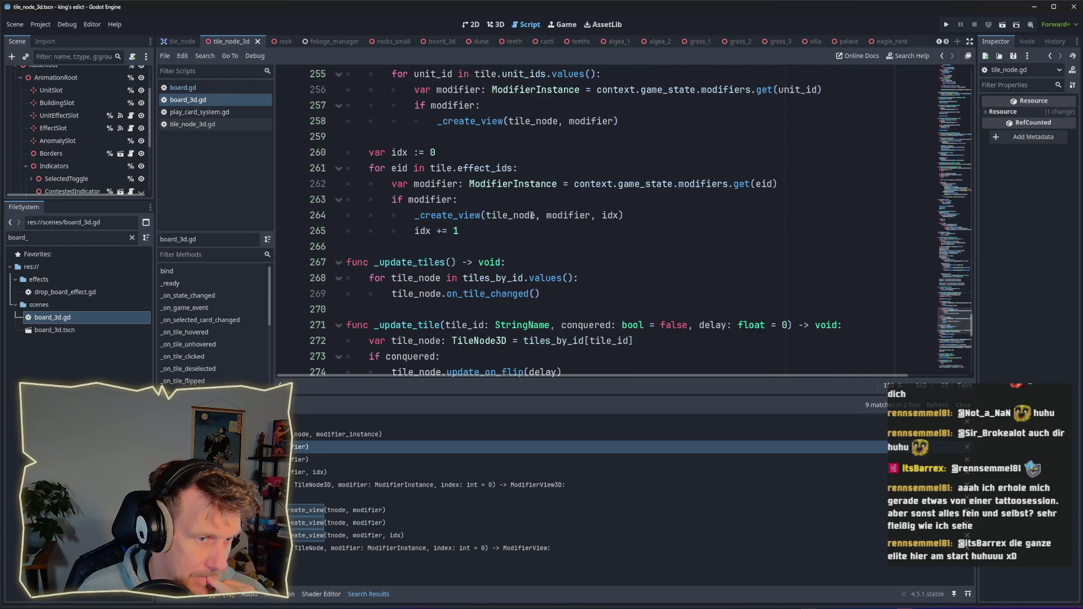
pyautogui.scroll(2, 532, 216)
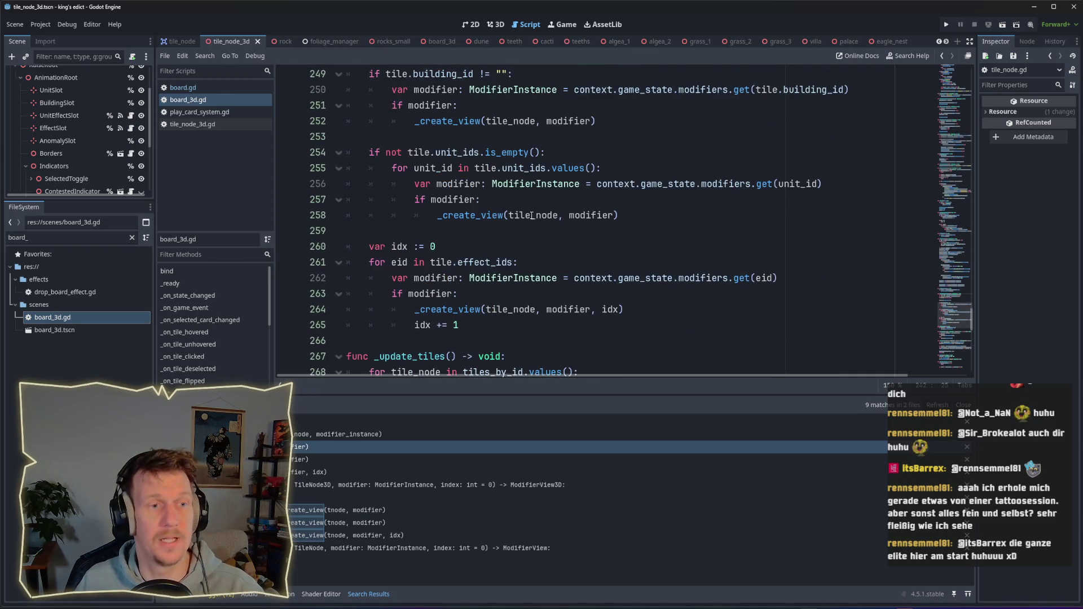
pyautogui.scroll(1, 502, 197)
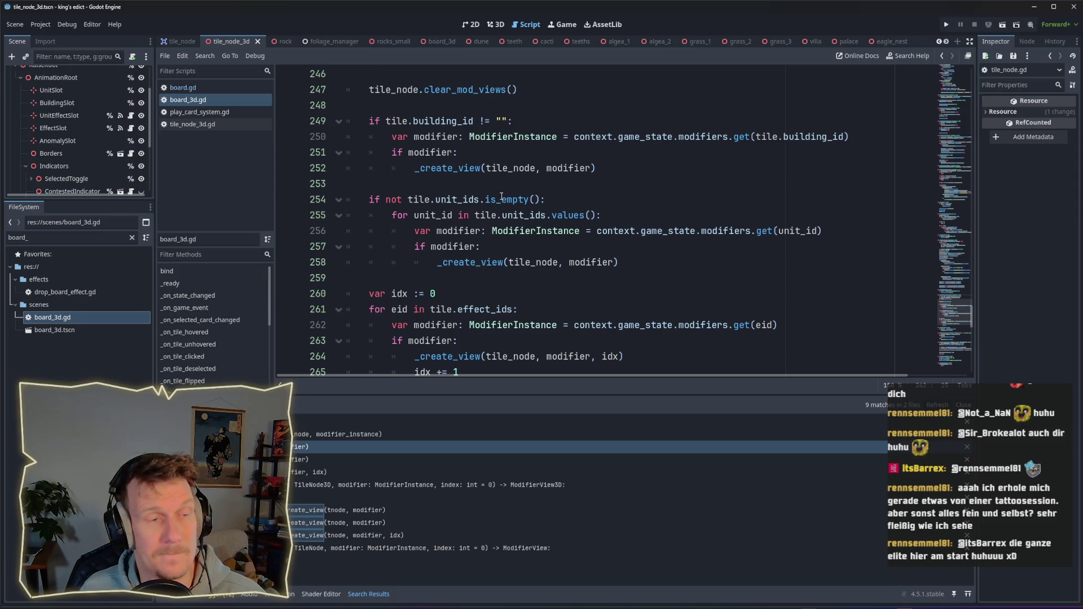
pyautogui.doubleClick(471, 170)
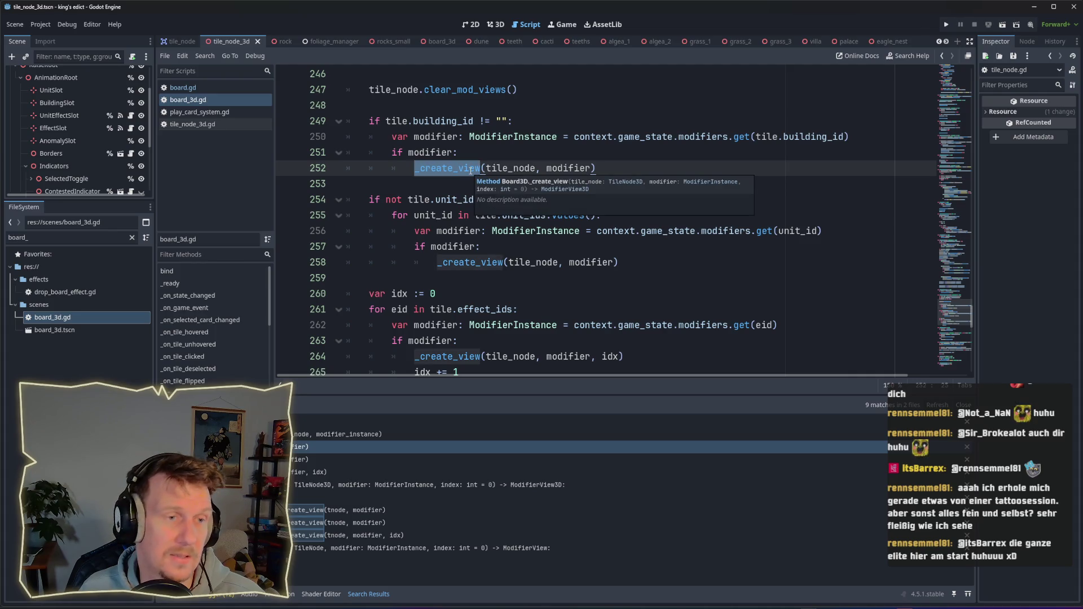
pyautogui.click(591, 168)
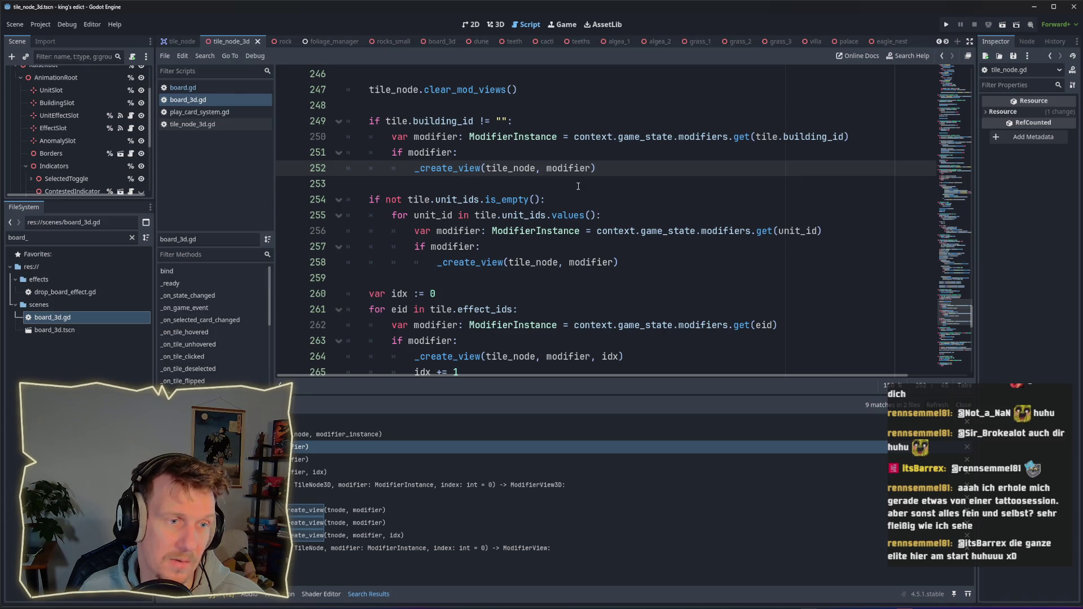
pyautogui.scroll(4, 579, 186)
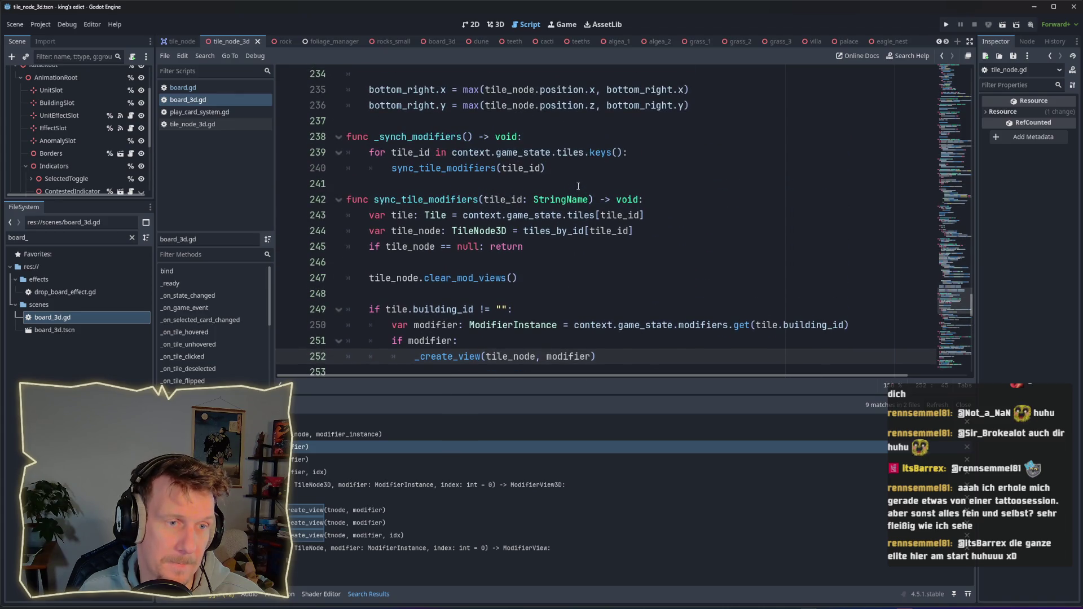
pyautogui.scroll(-2, 578, 186)
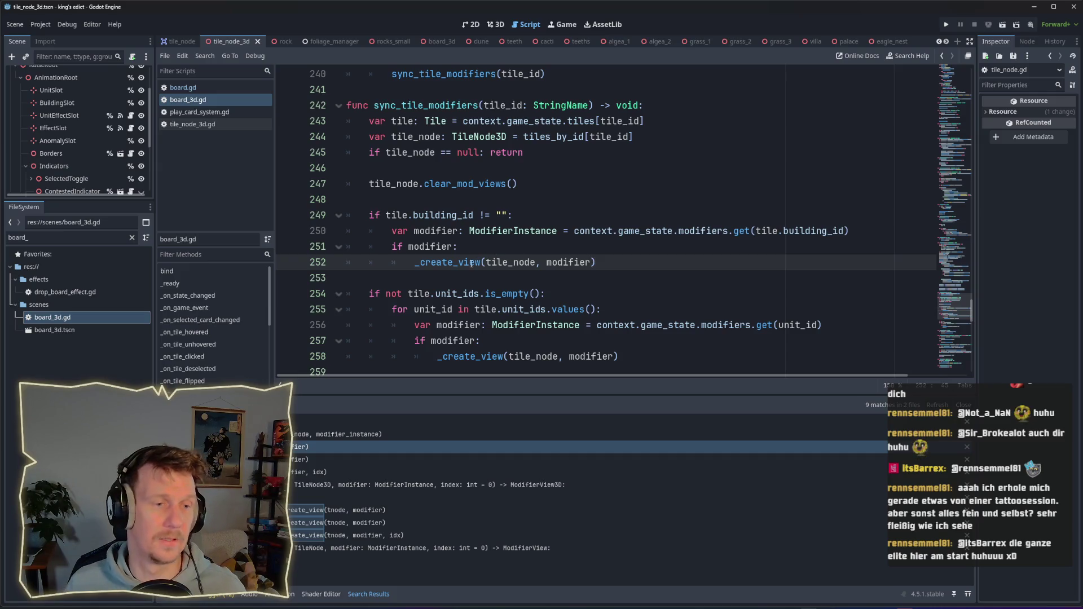
pyautogui.click(320, 434)
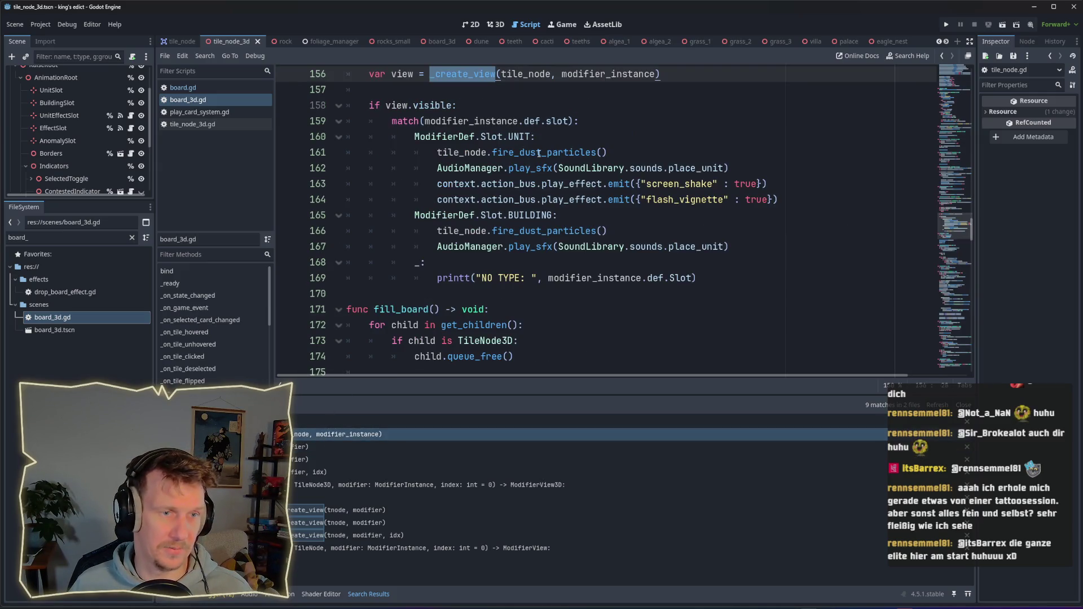
pyautogui.scroll(1, 539, 153)
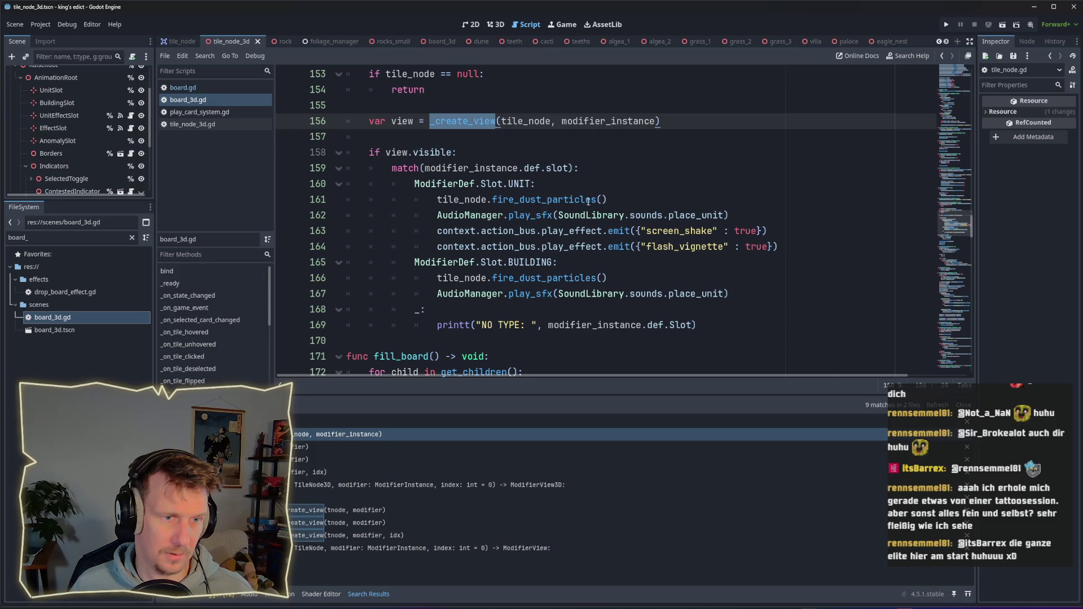
pyautogui.scroll(-1, 485, 247)
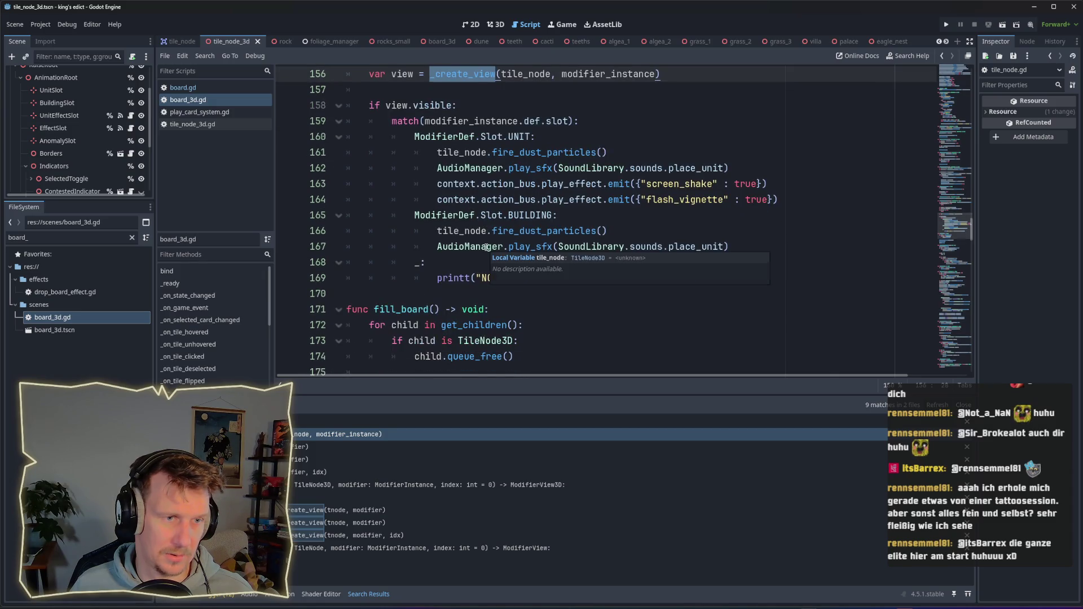
pyautogui.scroll(1, 486, 213)
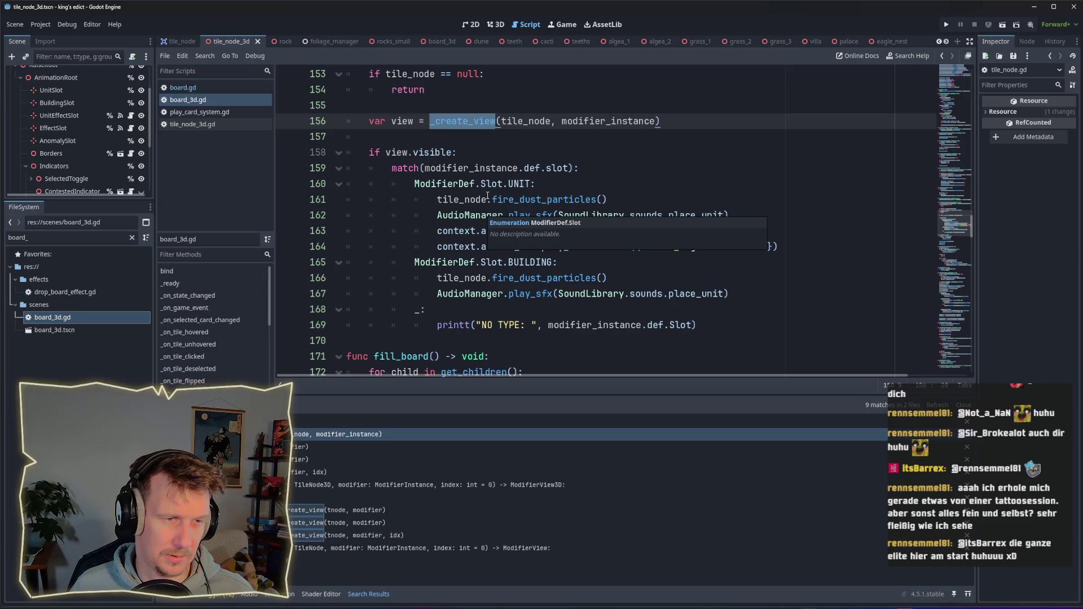
pyautogui.moveTo(458, 122)
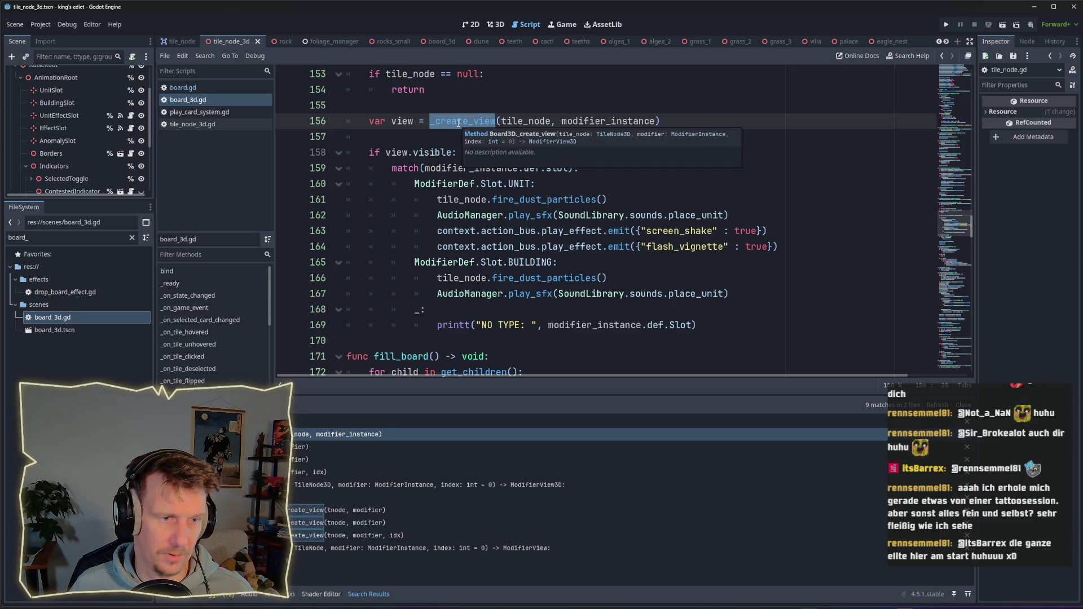
pyautogui.scroll(4, 486, 136)
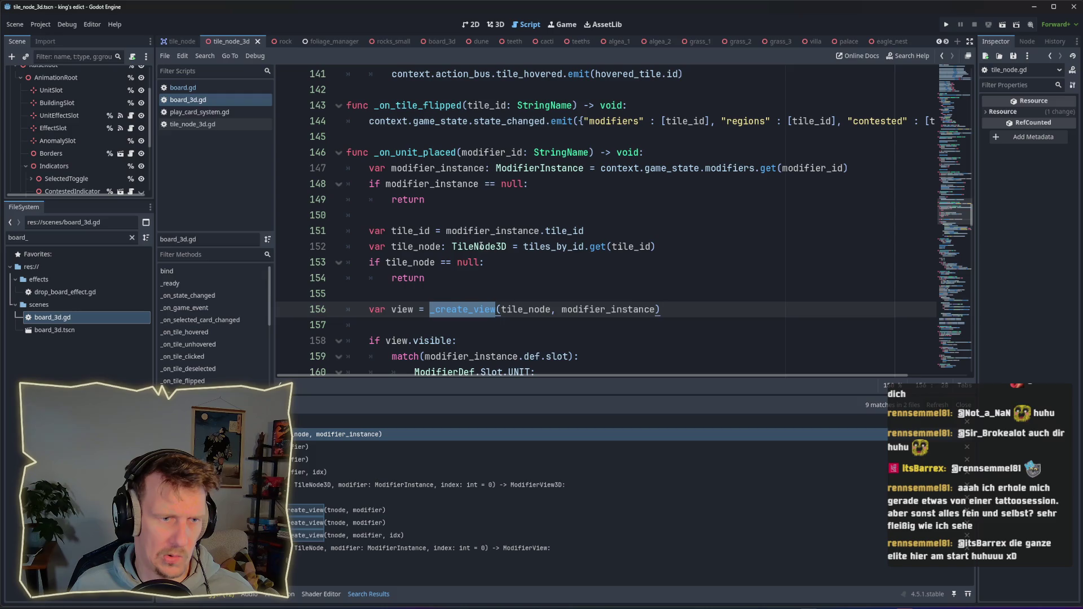
pyautogui.press('F12')
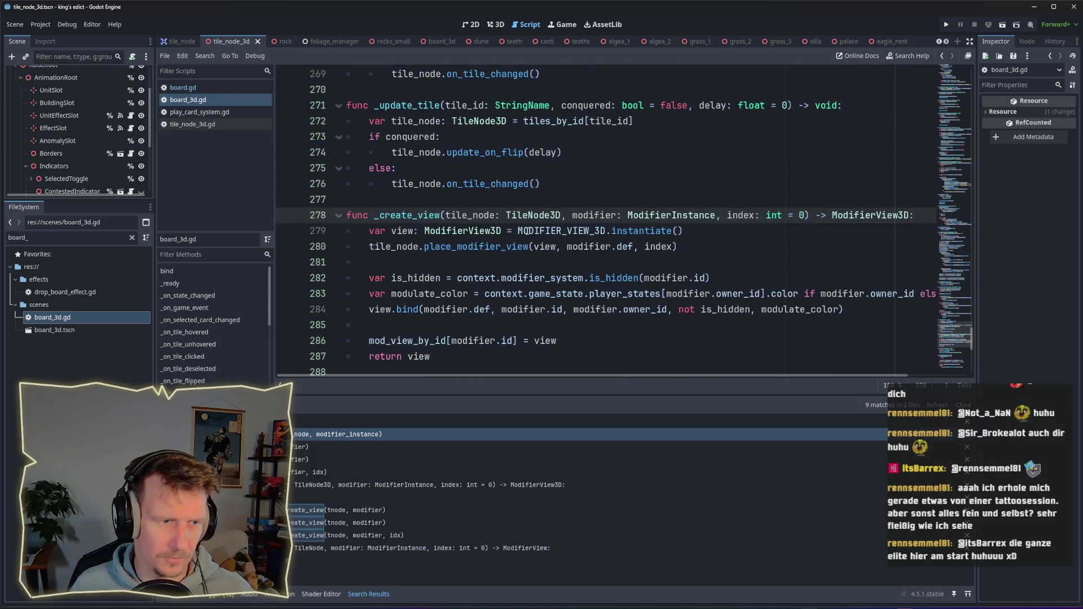
# Scroll to place_modifier_view in tile_node_3d.gd and put the cursor after remove_foliage() on line 142.
pyautogui.scroll(-1, 520, 230)
pyautogui.moveTo(500, 260)
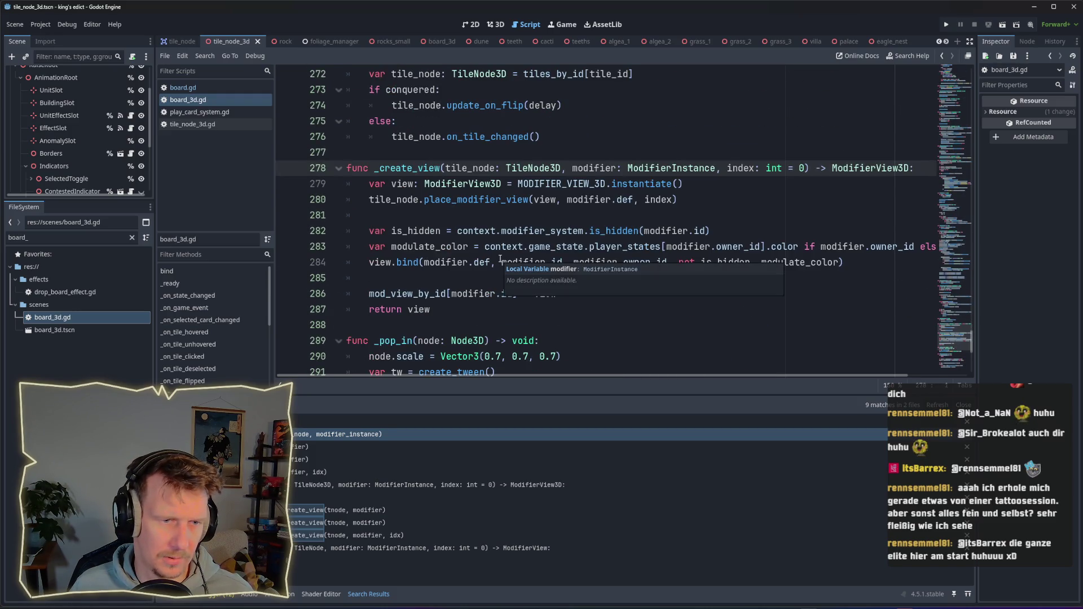
pyautogui.keyDown('ctrl'); pyautogui.click(479, 204); pyautogui.keyUp('ctrl')
pyautogui.scroll(-1, 406, 203)
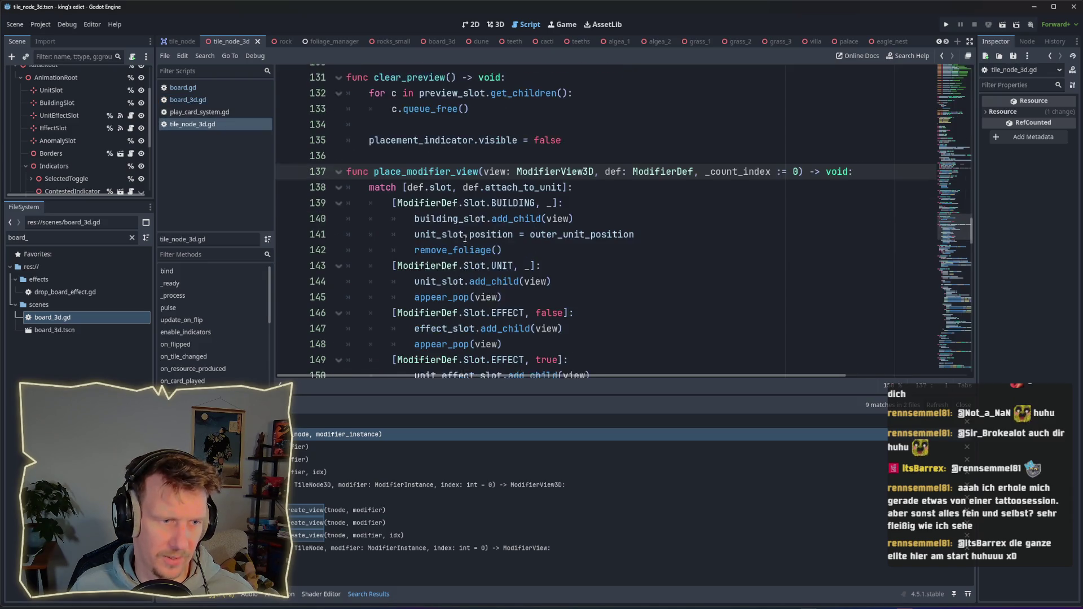
pyautogui.scroll(-1, 537, 230)
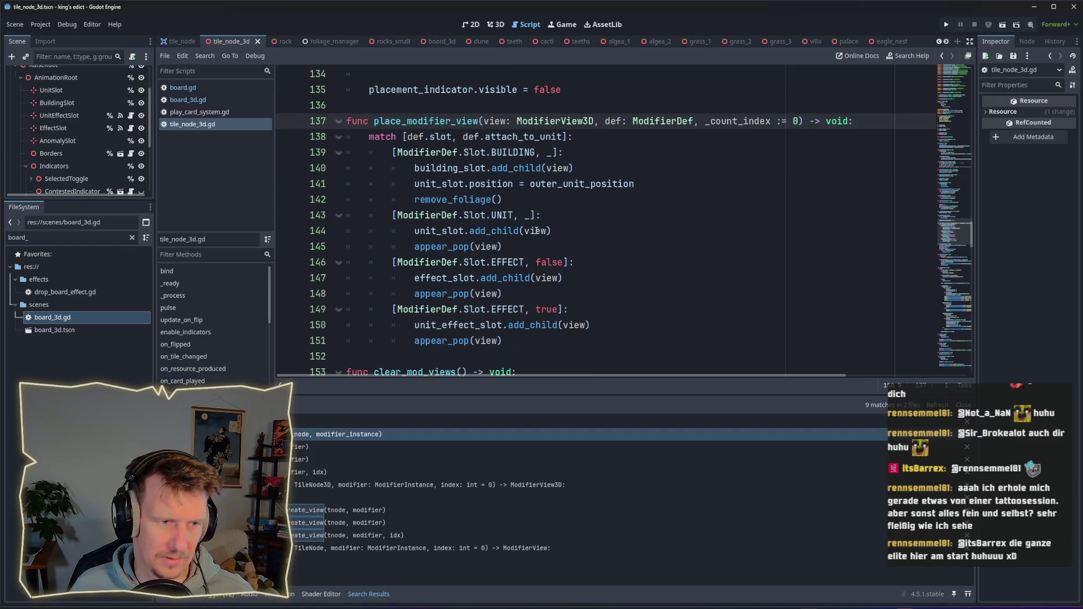
pyautogui.moveTo(477, 286)
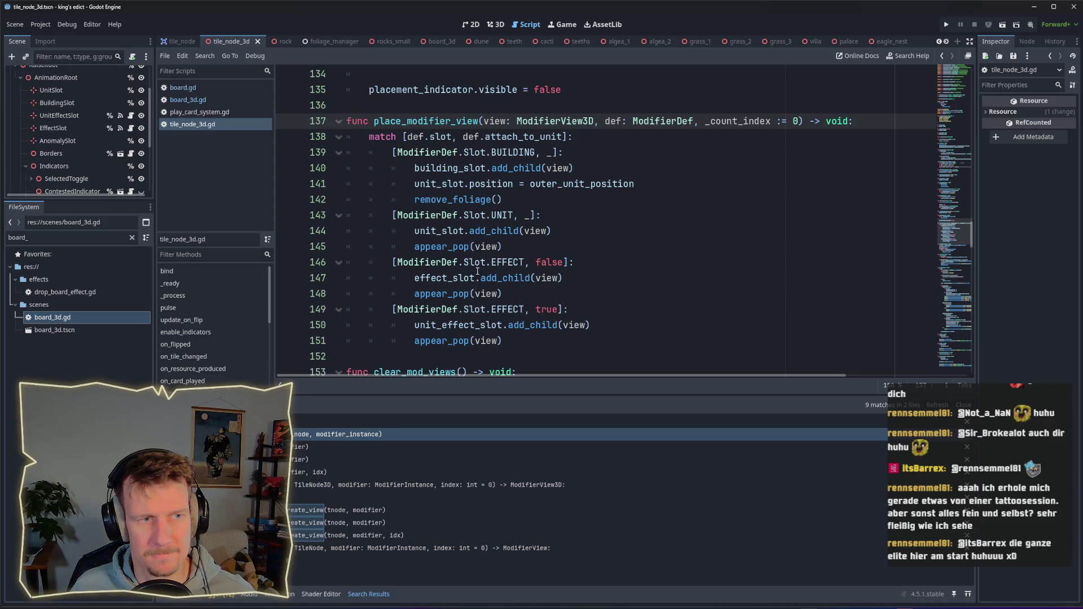
pyautogui.click(514, 201)
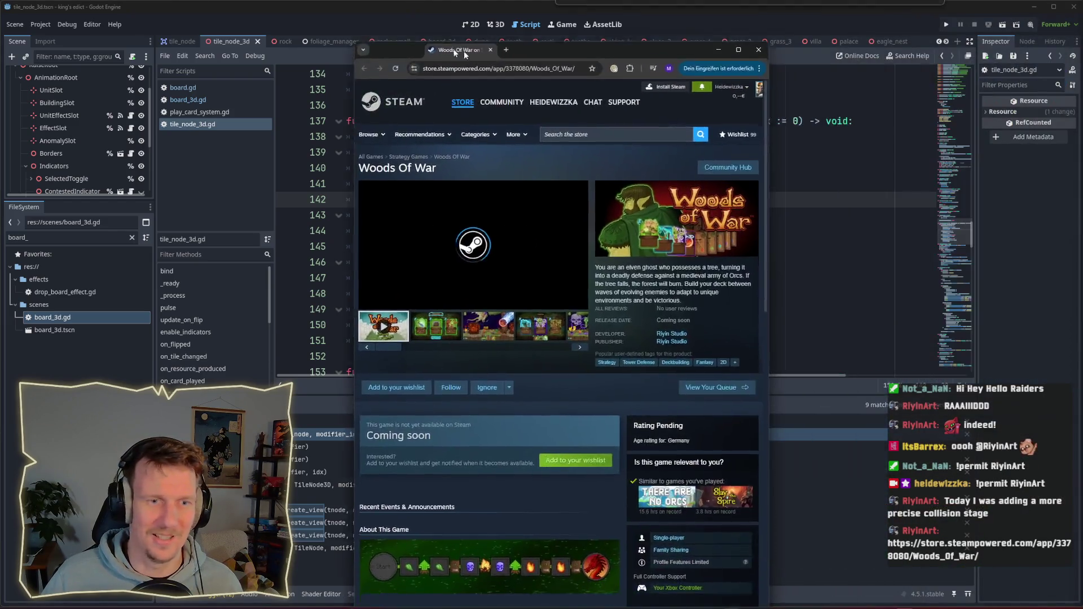
# Widen the browser window and use 'Add to your wishlist' on the Woods Of War page.
pyautogui.moveTo(483, 54); pyautogui.dragTo(377, 35)
pyautogui.moveTo(652, 211); pyautogui.dragTo(978, 209)
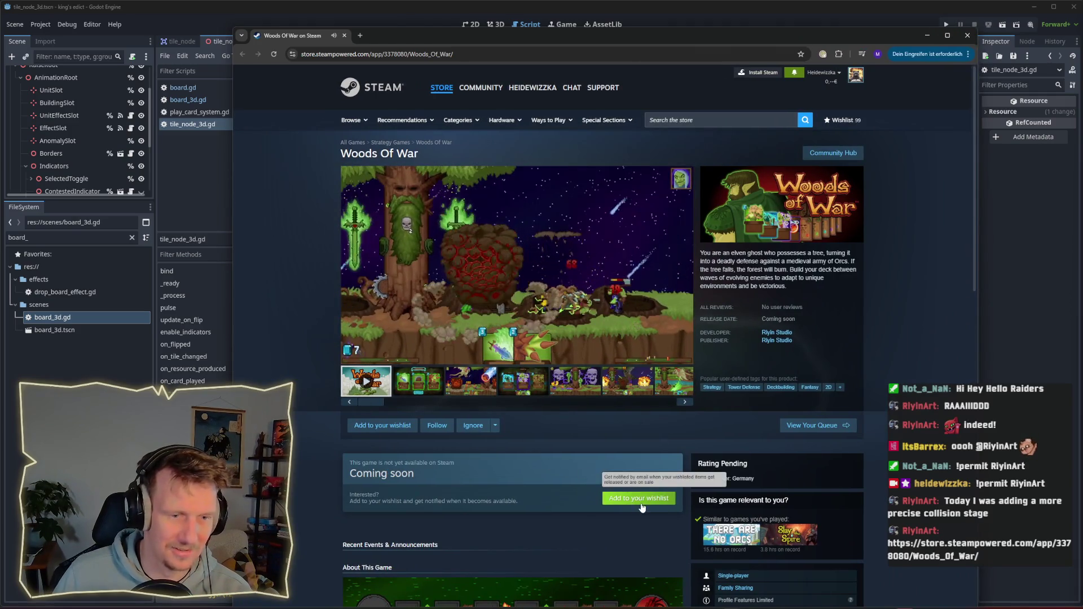
pyautogui.click(640, 499)
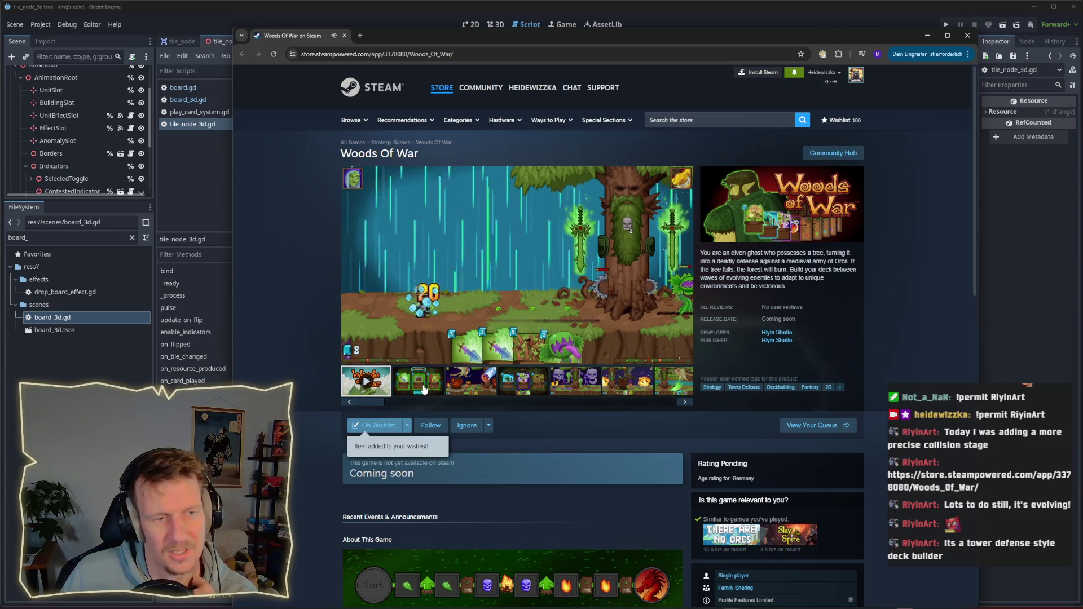
# Browse the Woods Of War dragon, card, skulls, explosion and river screenshots, then minimize the browser.
pyautogui.click(478, 390)
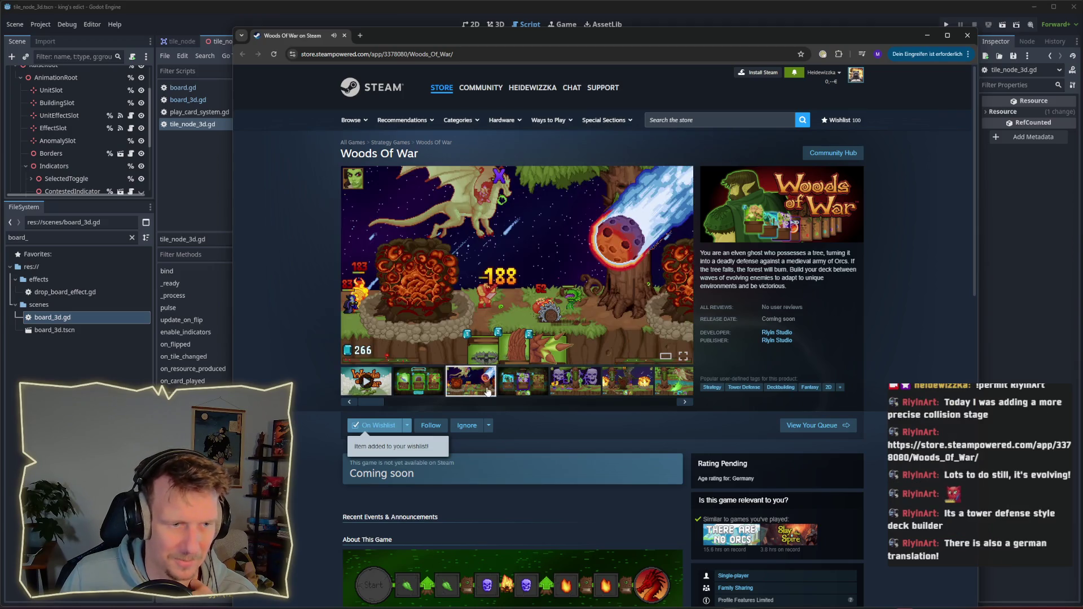
pyautogui.click(530, 391)
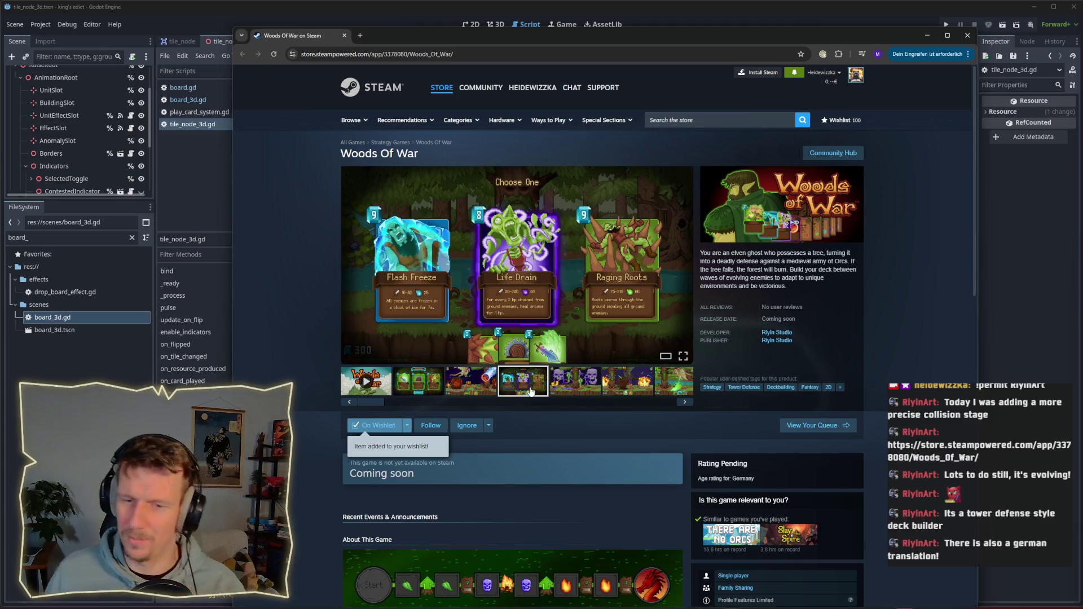
pyautogui.click(564, 385)
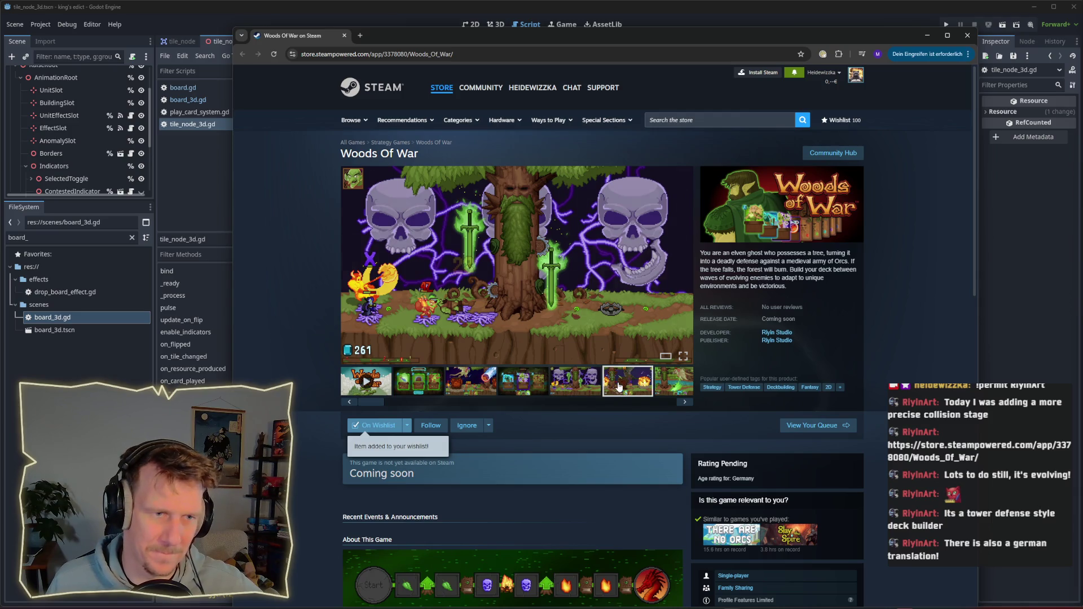
pyautogui.click(619, 387)
pyautogui.click(674, 386)
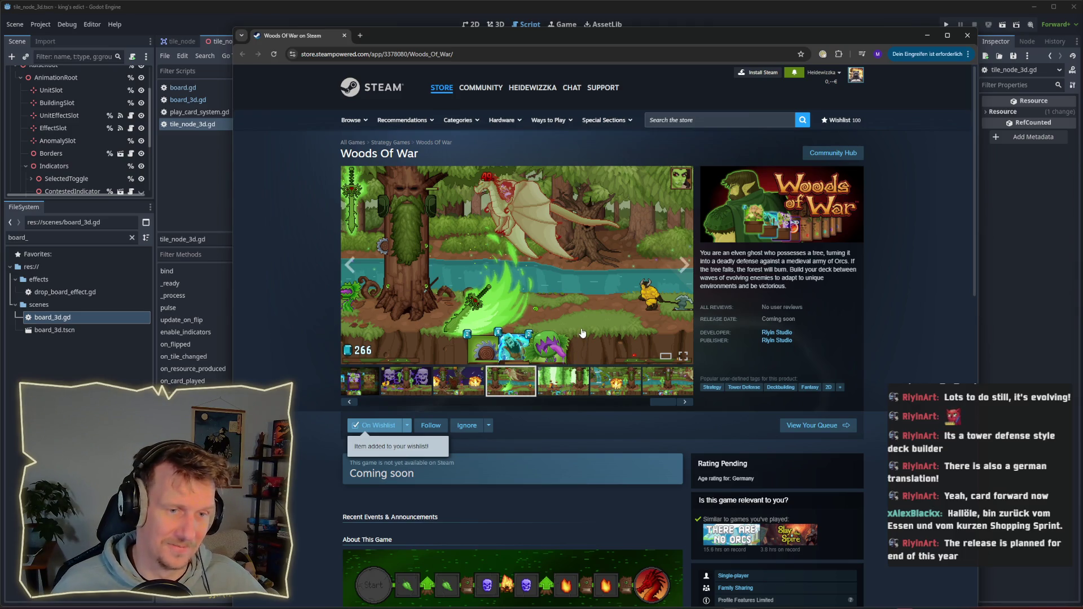
pyautogui.click(576, 378)
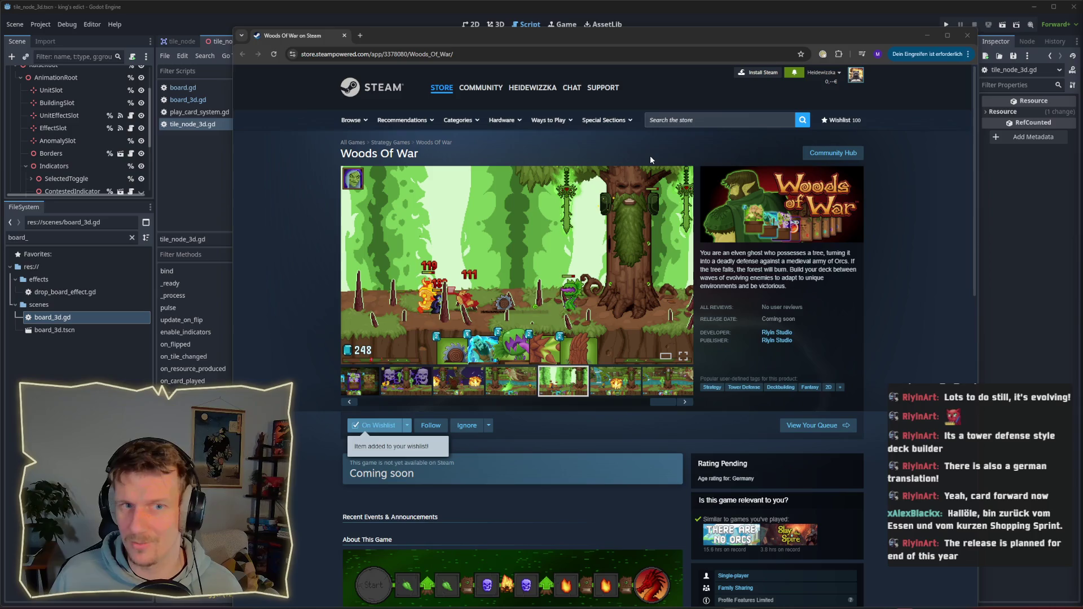
pyautogui.click(926, 37)
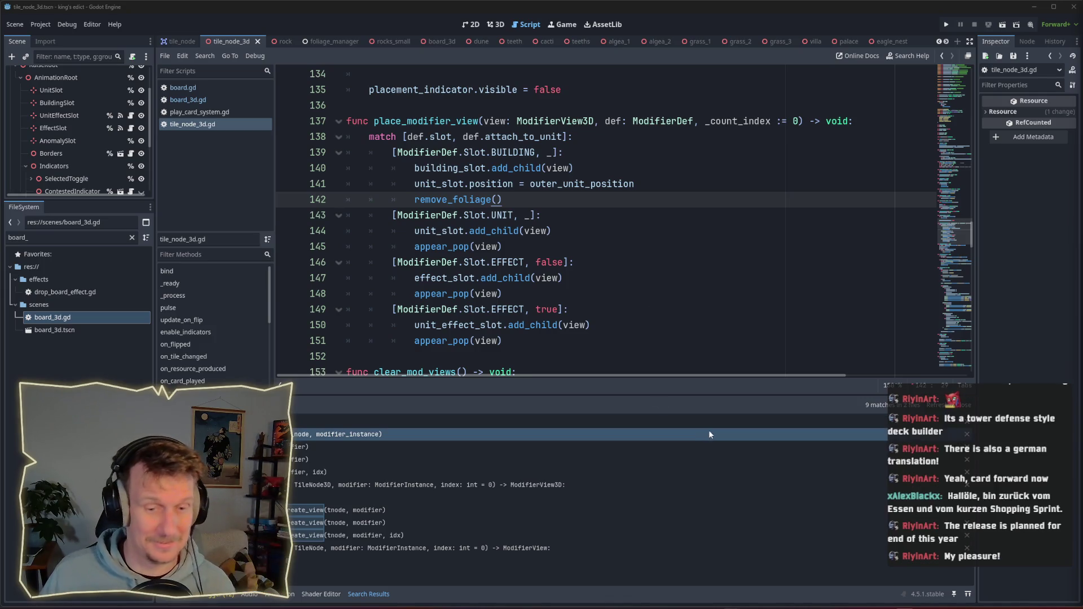
# Alt+Tab over to the Affinity Designer Kingdoms of Arinor and Kingdoms of Khar title art.
pyautogui.hotkey('alt', 'Tab')
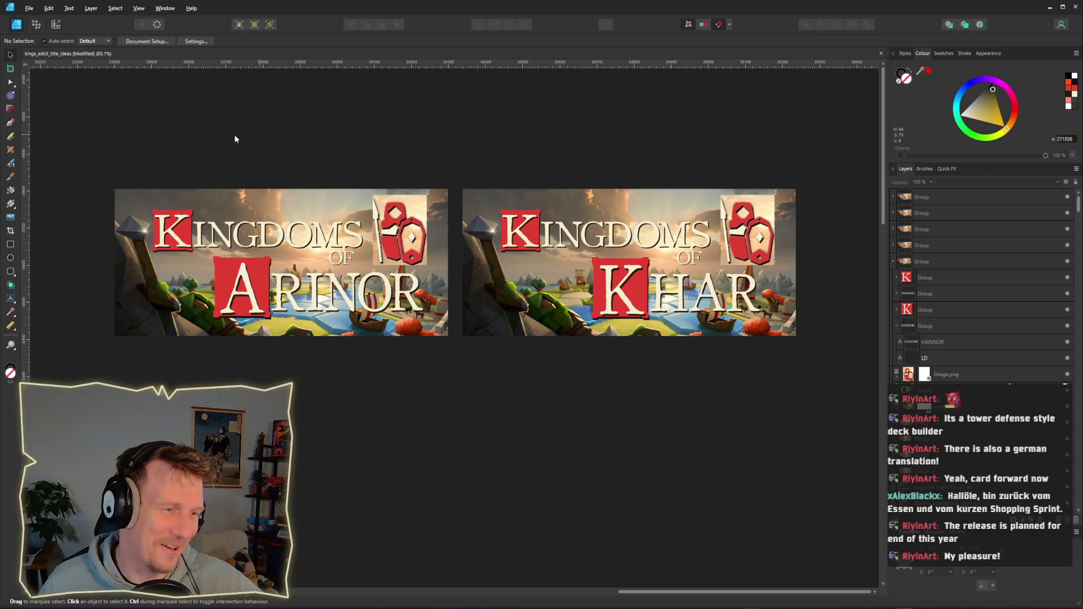
# Select the Kingdoms of Arinor and Kingdoms of Khar title groups, then clear the selection.
pyautogui.moveTo(105, 147)
pyautogui.mouseDown()
pyautogui.moveTo(174, 199)
pyautogui.moveTo(461, 347)
pyautogui.mouseUp()
pyautogui.moveTo(447, 146); pyautogui.dragTo(863, 401)
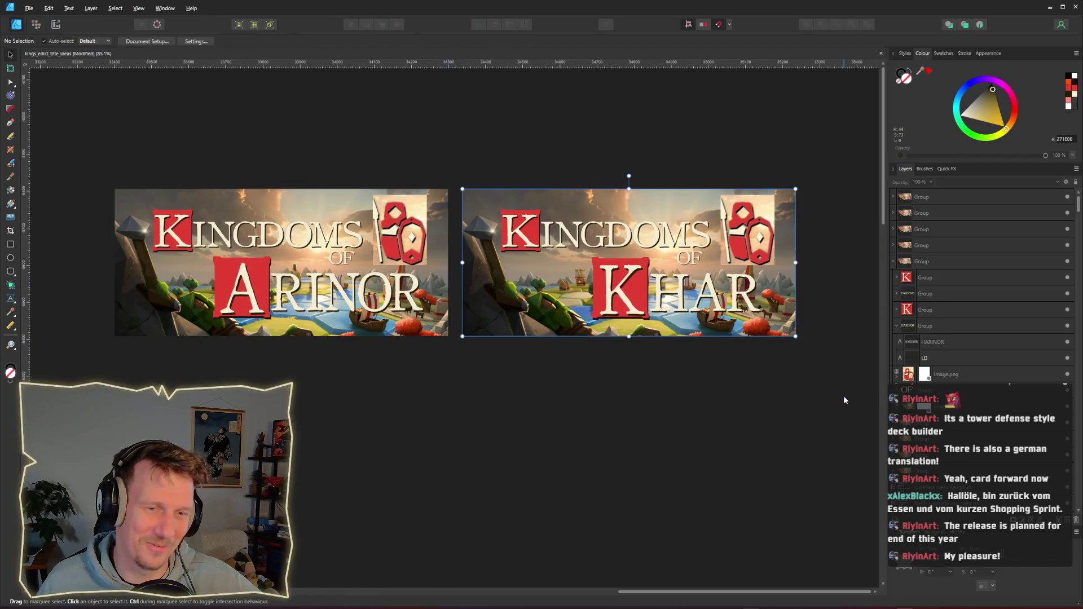
pyautogui.click(827, 395)
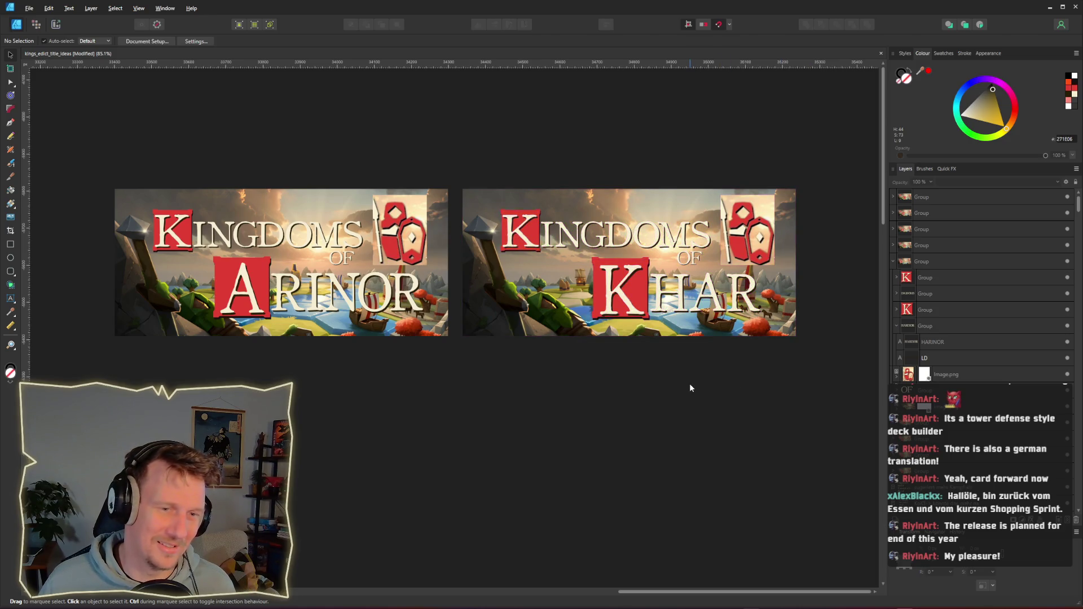
# Zoom out and pan across the canvas to survey every title banner variant and name list.
pyautogui.scroll(-6, 690, 387)
pyautogui.scroll(-4, 631, 444)
pyautogui.scroll(-4, 629, 298)
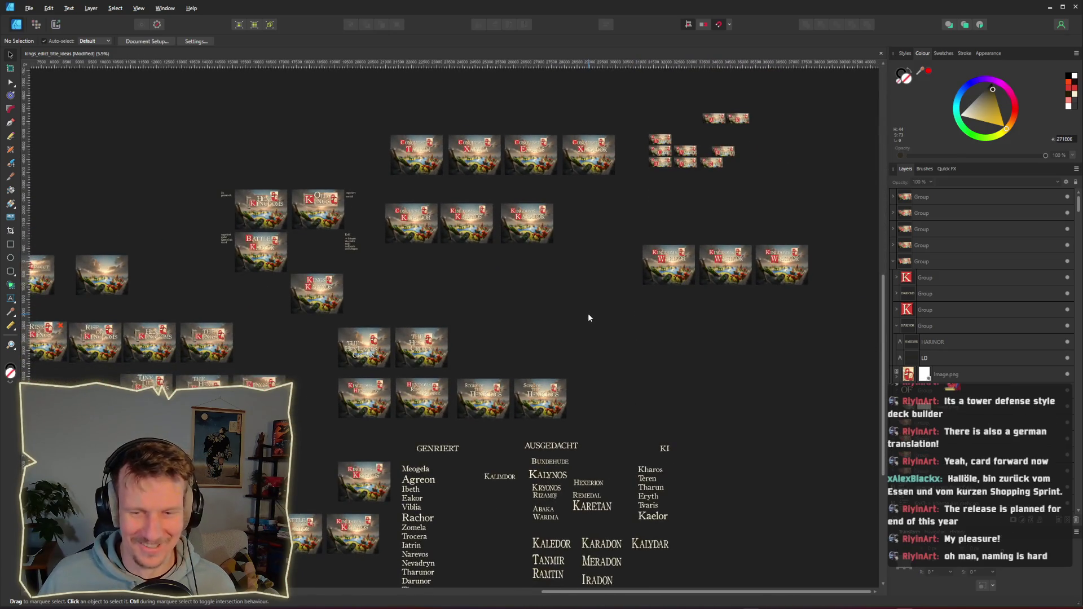
pyautogui.hscroll(-3, 587, 313)
pyautogui.scroll(-3, 582, 312)
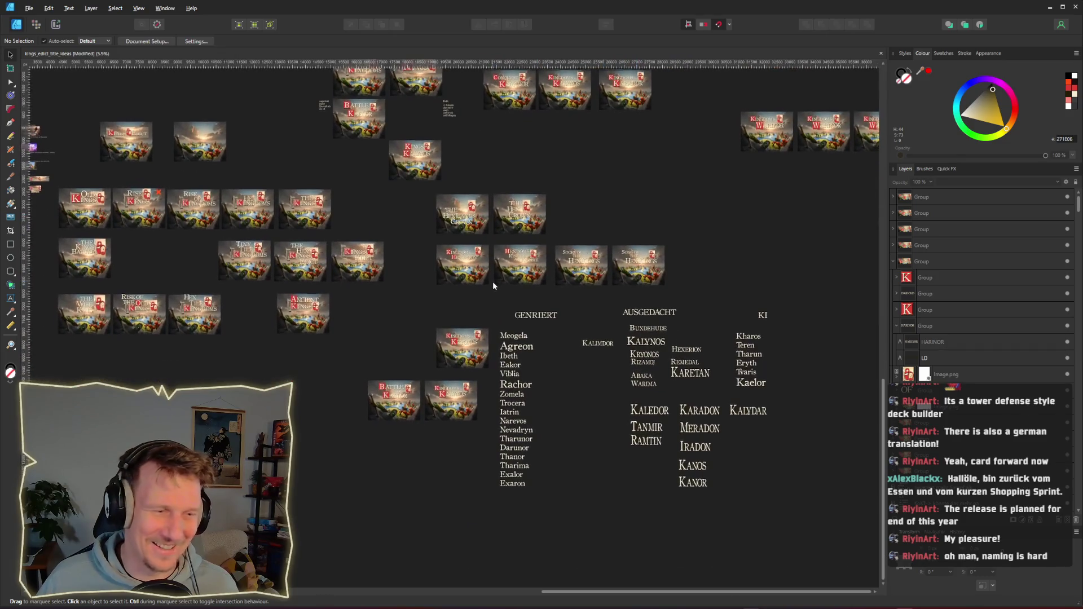
pyautogui.scroll(3, 492, 283)
pyautogui.hscroll(-2, 533, 304)
pyautogui.scroll(2, 443, 309)
pyautogui.scroll(-3, 442, 309)
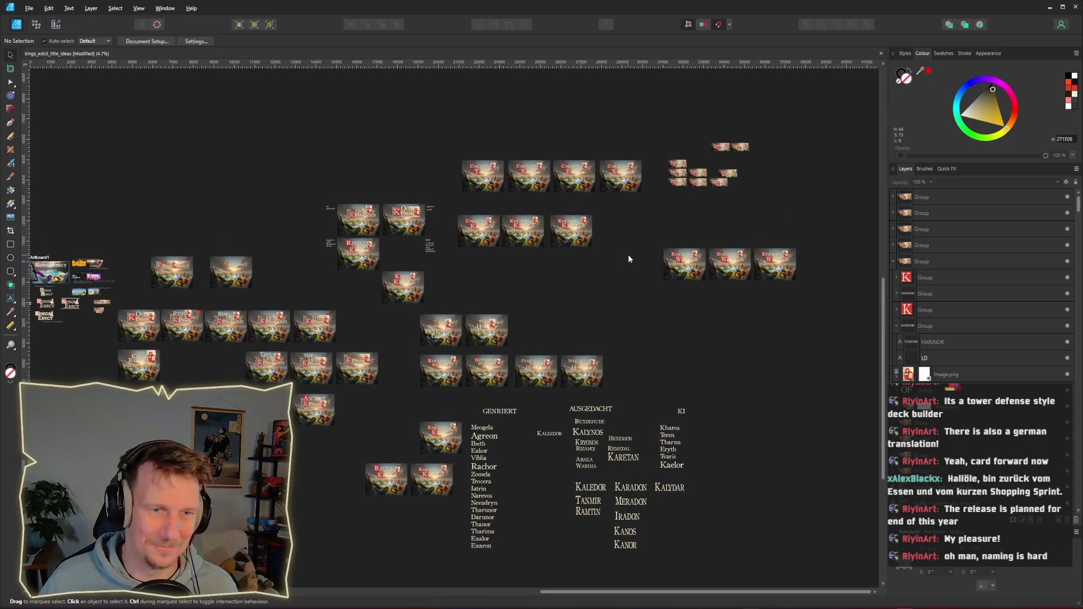
pyautogui.scroll(3, 648, 230)
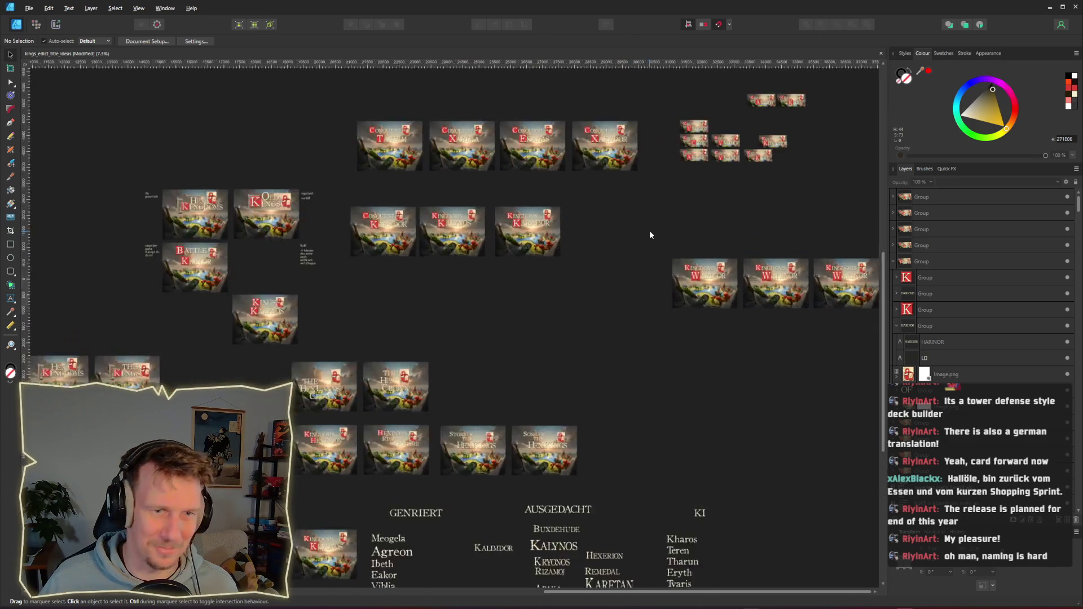
pyautogui.scroll(2, 615, 276)
pyautogui.hscroll(2, 586, 310)
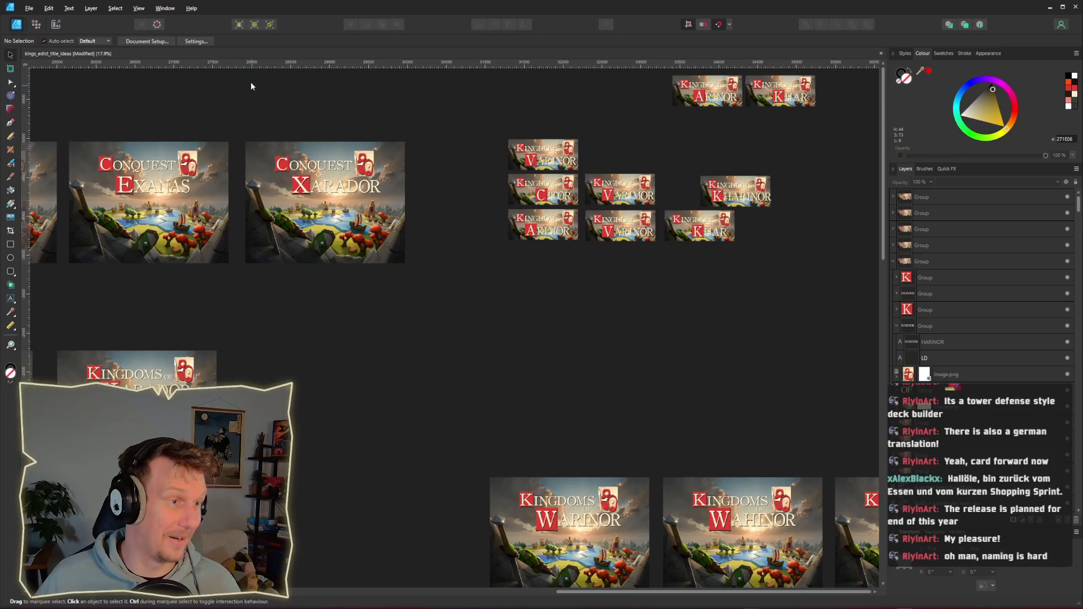
pyautogui.scroll(-4, 520, 331)
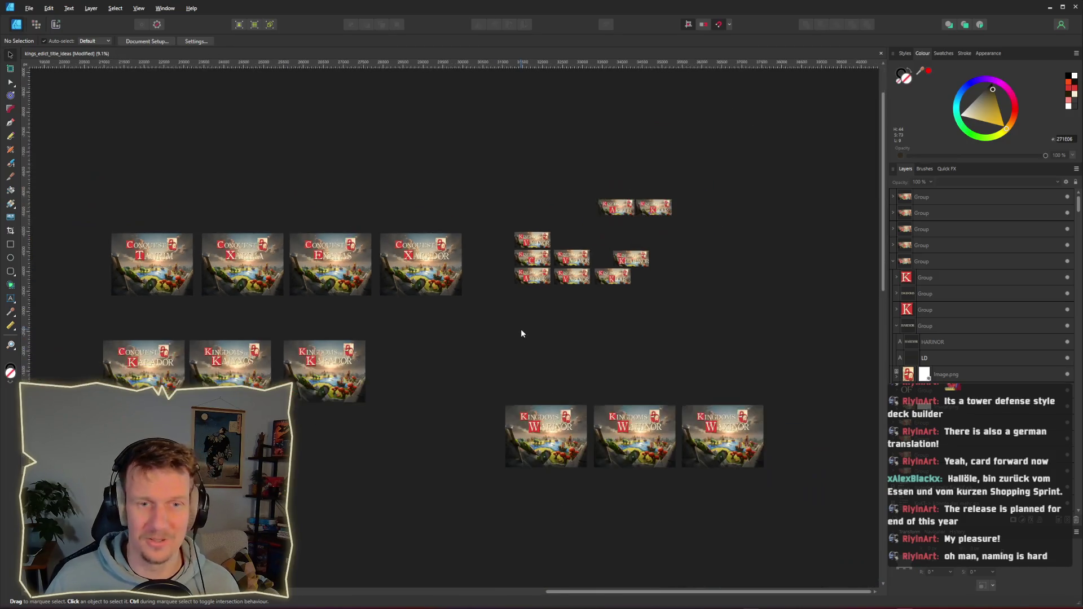
pyautogui.click(29, 9)
# Open the recently used promo design document from the File menu.
pyautogui.click(28, 9)
pyautogui.click(29, 9)
pyautogui.moveTo(136, 66)
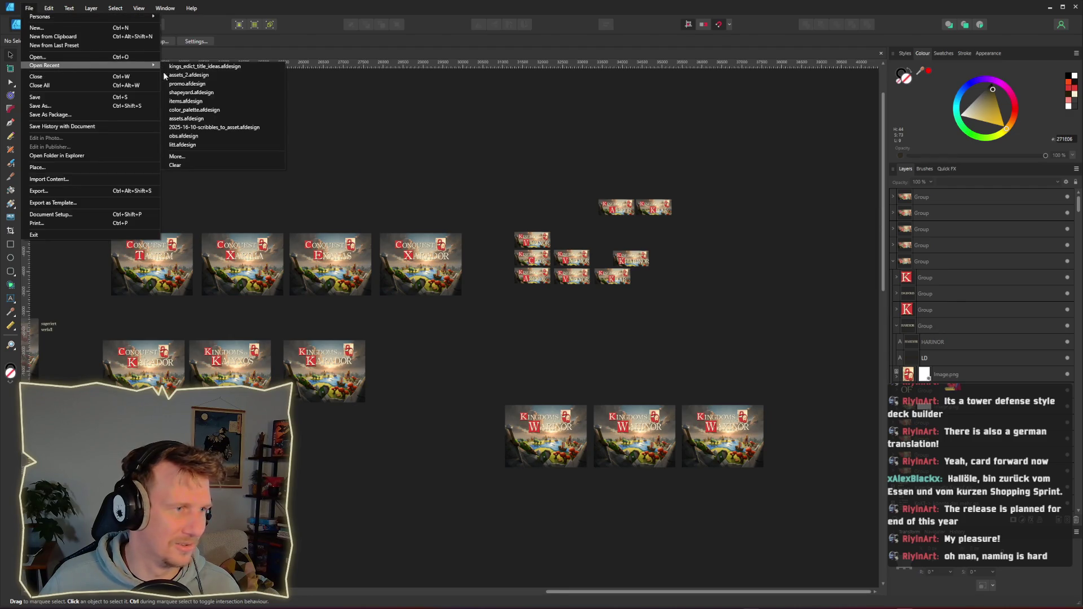
pyautogui.click(208, 82)
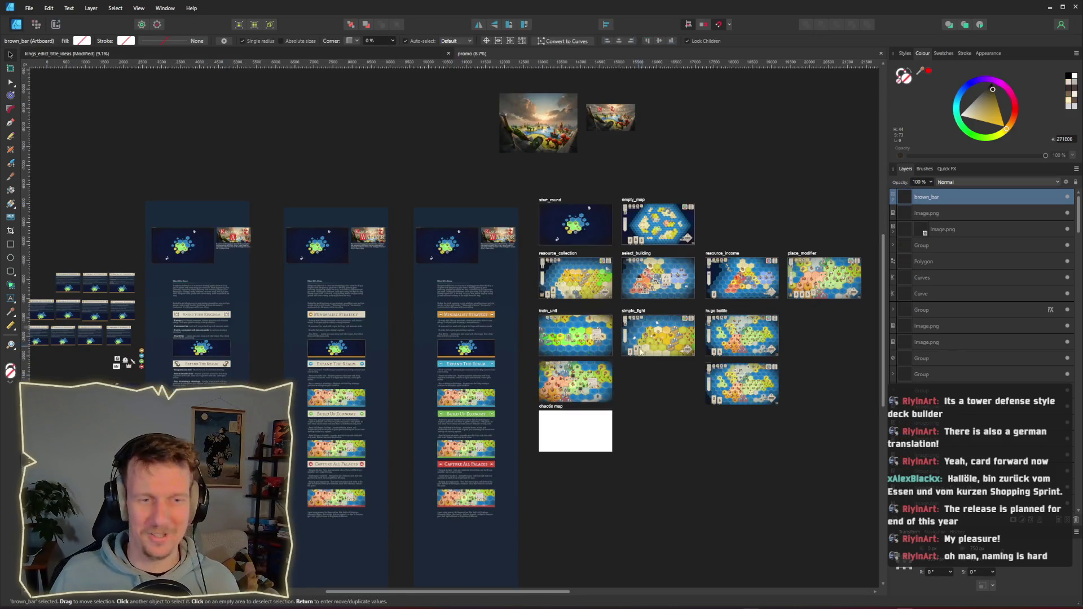
# Read through the About This Game and feature sections, then return to Godot and run the project.
pyautogui.scroll(-3, 564, 324)
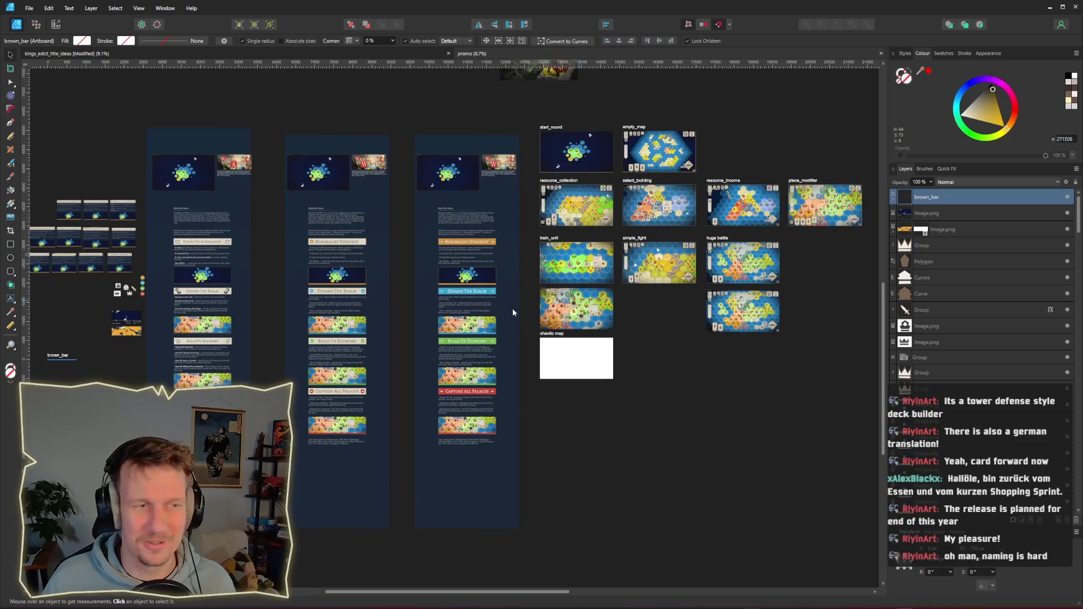
pyautogui.scroll(5, 528, 312)
pyautogui.scroll(4, 618, 298)
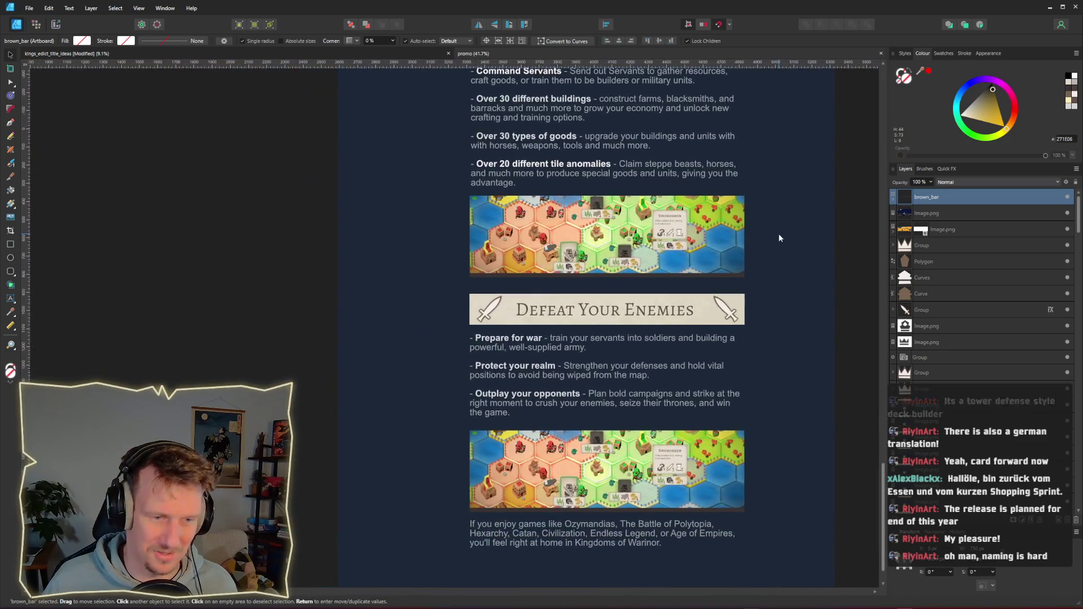
pyautogui.scroll(1, 779, 234)
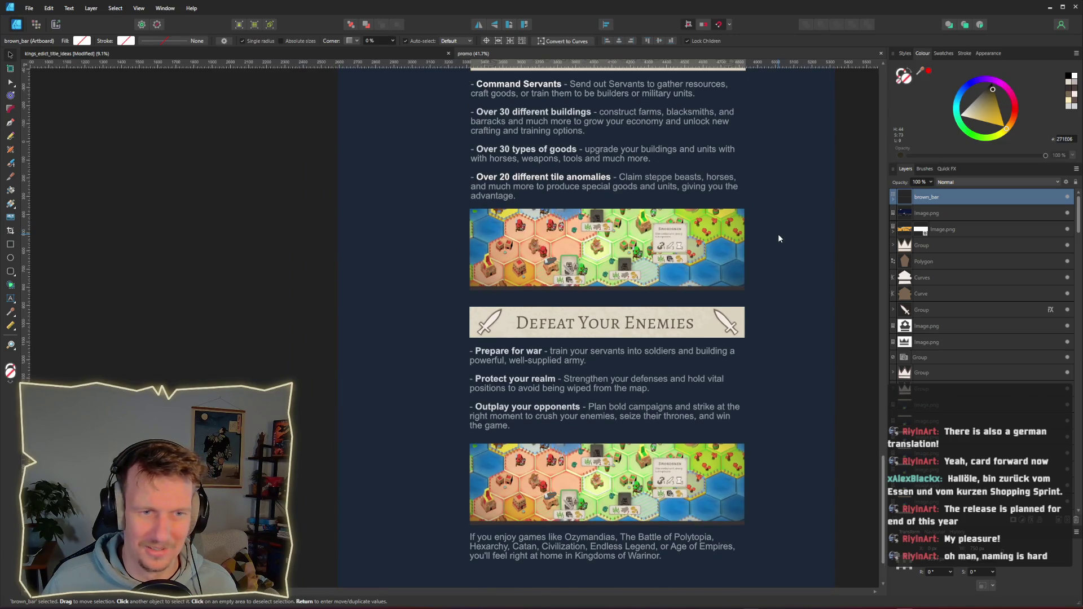
pyautogui.scroll(3, 778, 235)
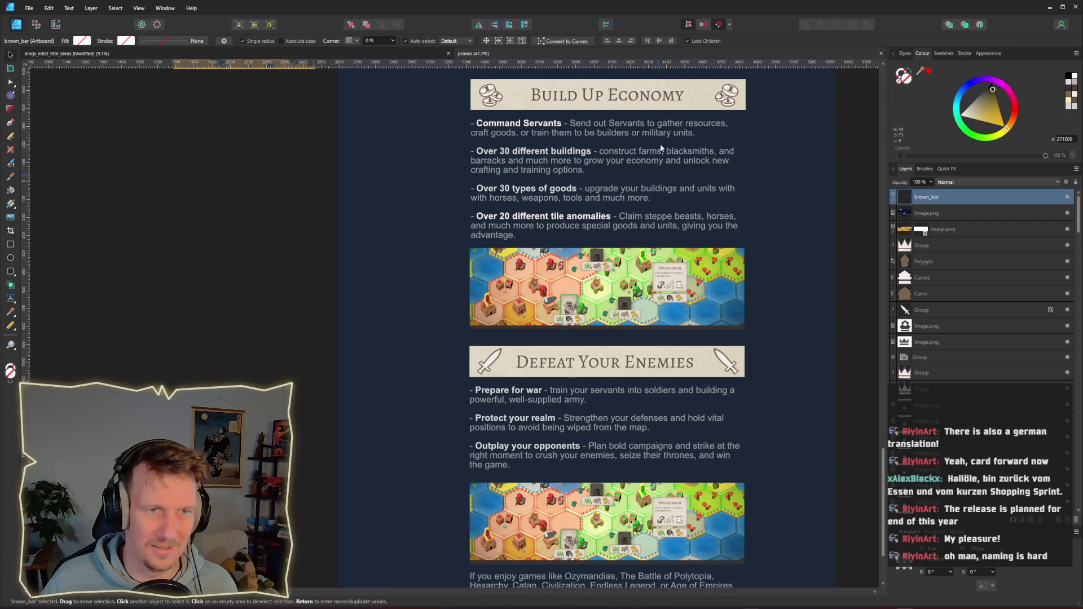
pyautogui.scroll(10, 587, 332)
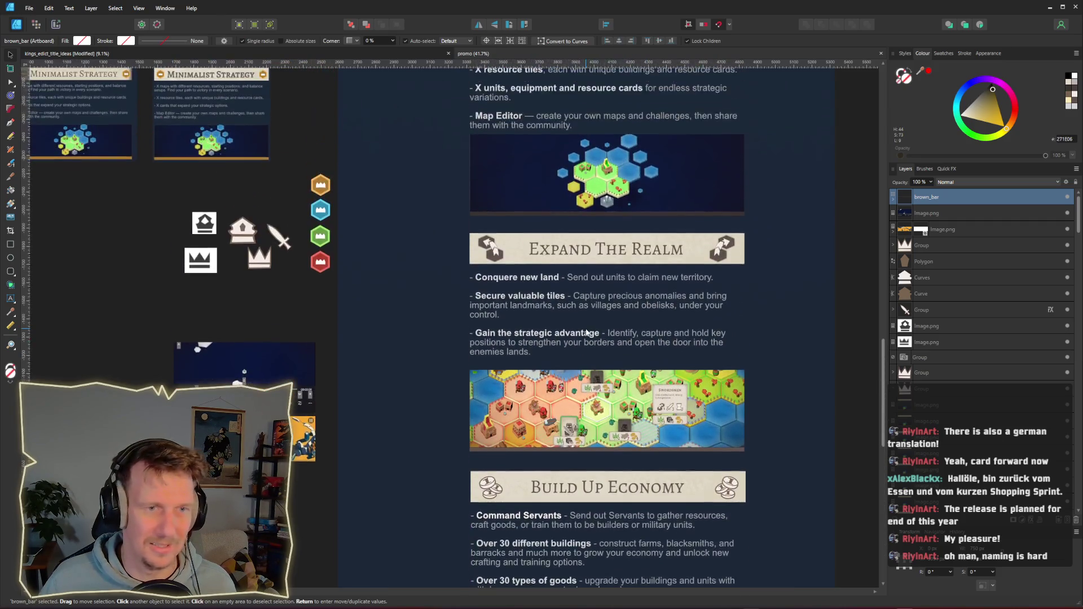
pyautogui.scroll(20, 593, 334)
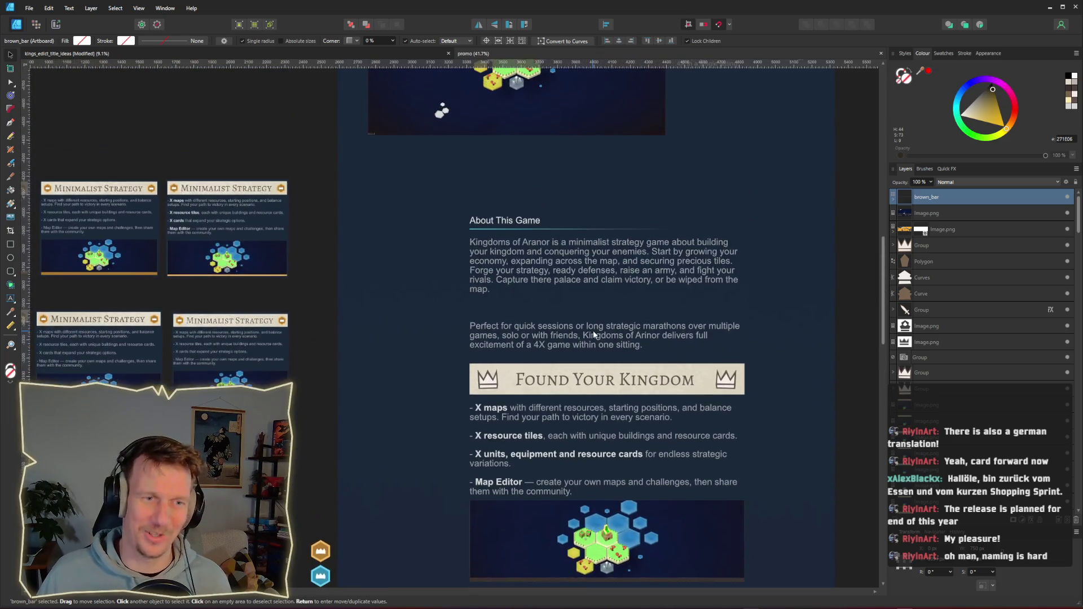
pyautogui.scroll(1, 593, 334)
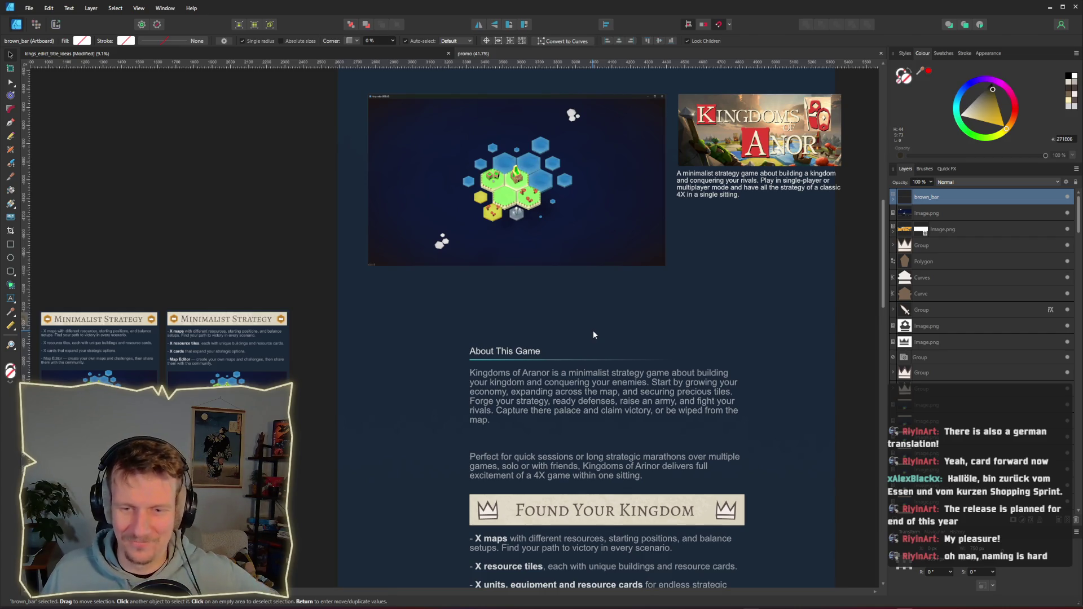
pyautogui.scroll(-15, 593, 331)
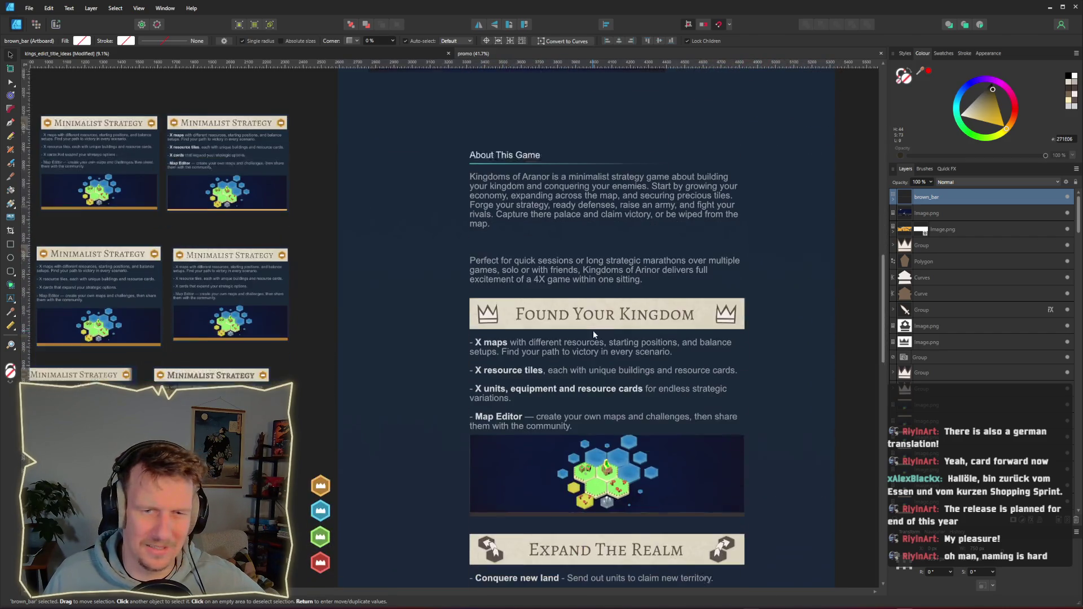
pyautogui.scroll(-12, 883, 301)
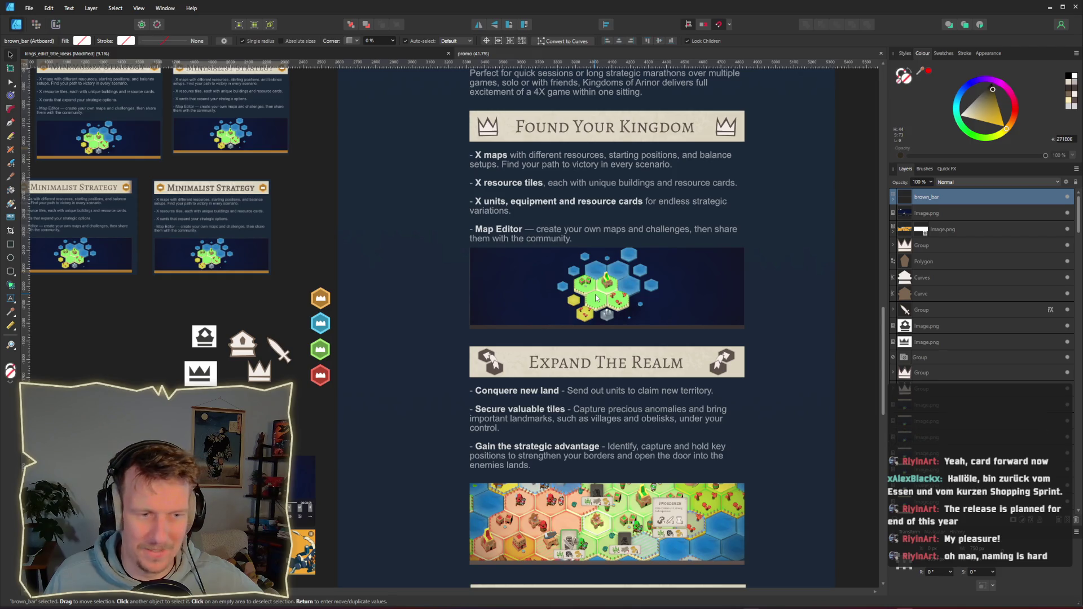
pyautogui.scroll(14, 596, 298)
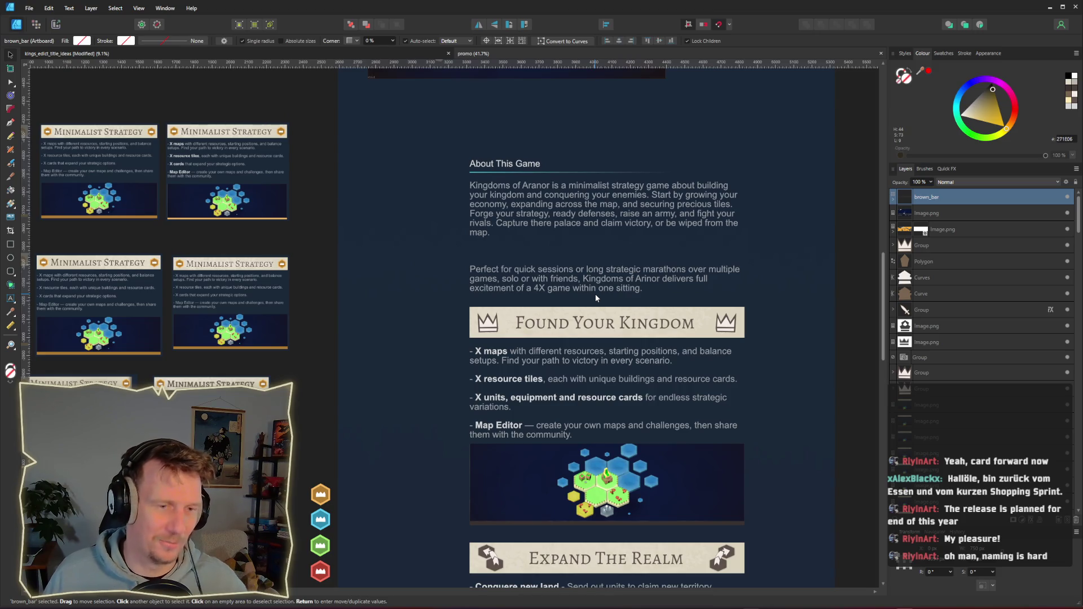
pyautogui.scroll(7, 689, 226)
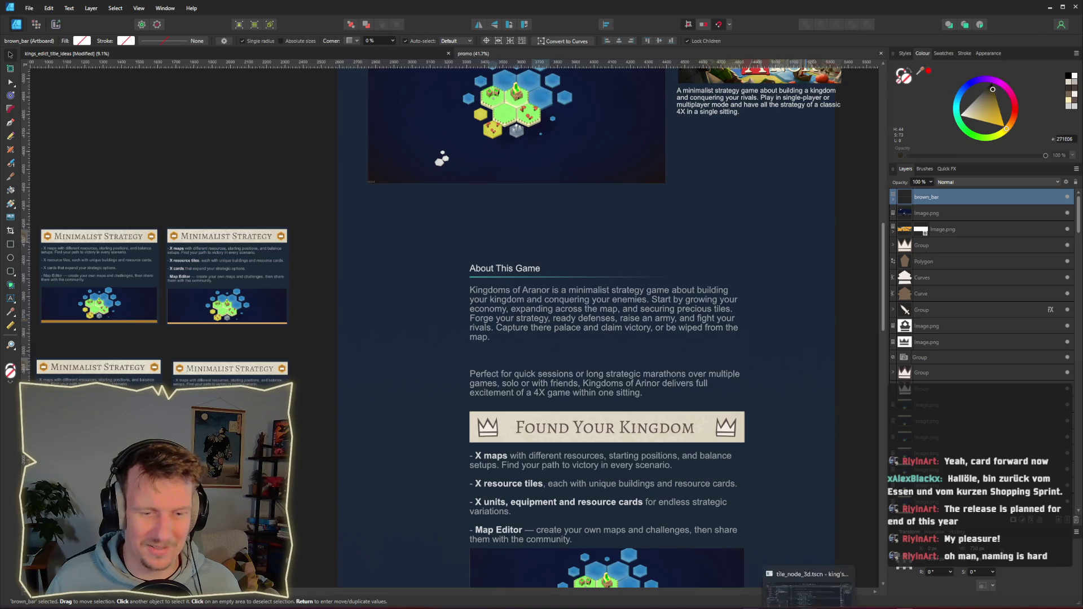
pyautogui.click(803, 602)
pyautogui.click(946, 26)
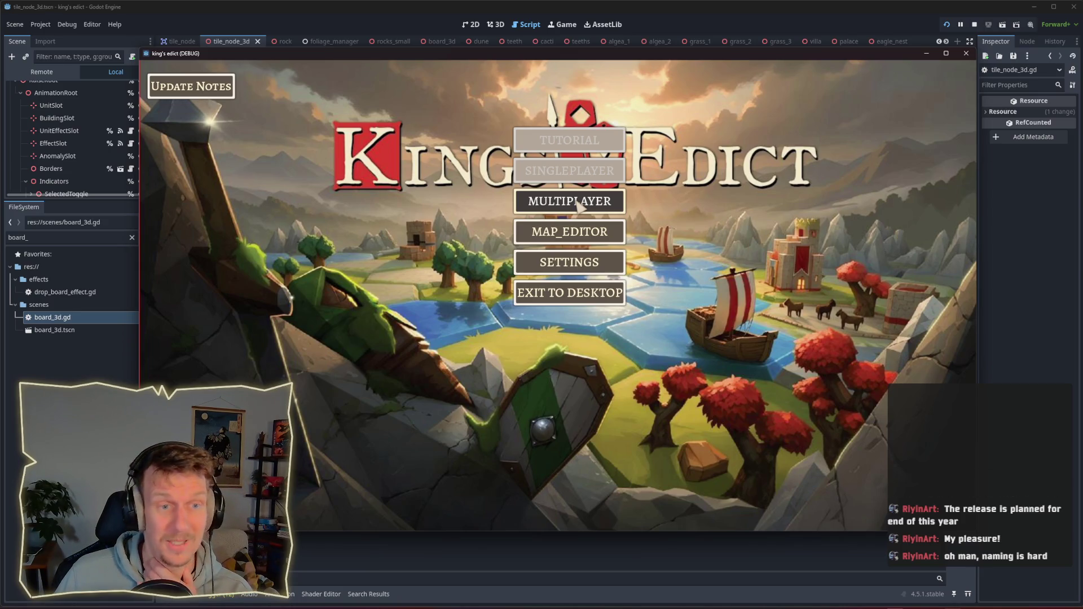
# Create a multiplayer game on i_know_this_place.map at start position 2 and start the match.
pyautogui.click(578, 206)
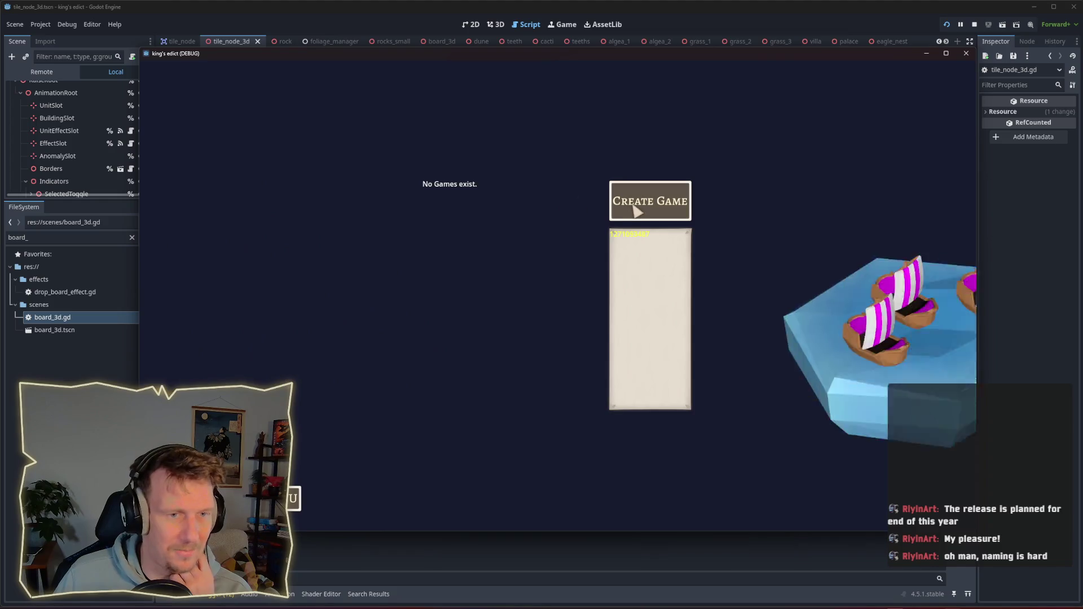
pyautogui.click(627, 209)
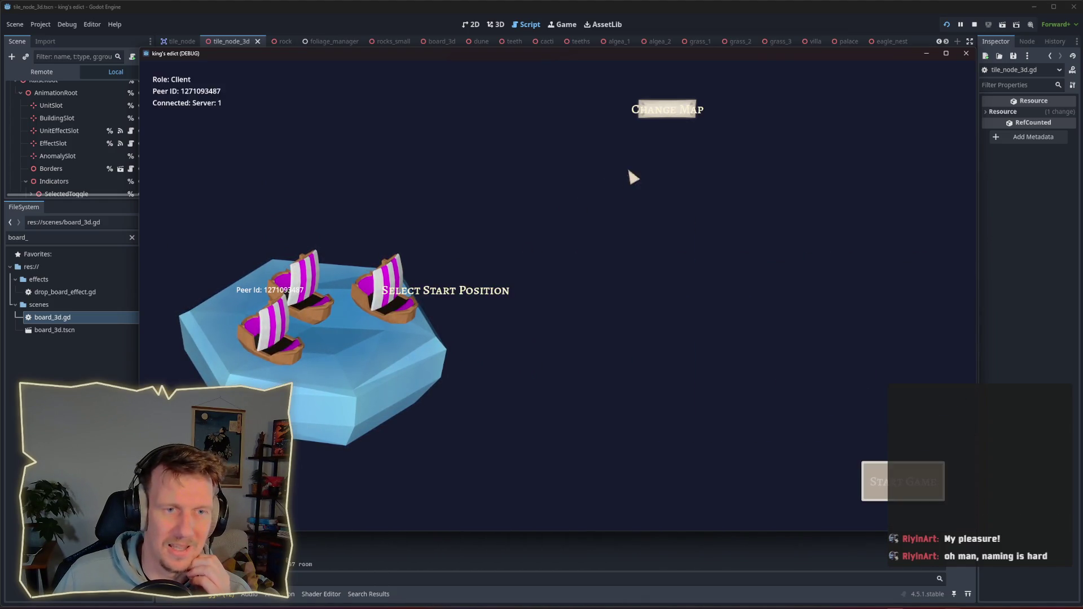
pyautogui.click(655, 109)
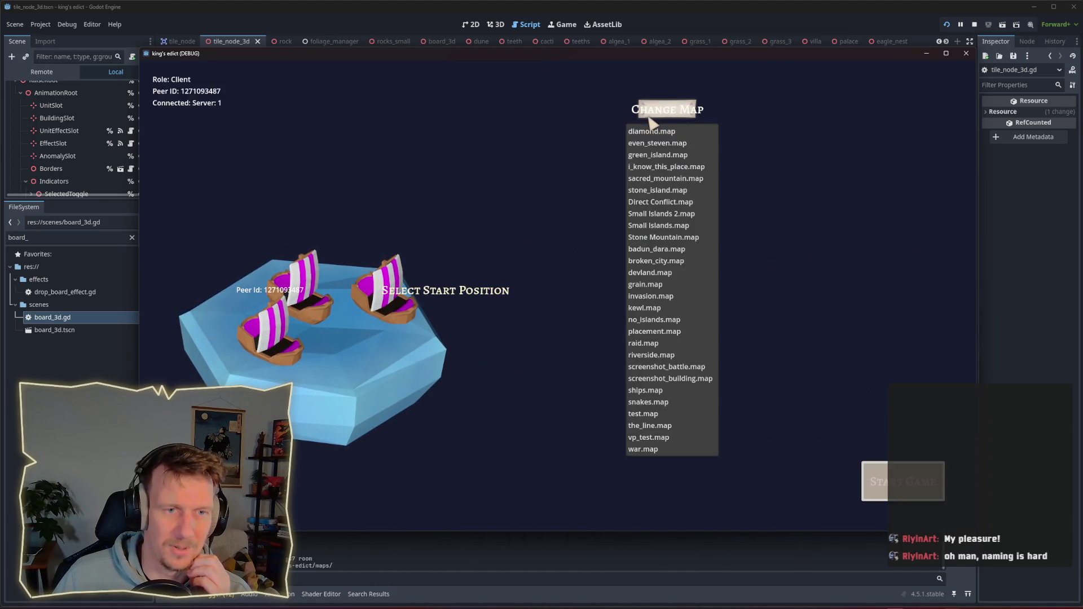
pyautogui.click(663, 167)
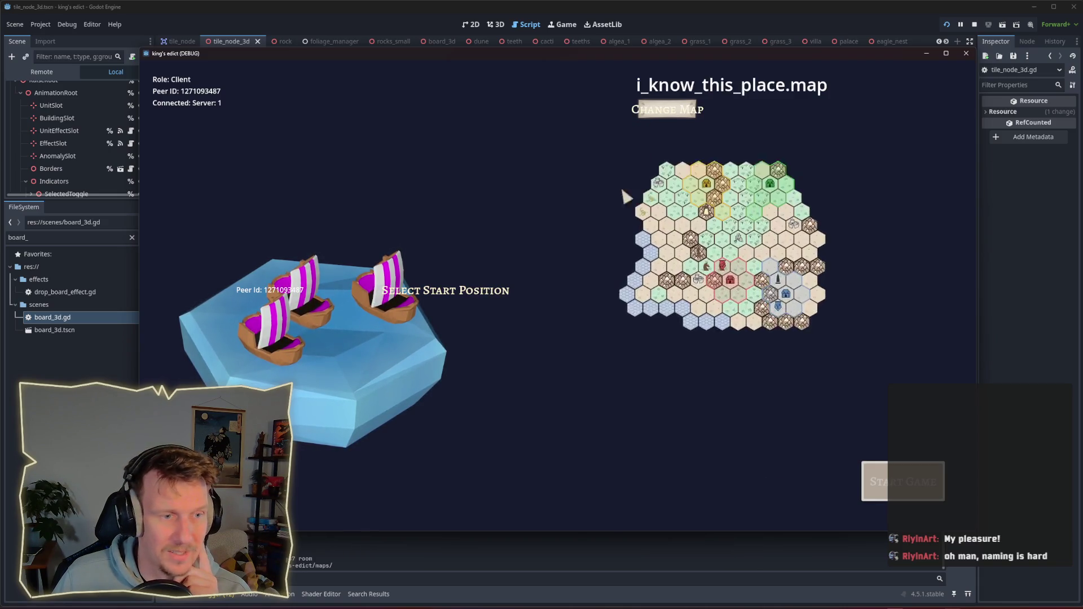
pyautogui.click(463, 296)
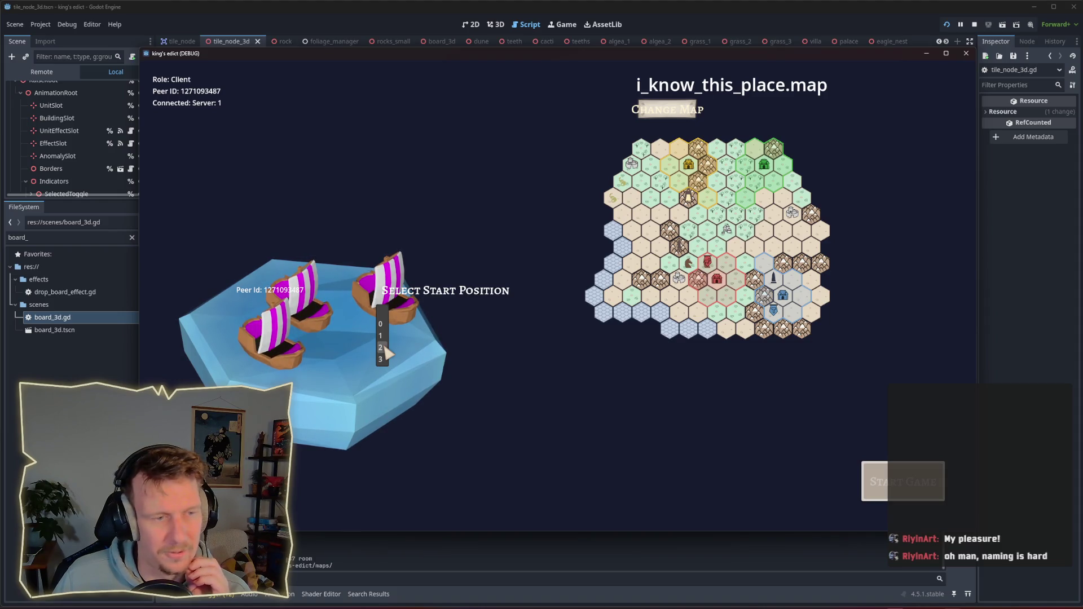
pyautogui.click(384, 358)
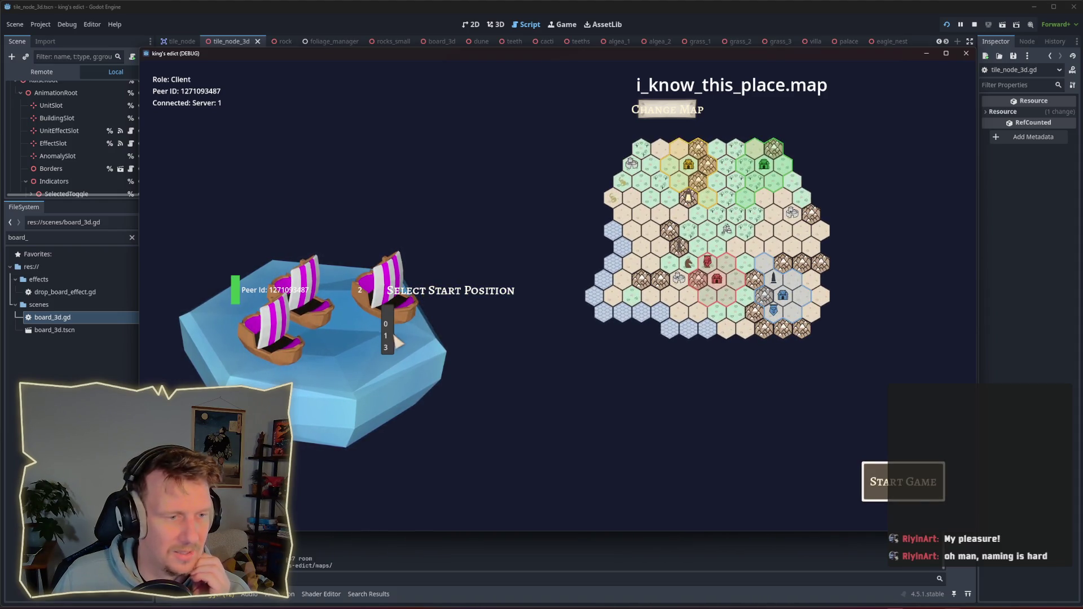
pyautogui.click(902, 482)
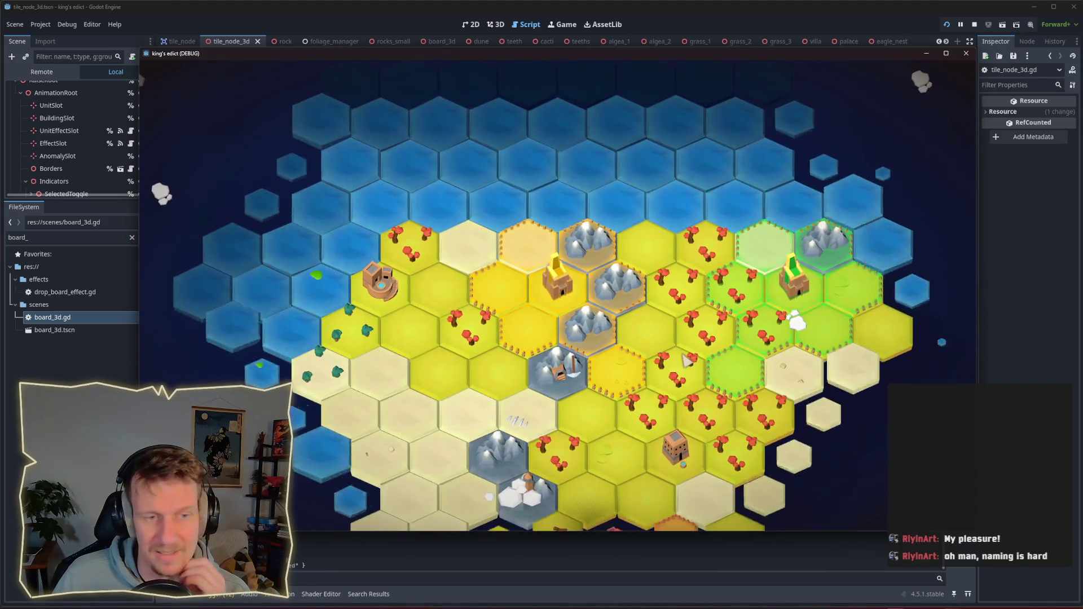
# Pan and zoom the board and move the game window aside to reveal the scripts.
pyautogui.moveTo(686, 369); pyautogui.dragTo(652, 276)
pyautogui.scroll(1, 652, 276)
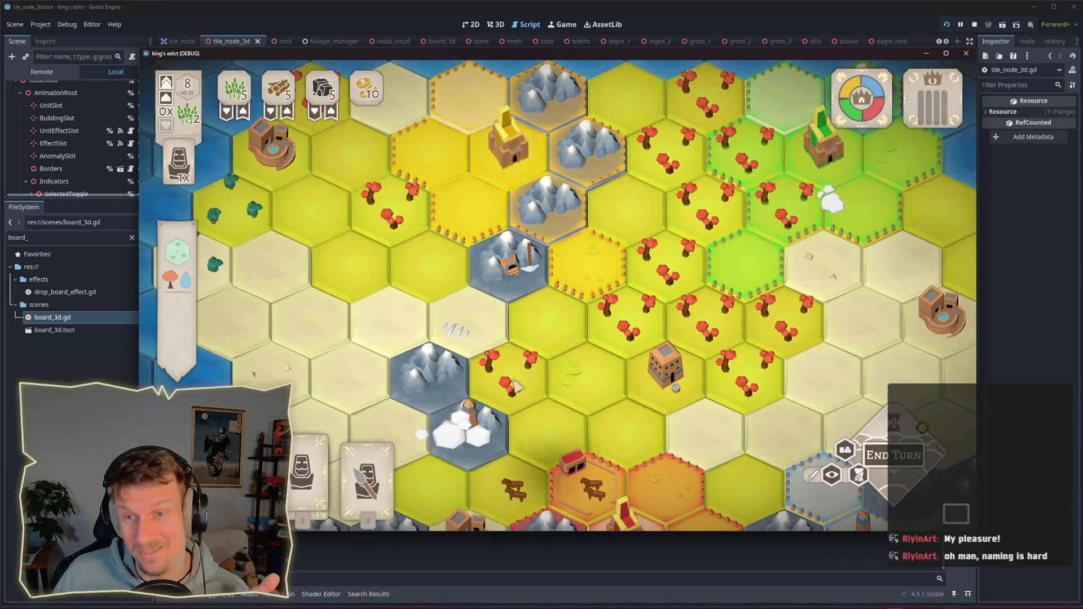
pyautogui.moveTo(629, 56); pyautogui.dragTo(725, 43)
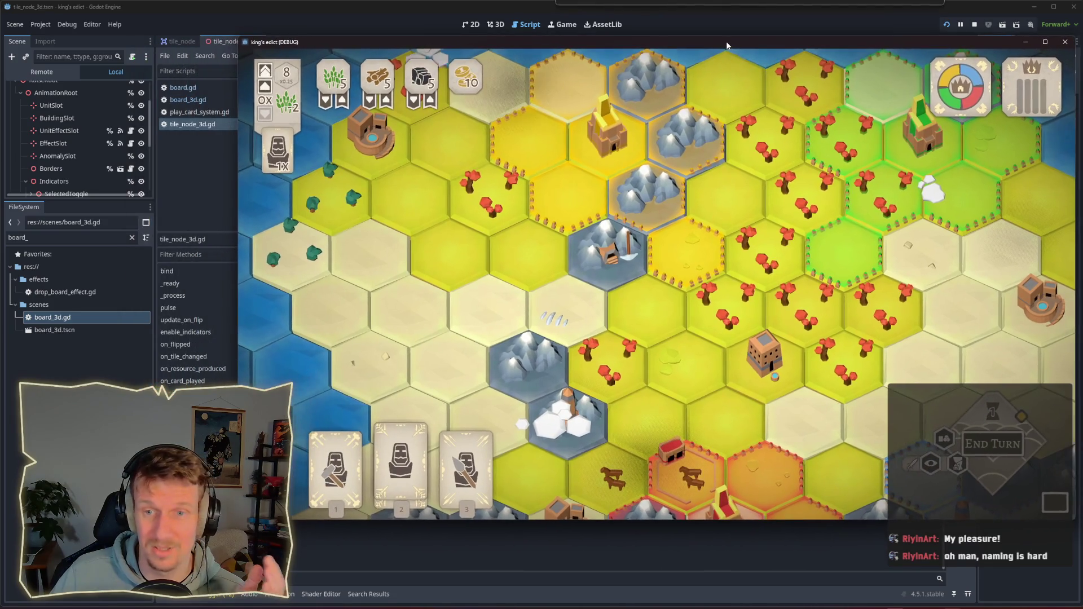
pyautogui.scroll(2, 476, 354)
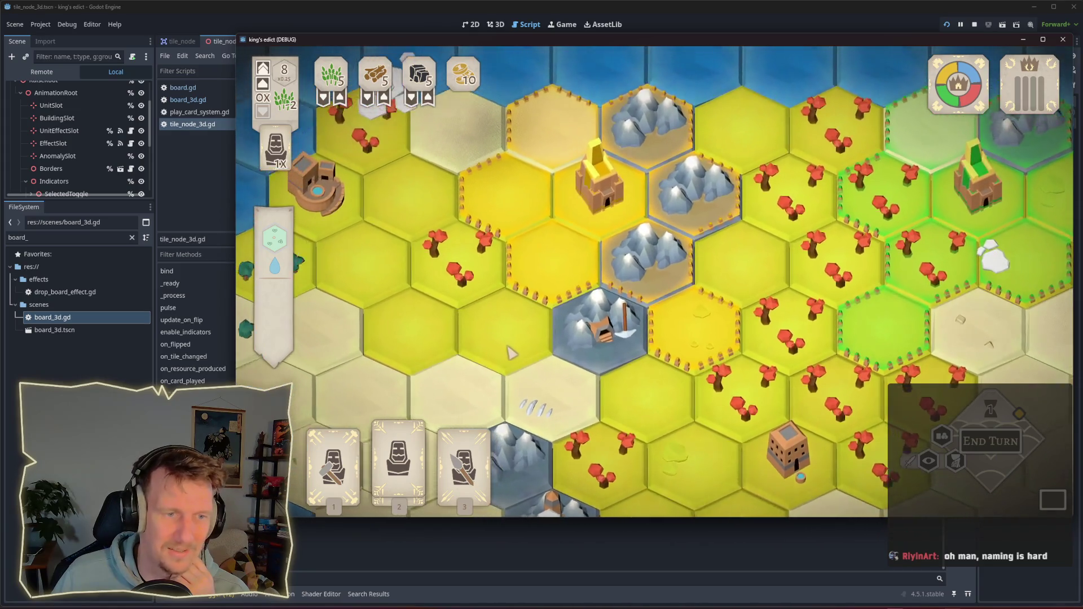
pyautogui.scroll(-2, 507, 349)
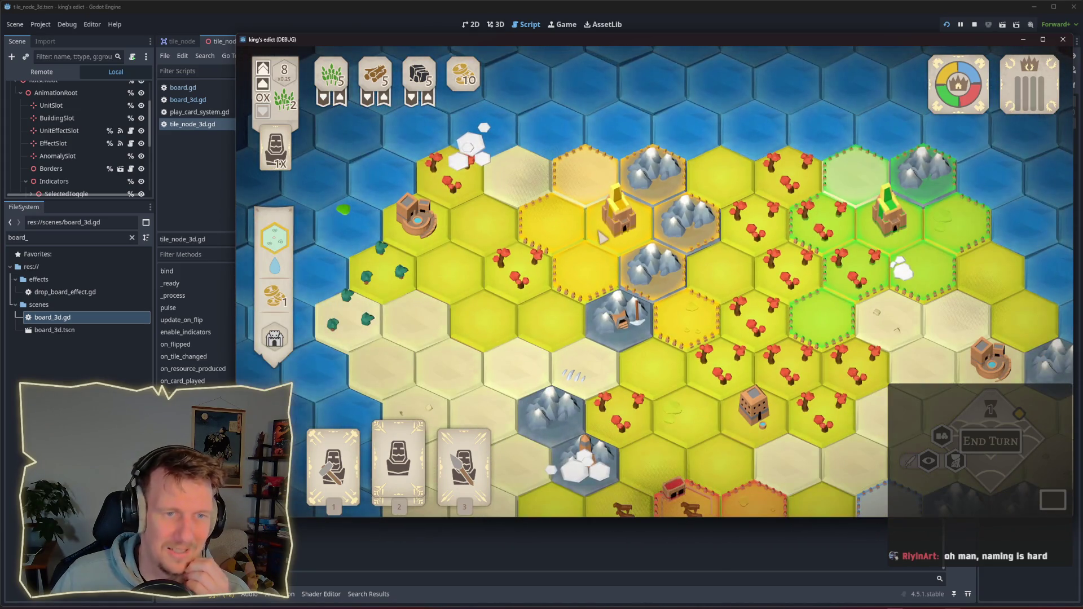
pyautogui.scroll(1, 602, 237)
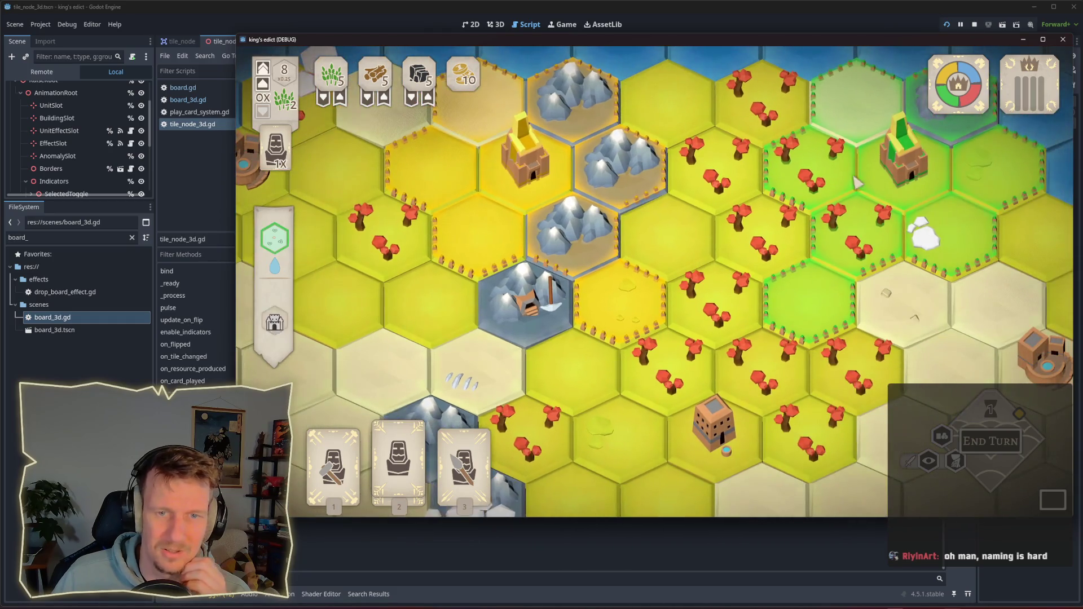
pyautogui.scroll(-2, 899, 186)
pyautogui.scroll(2, 764, 373)
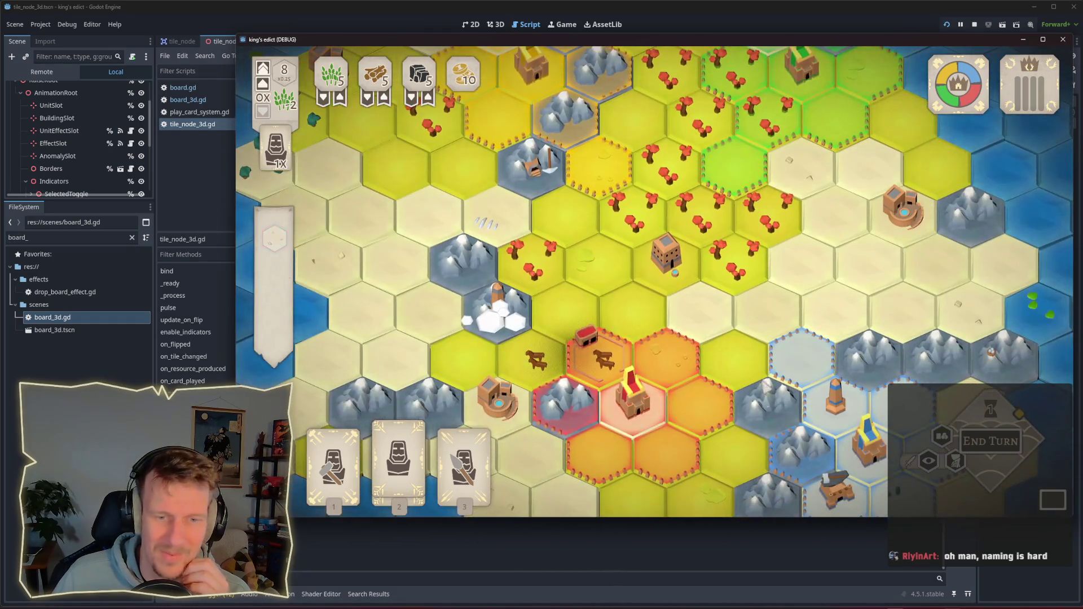
pyautogui.moveTo(625, 211); pyautogui.dragTo(638, 388)
# Check card 2's valid tiles and the mine mountain tile, then play the serf card onto a tile.
pyautogui.click(399, 451)
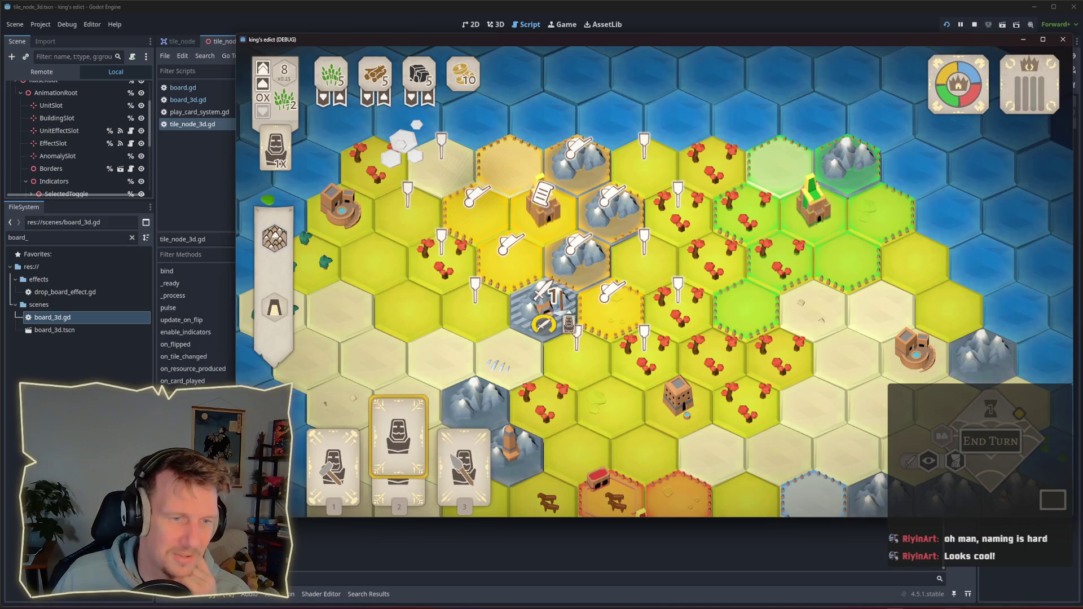
pyautogui.click(398, 452)
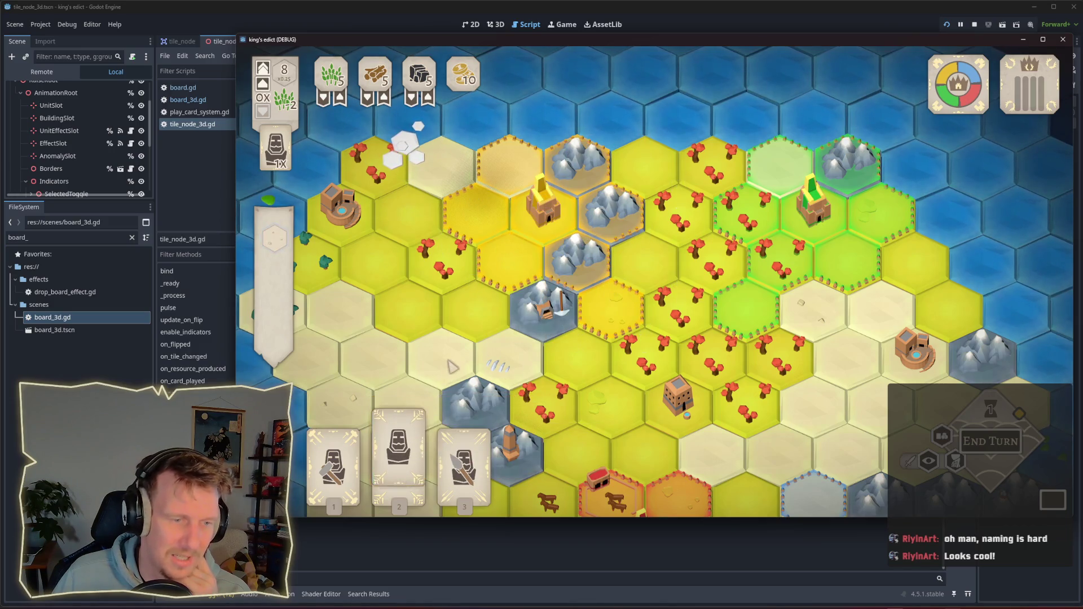
pyautogui.click(544, 319)
pyautogui.click(398, 452)
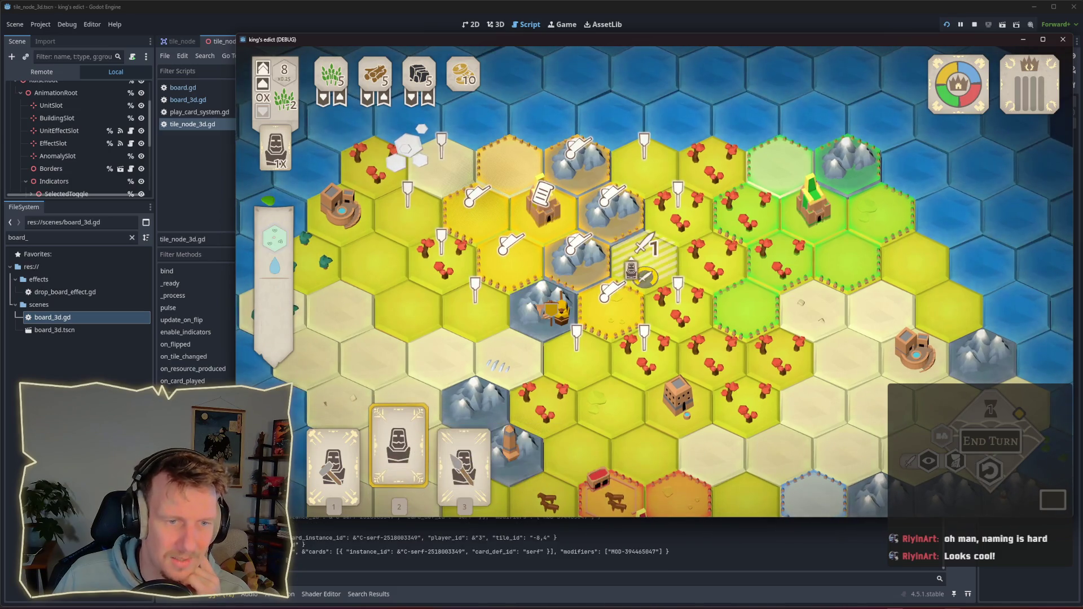
pyautogui.click(677, 313)
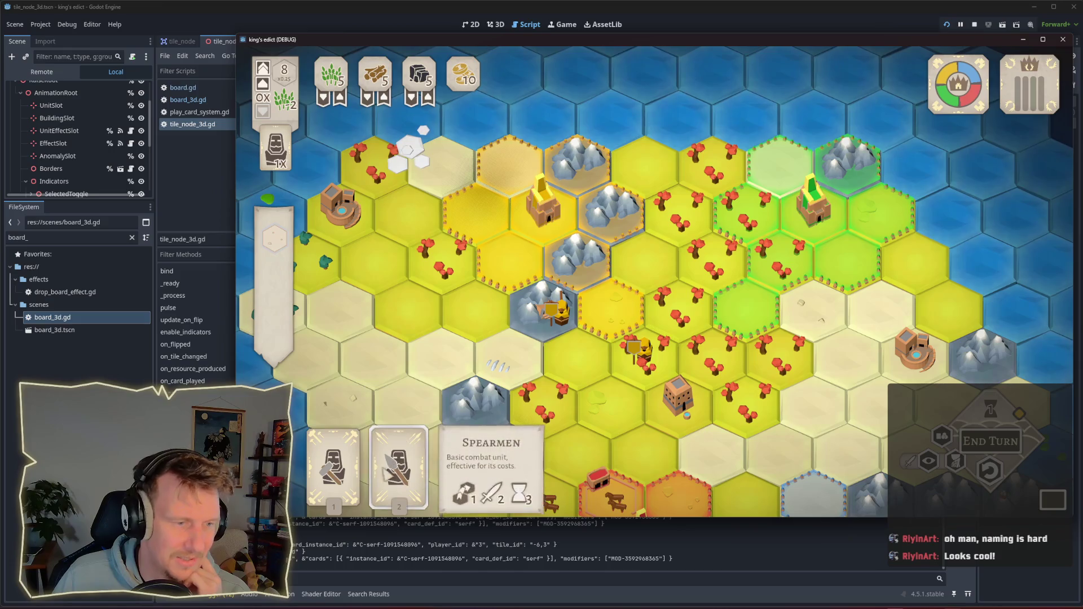
# Have the builder card construct a building using wood, then end the turn.
pyautogui.click(336, 468)
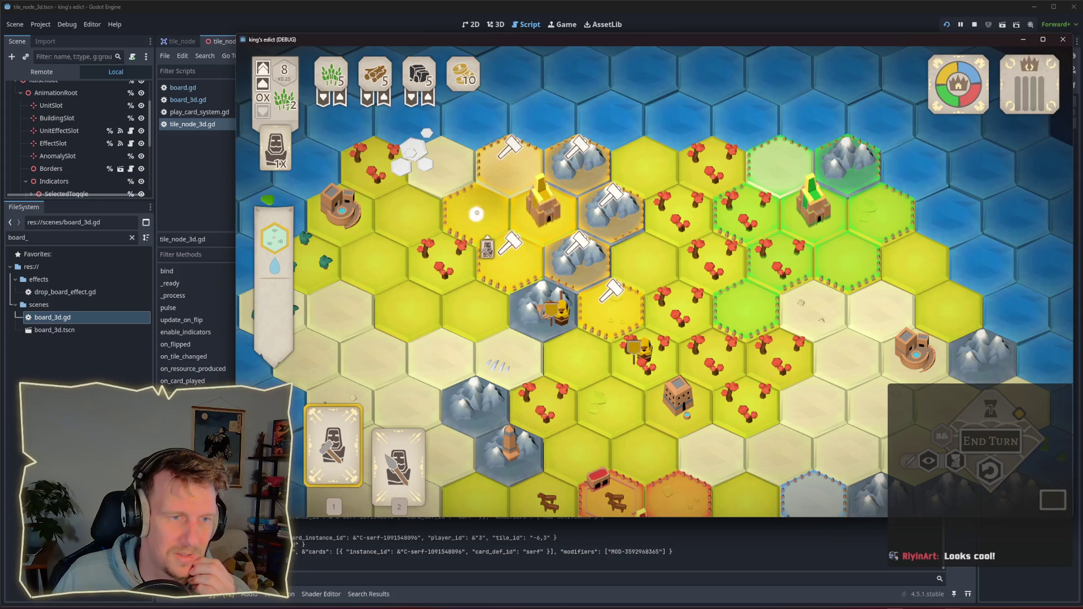
pyautogui.click(504, 239)
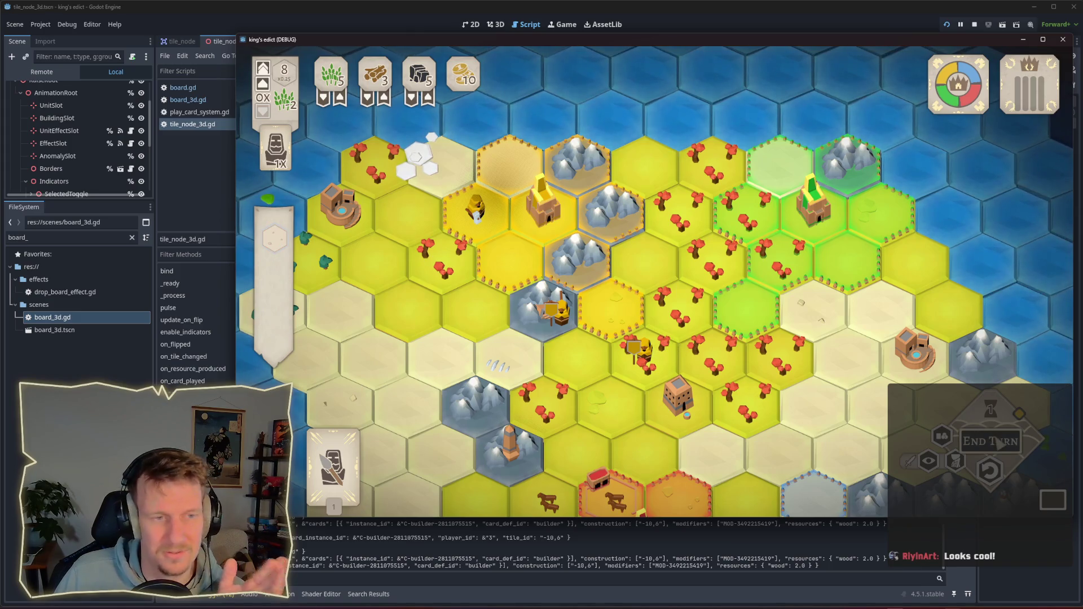
pyautogui.click(999, 444)
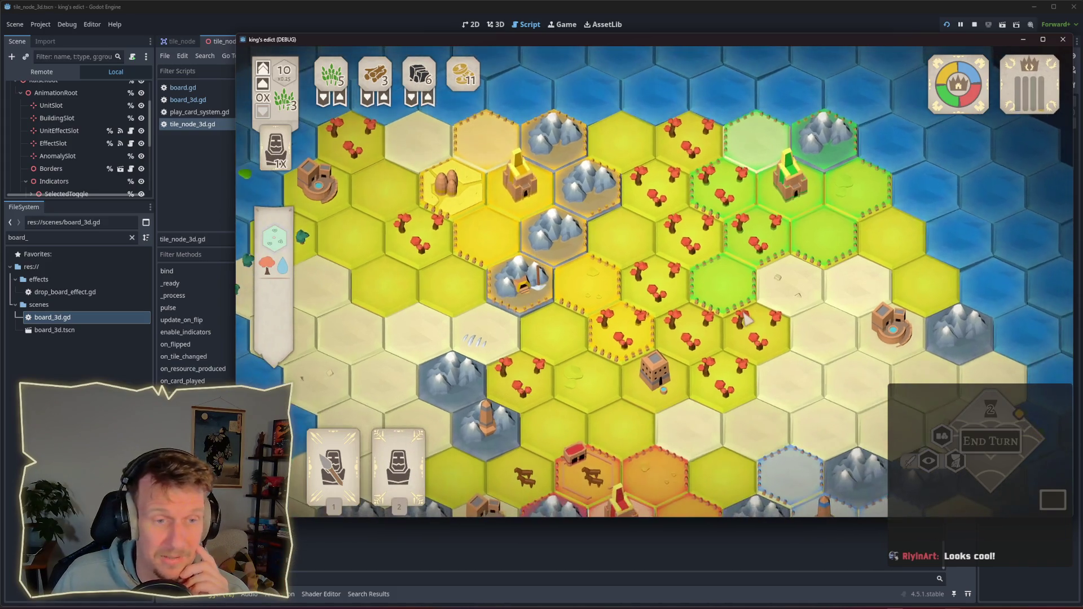
pyautogui.scroll(3, 608, 299)
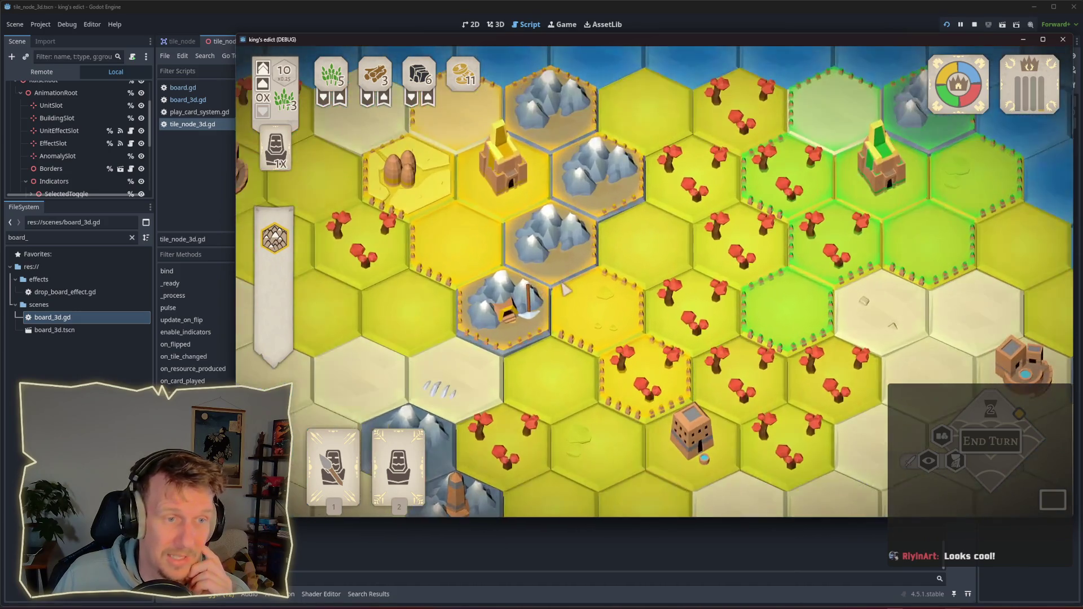
pyautogui.scroll(-2, 501, 237)
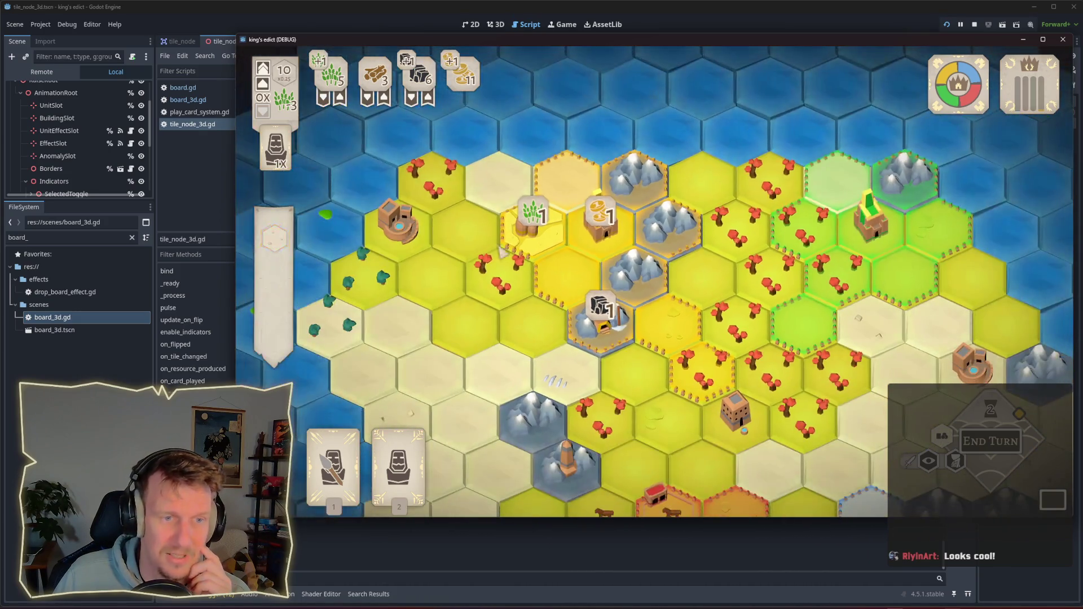
# Play card 2's unit and then the Spearmen card onto board tiles.
pyautogui.click(398, 454)
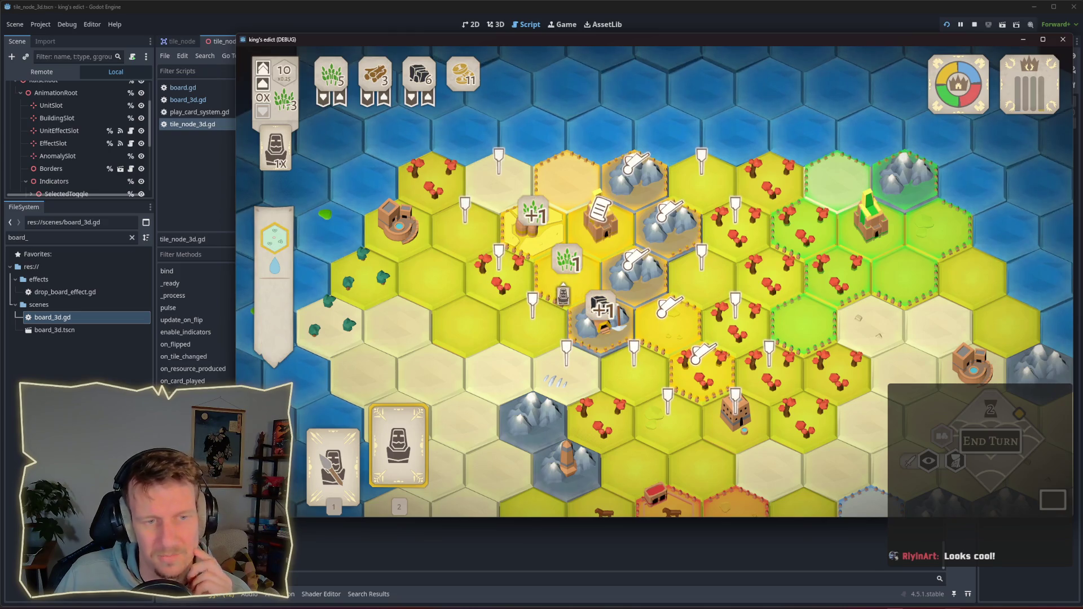
pyautogui.click(600, 321)
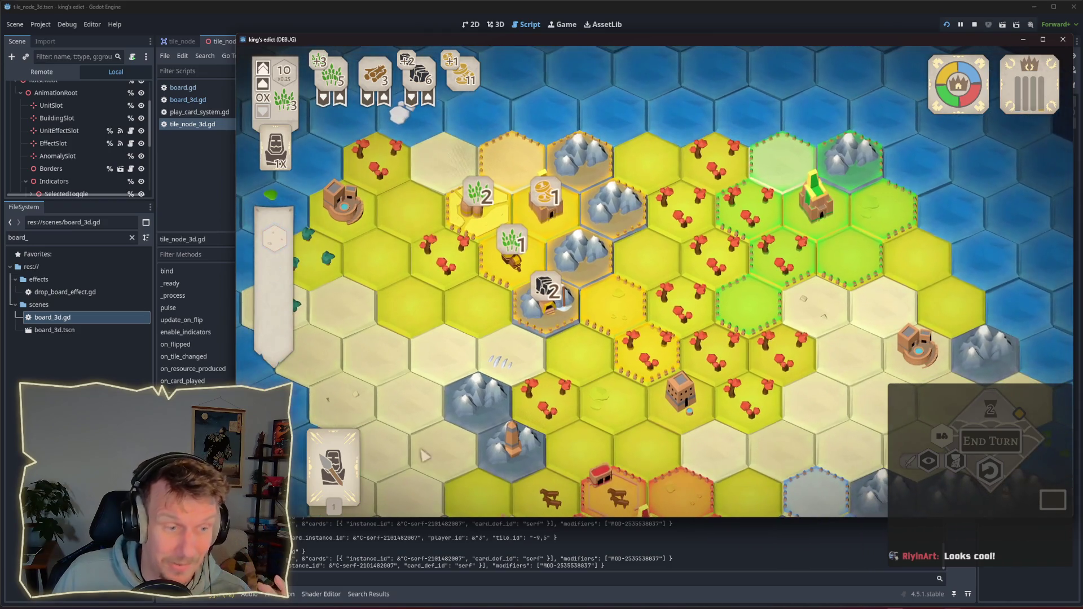
pyautogui.moveTo(356, 465)
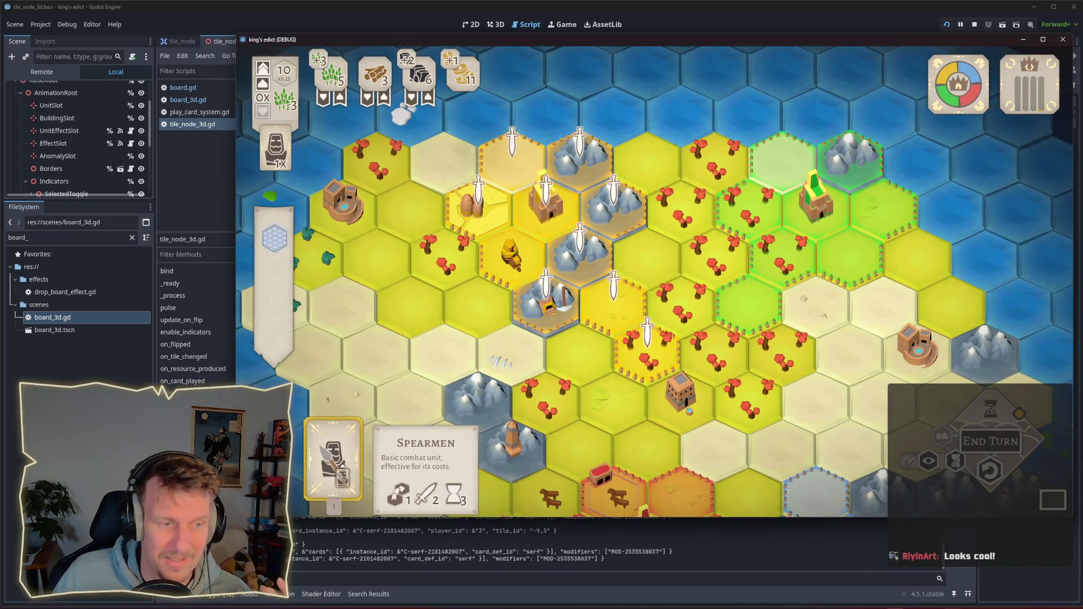
pyautogui.click(332, 457)
pyautogui.click(664, 334)
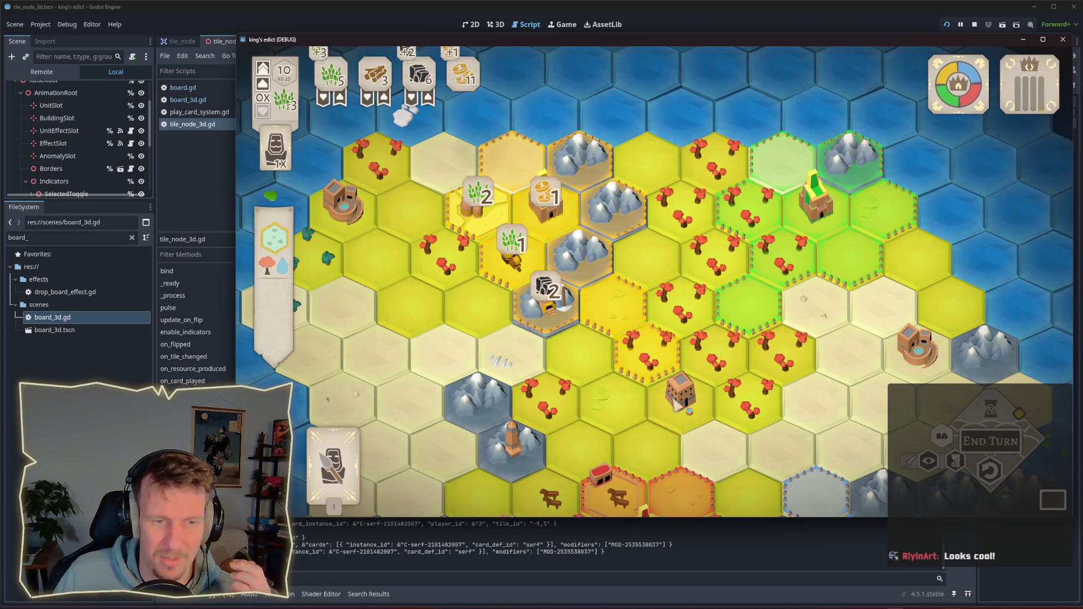
# Place the spearman from the next card onto a highlighted central hex.
pyautogui.moveTo(684, 385); pyautogui.dragTo(628, 324)
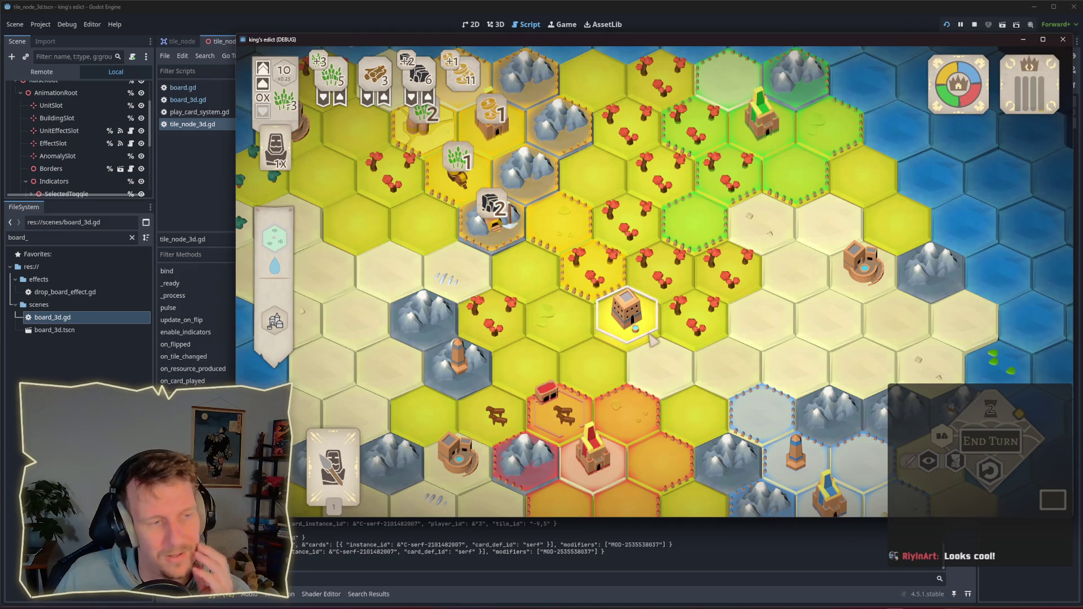
pyautogui.moveTo(287, 326)
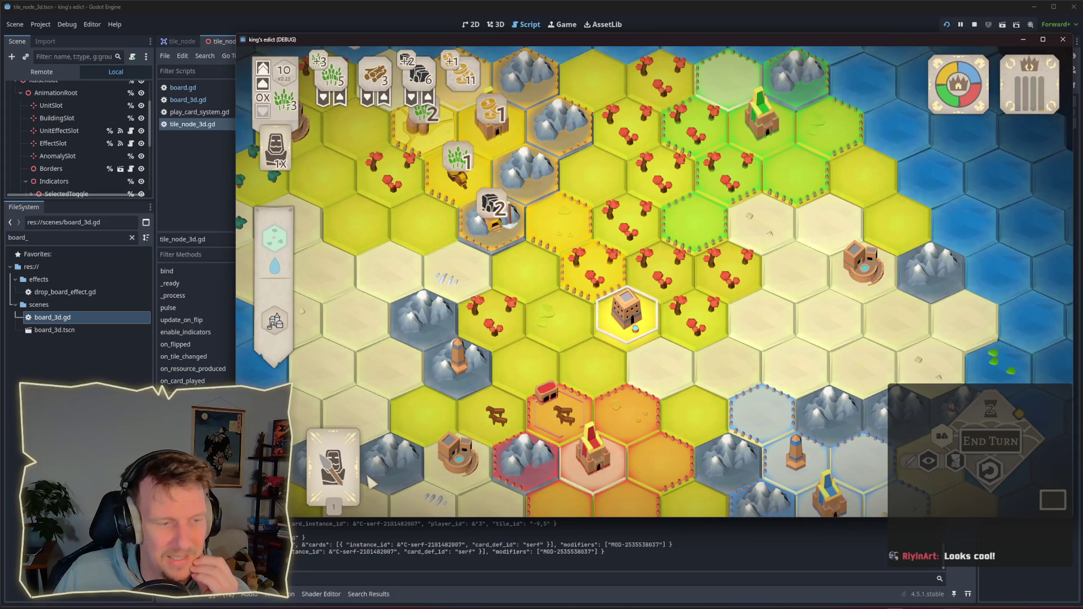
pyautogui.click(334, 463)
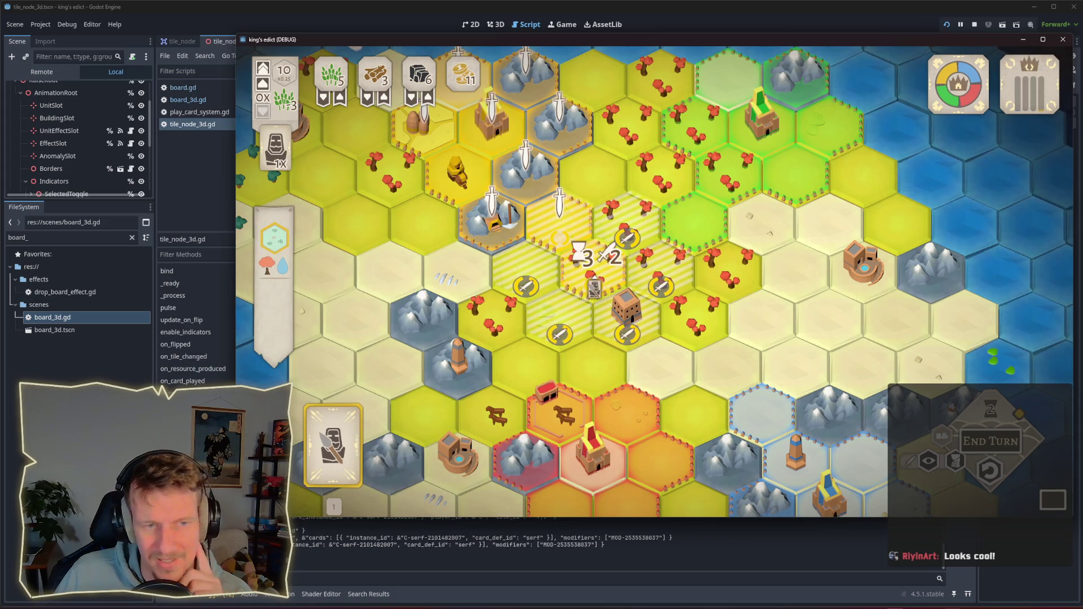
pyautogui.click(592, 273)
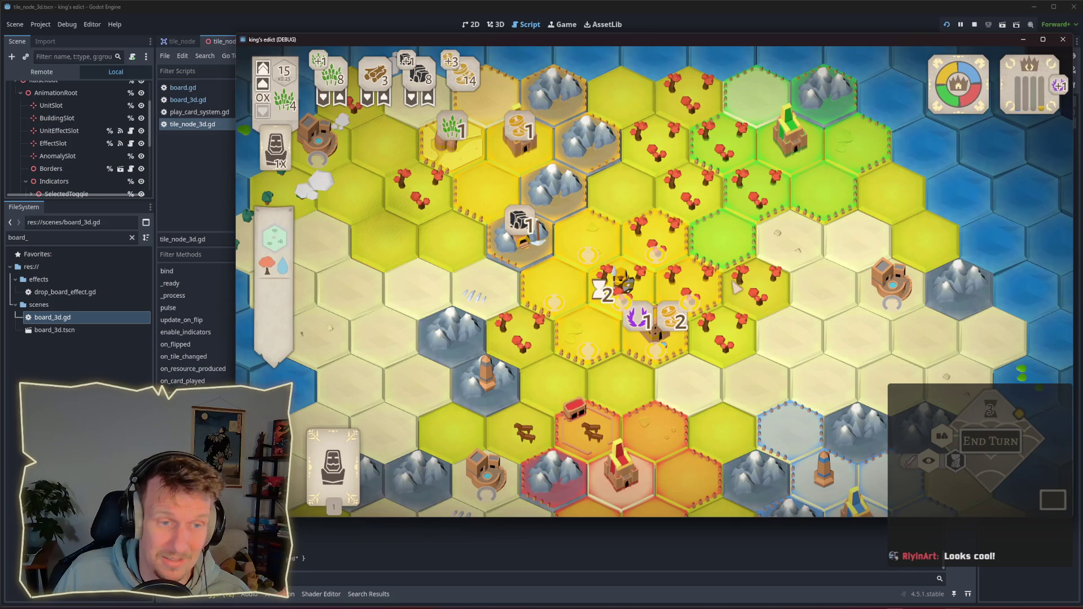
# Zoom and pan the board, then play the Servant card onto the castle hex.
pyautogui.scroll(2, 732, 282)
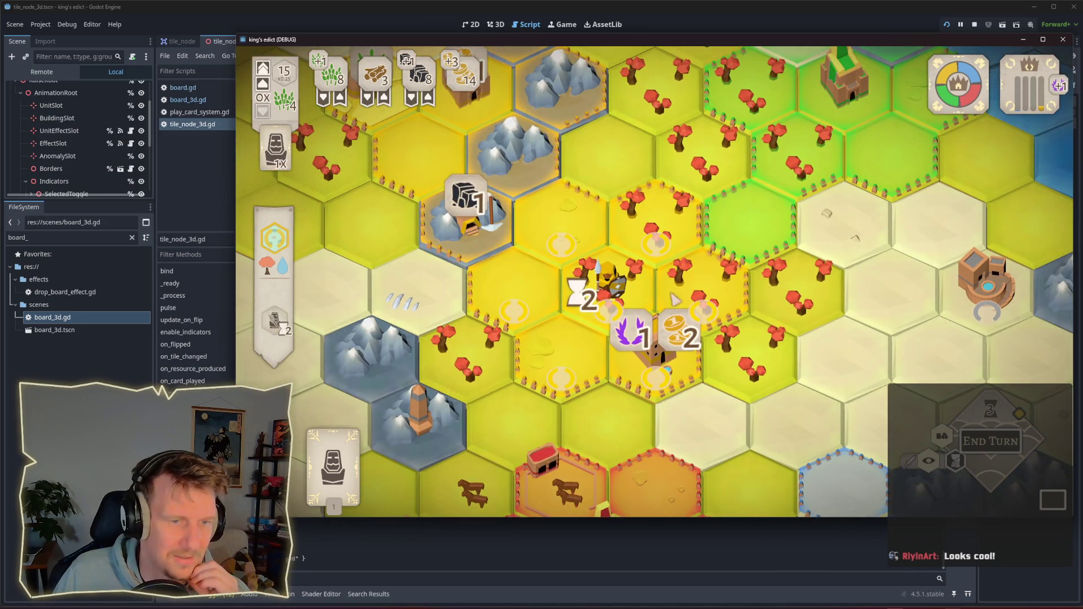
pyautogui.scroll(-3, 667, 301)
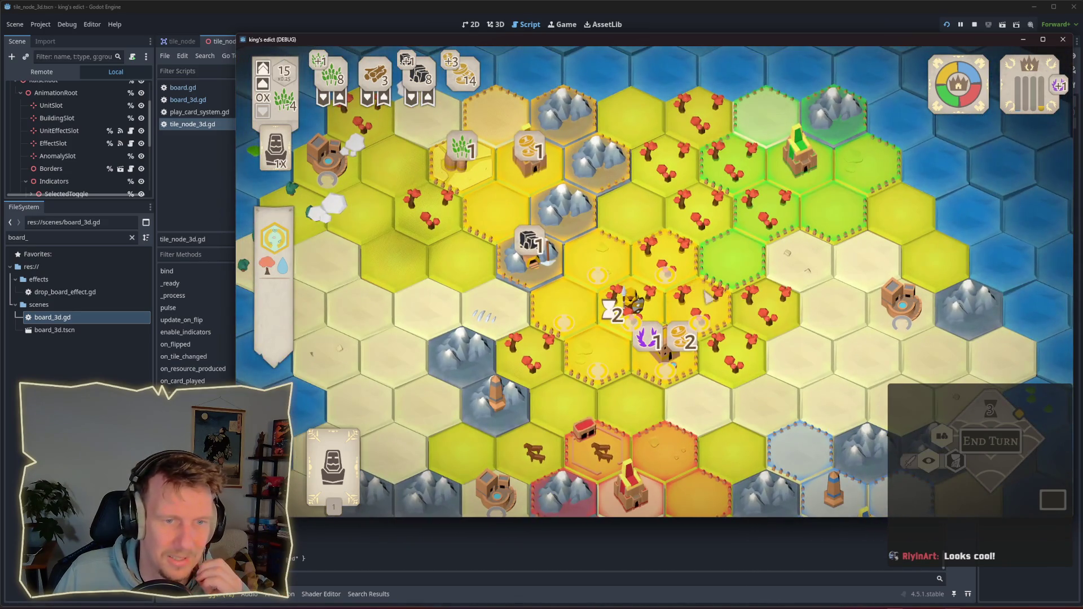
pyautogui.scroll(2, 745, 318)
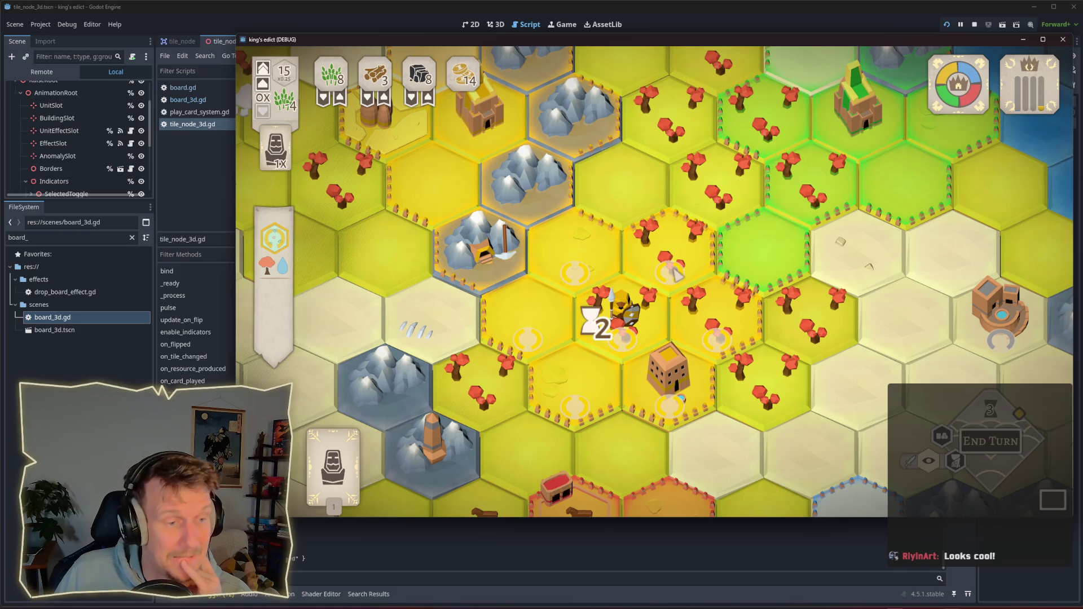
pyautogui.scroll(-2, 675, 274)
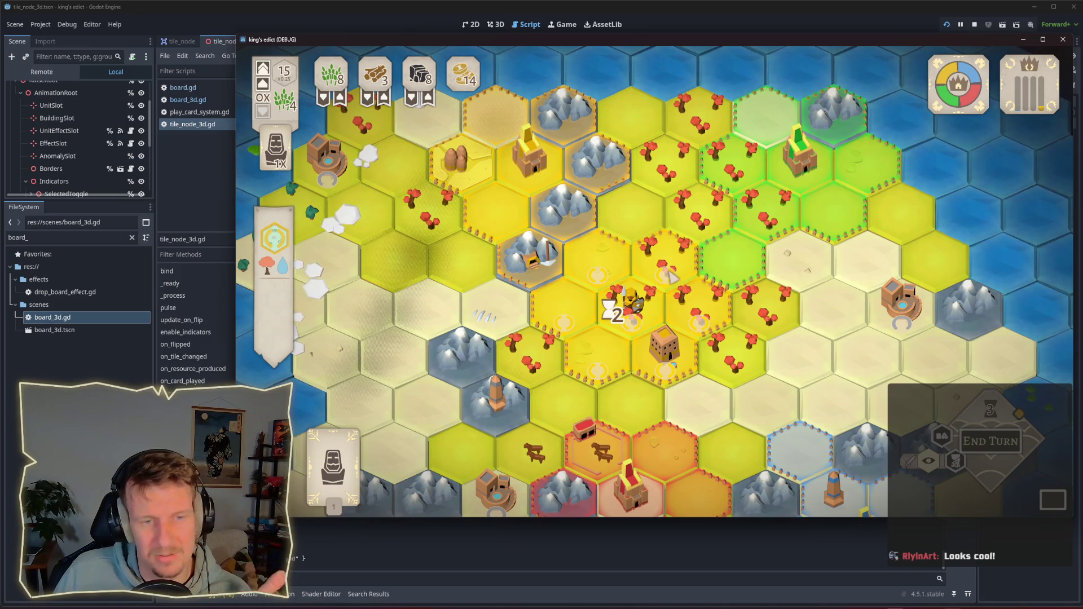
pyautogui.moveTo(688, 286); pyautogui.dragTo(703, 302)
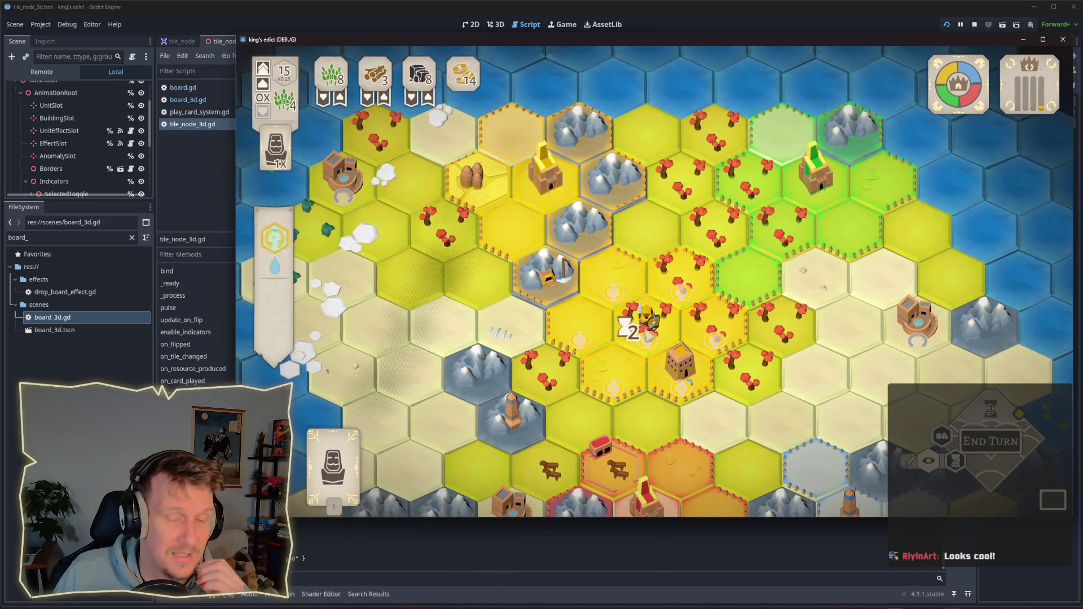
pyautogui.click(332, 457)
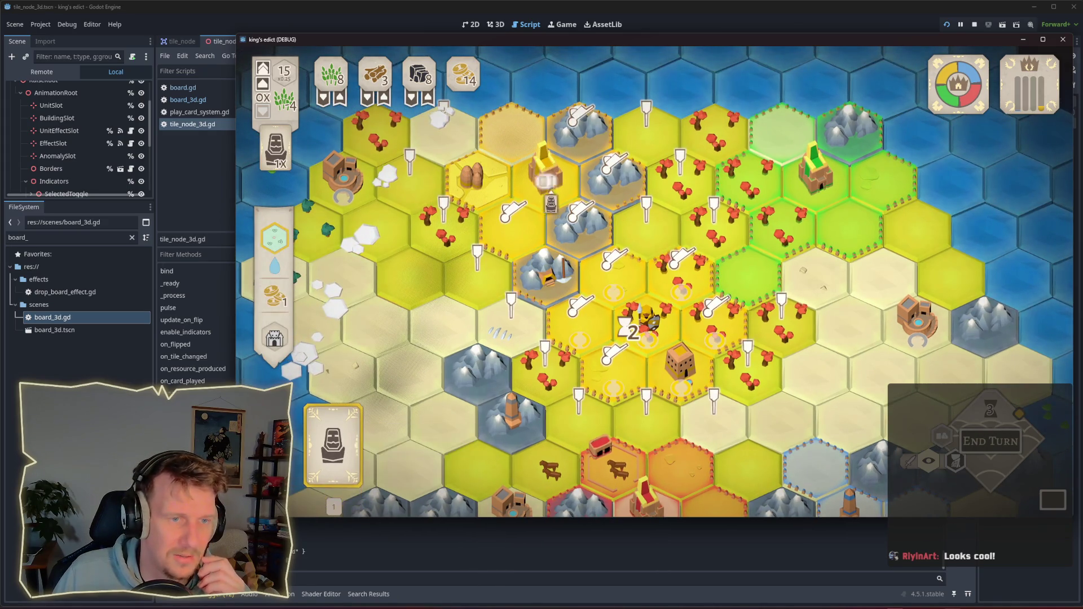
pyautogui.scroll(3, 654, 282)
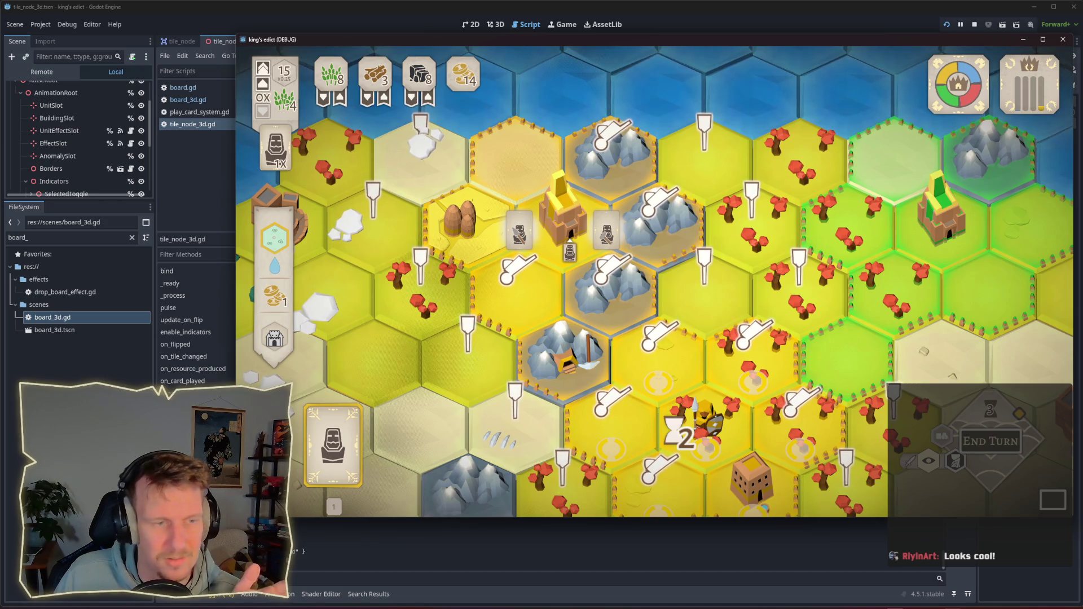
pyautogui.click(561, 223)
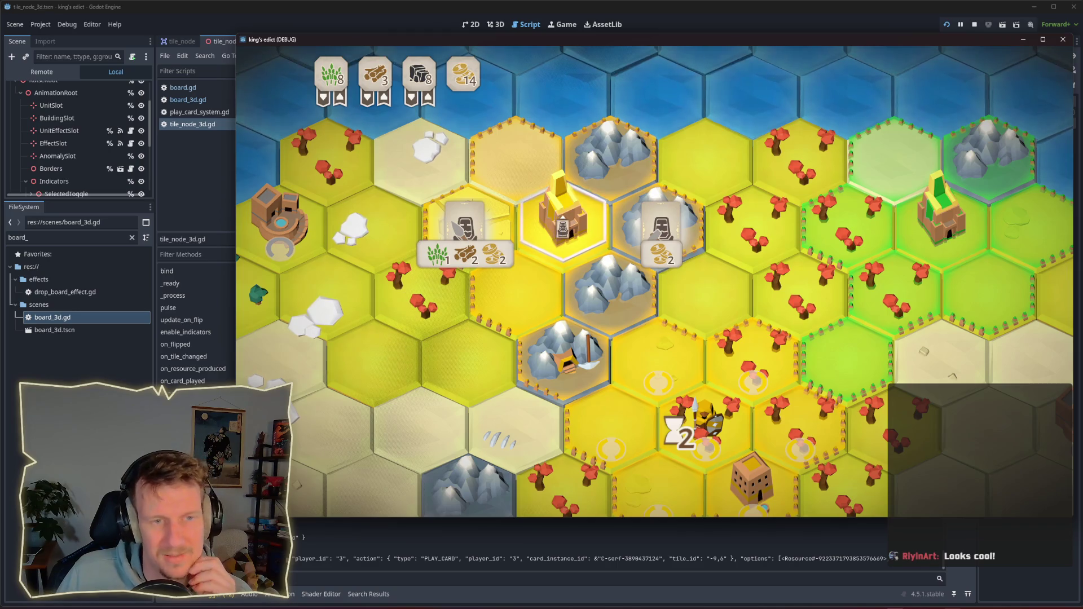
pyautogui.moveTo(652, 232)
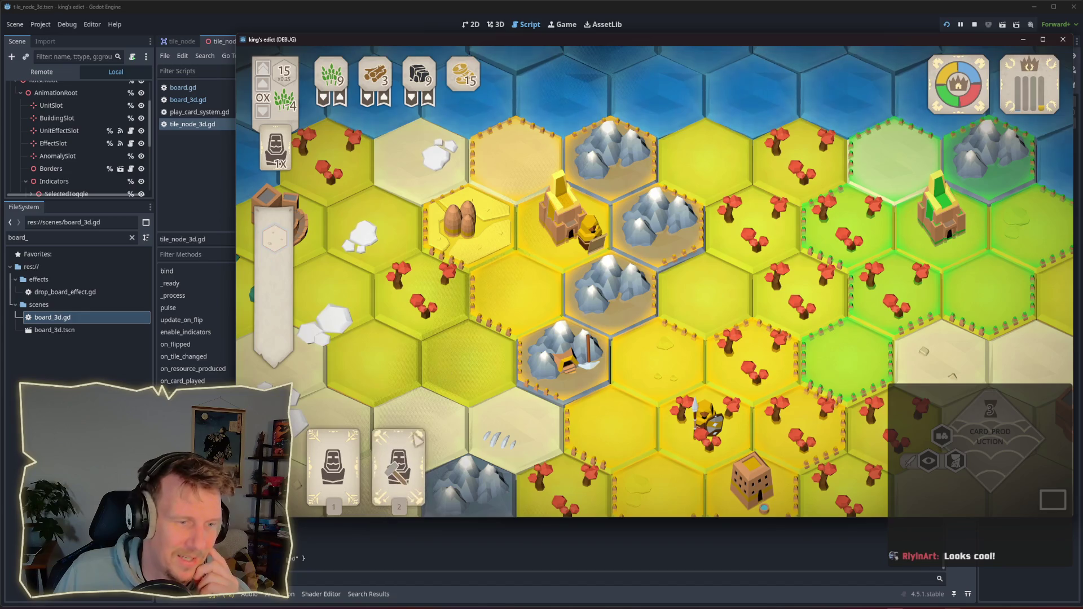
# Play the new Builder card on the centre hex and build a Blacksmith.
pyautogui.click(398, 446)
pyautogui.click(513, 307)
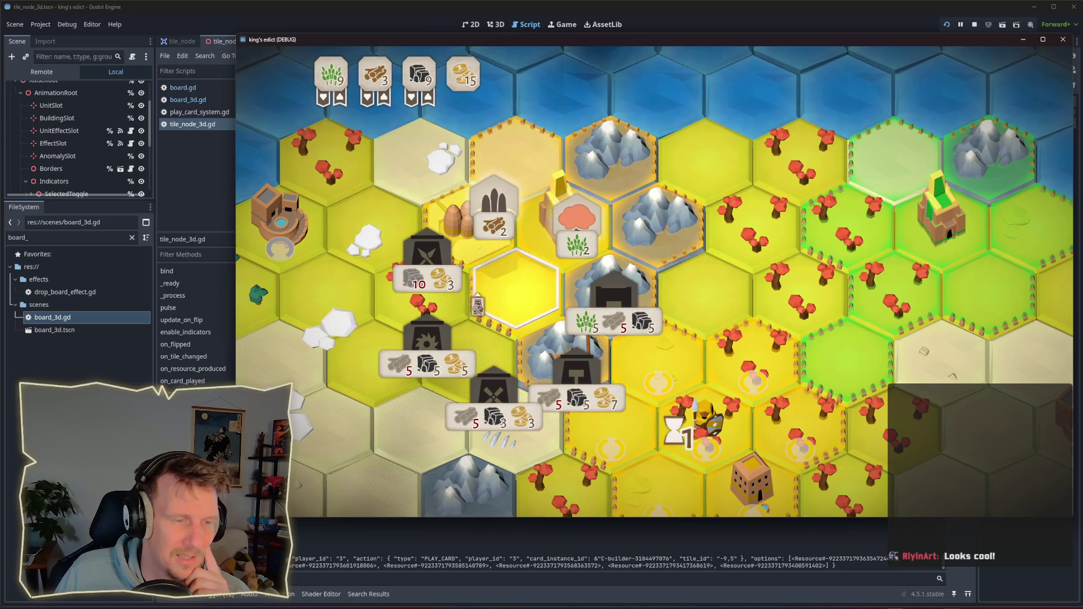
pyautogui.moveTo(574, 373)
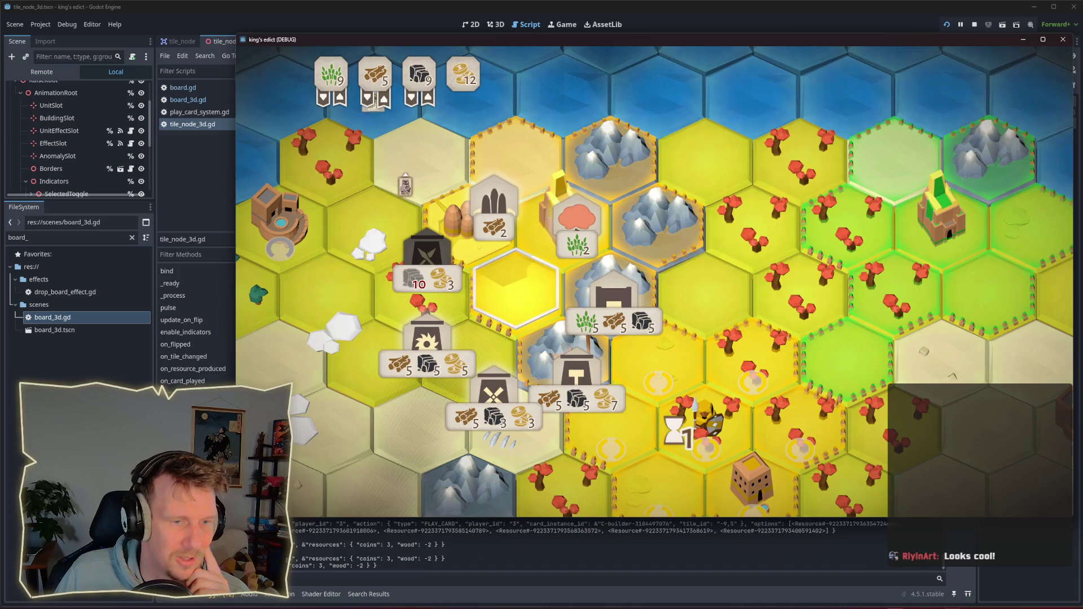
pyautogui.click(574, 373)
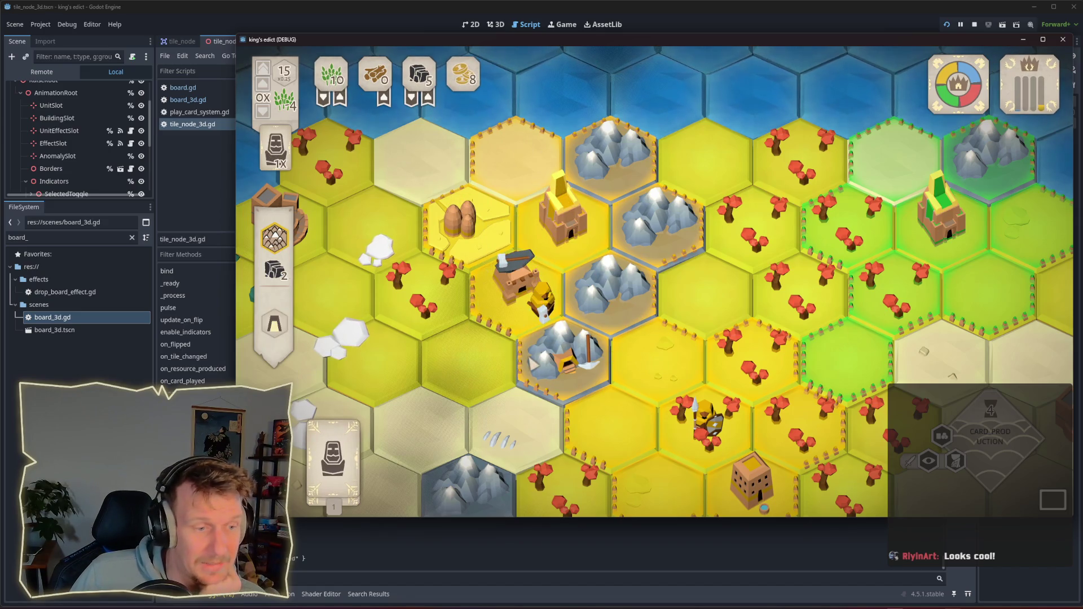
# Play the Serf on the centre tile choosing Armor, then play Tools on the +2 tile.
pyautogui.click(333, 457)
pyautogui.click(516, 282)
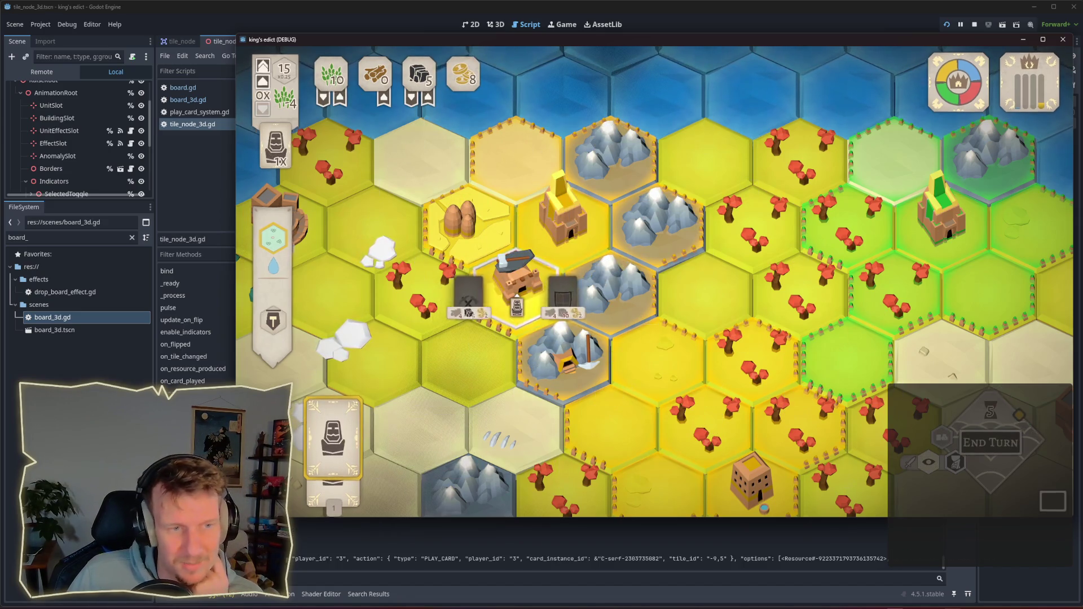
pyautogui.click(620, 285)
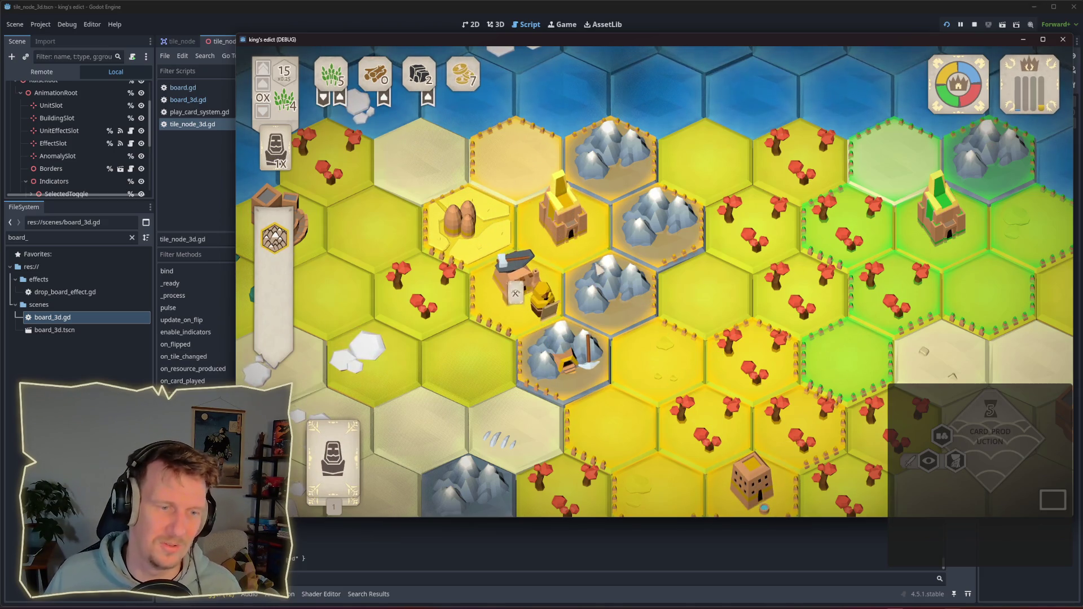
pyautogui.moveTo(418, 468)
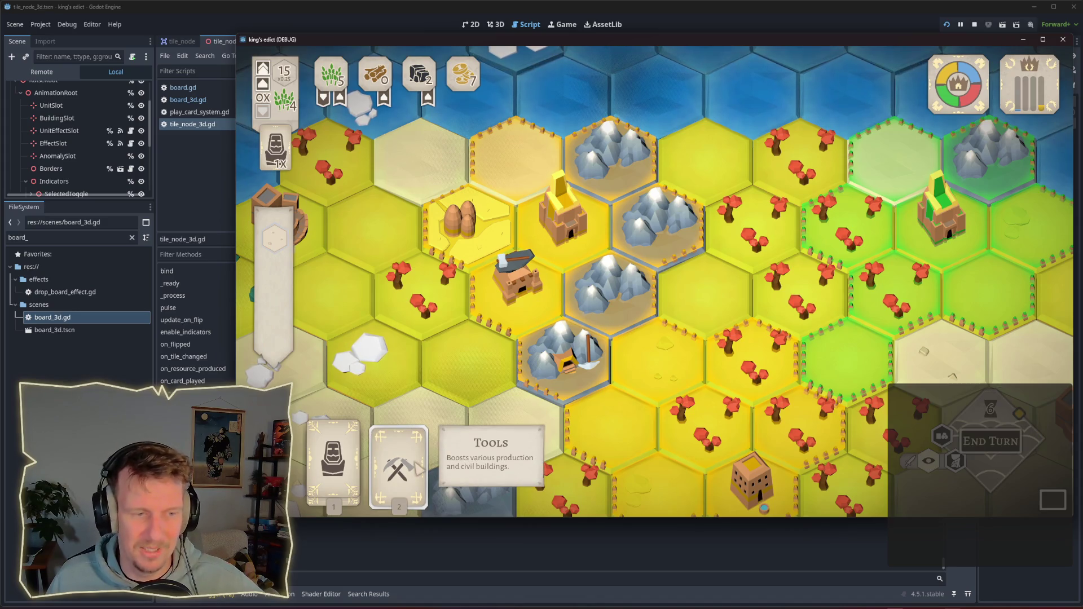
pyautogui.click(418, 468)
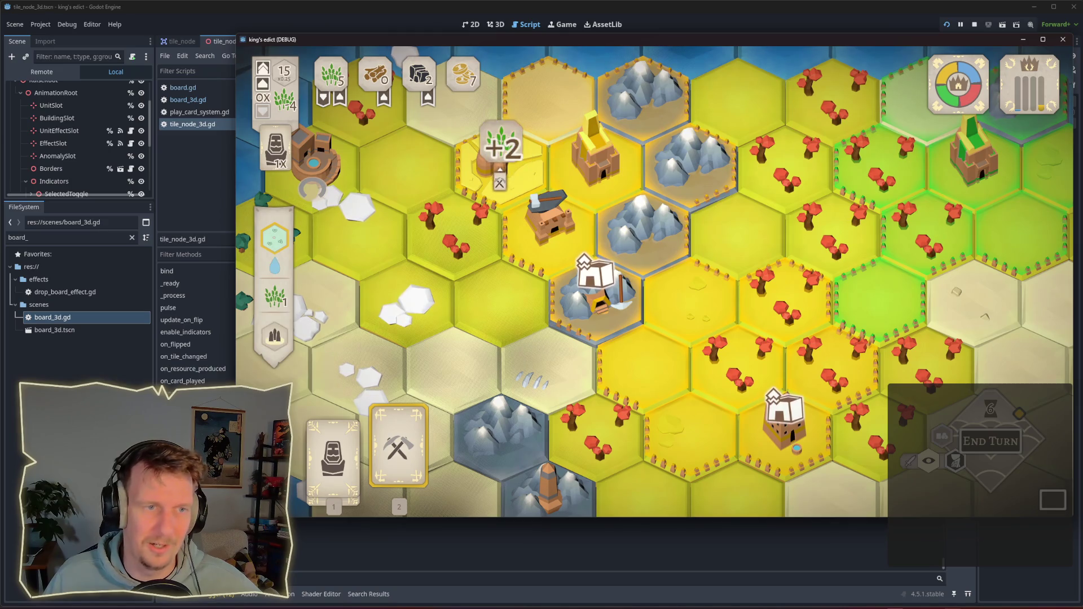
pyautogui.click(500, 151)
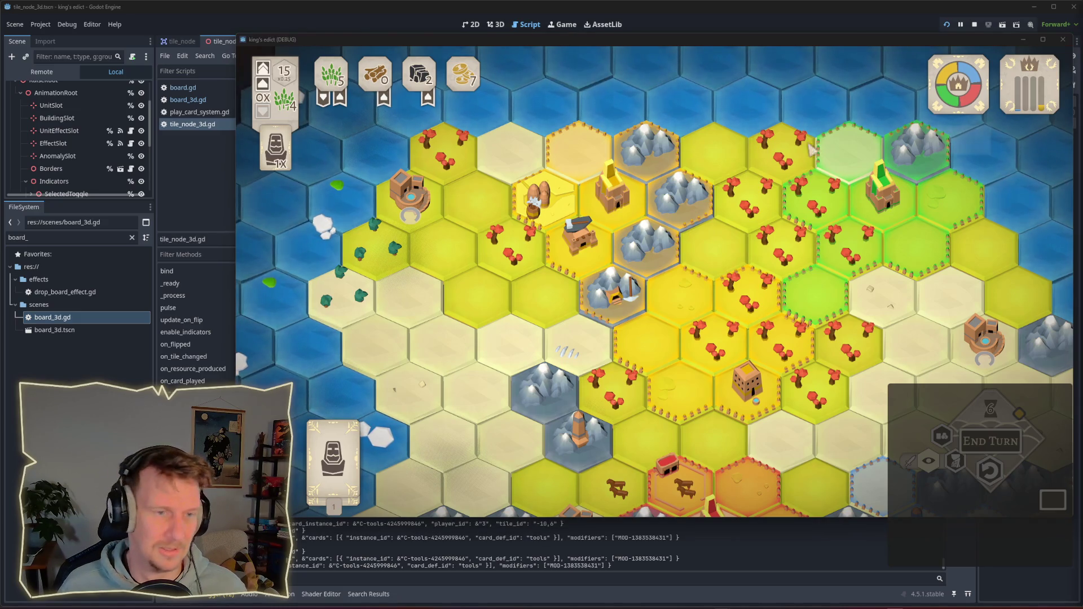
pyautogui.moveTo(725, 233); pyautogui.dragTo(694, 212)
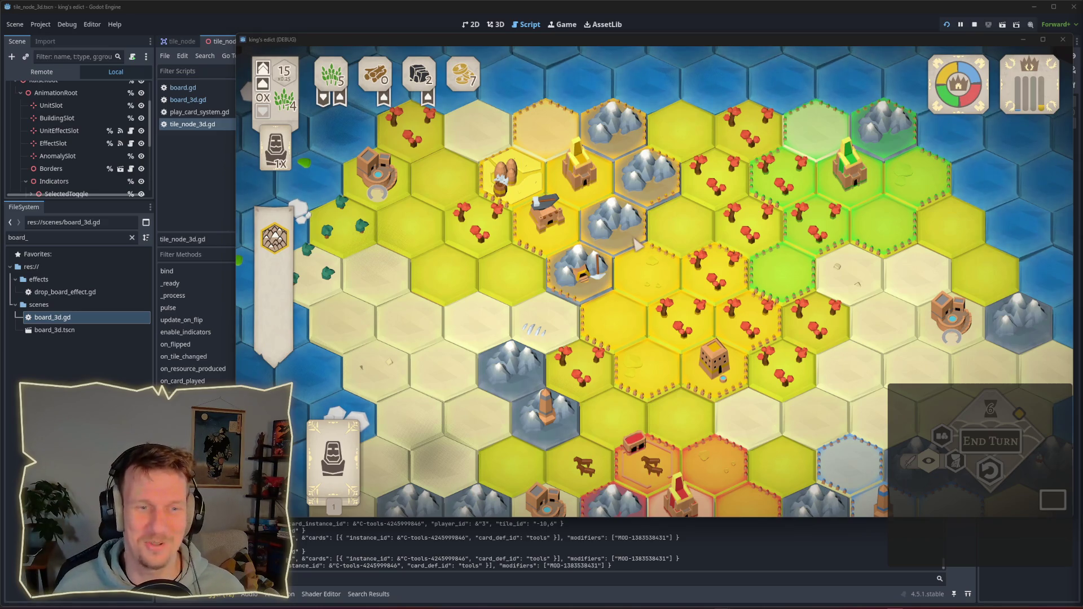
pyautogui.press('d')
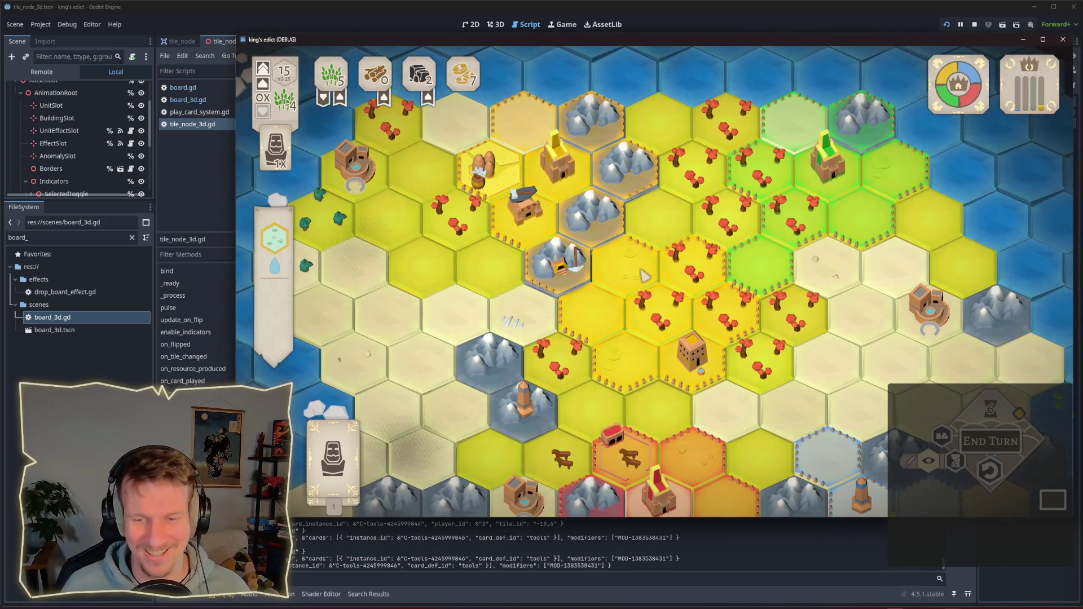
pyautogui.scroll(-2, 645, 276)
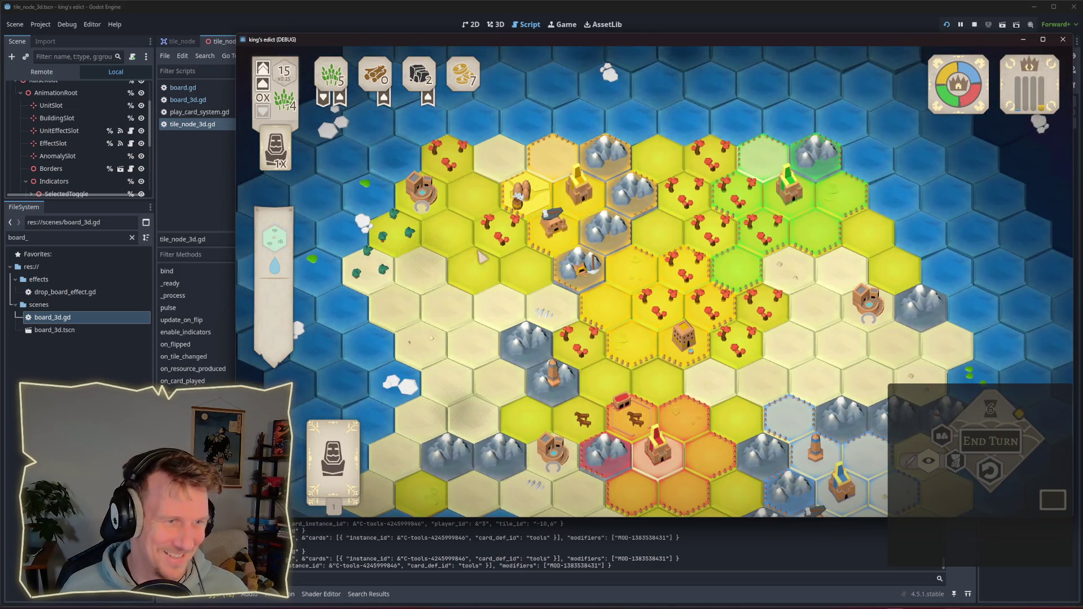
pyautogui.press('s')
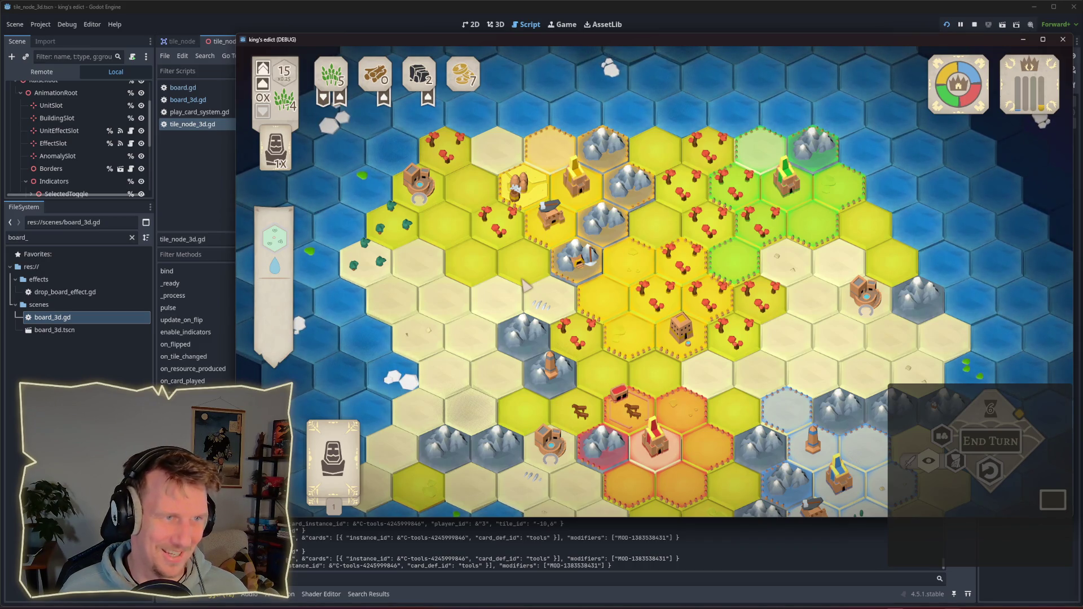
pyautogui.press('s')
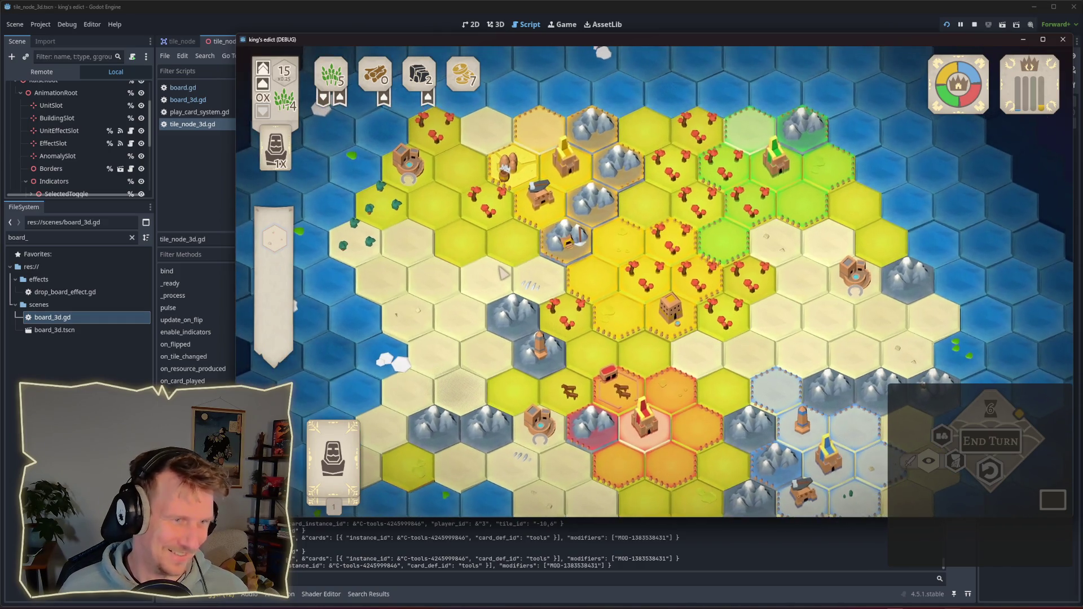
pyautogui.scroll(2, 503, 274)
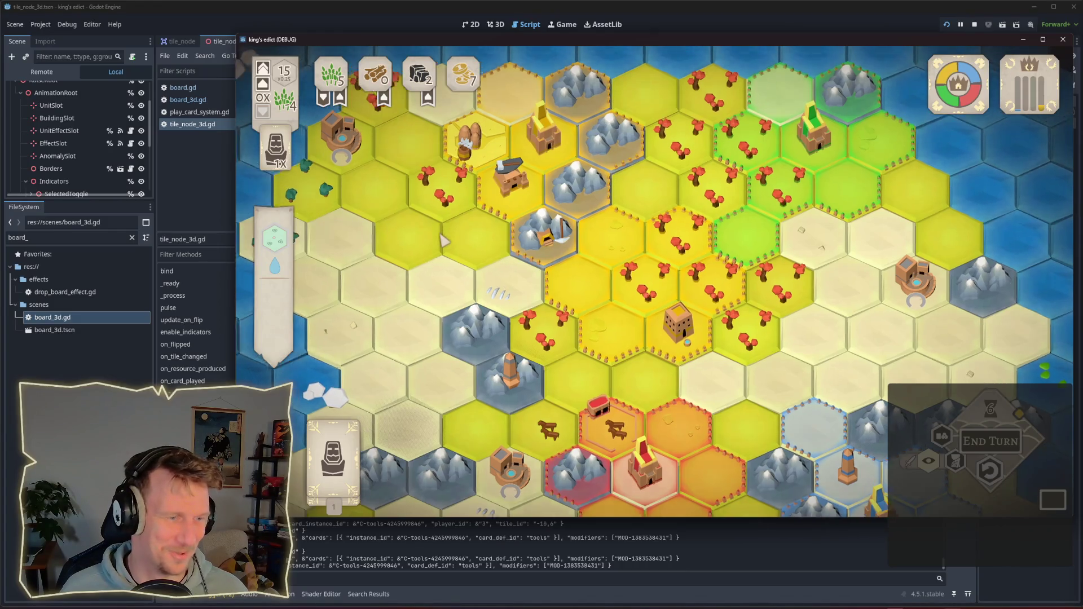
pyautogui.press('w')
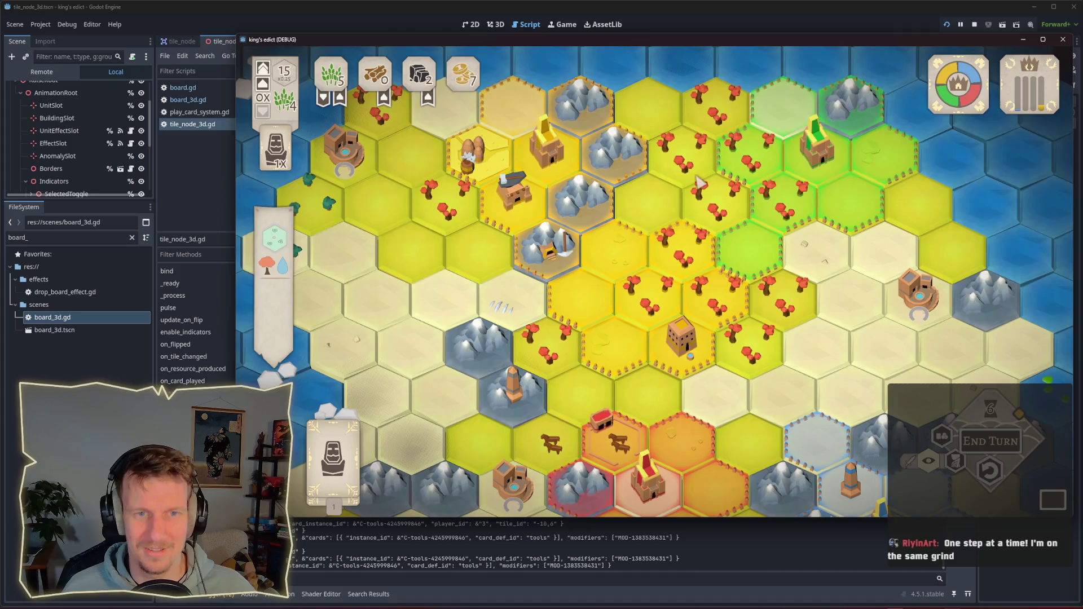
pyautogui.press('w')
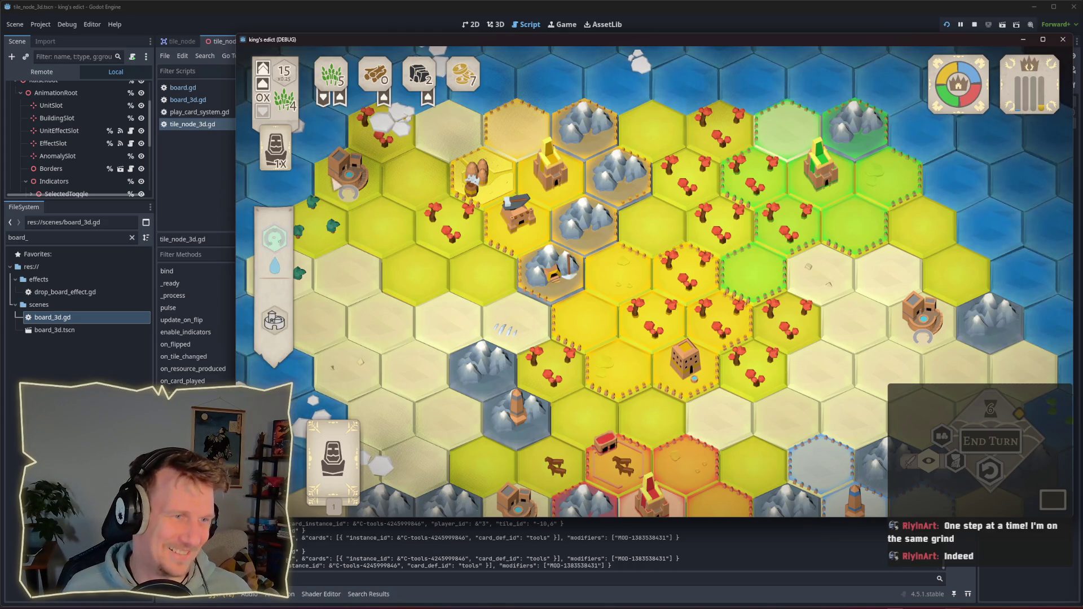
pyautogui.press('w')
pyautogui.press('a')
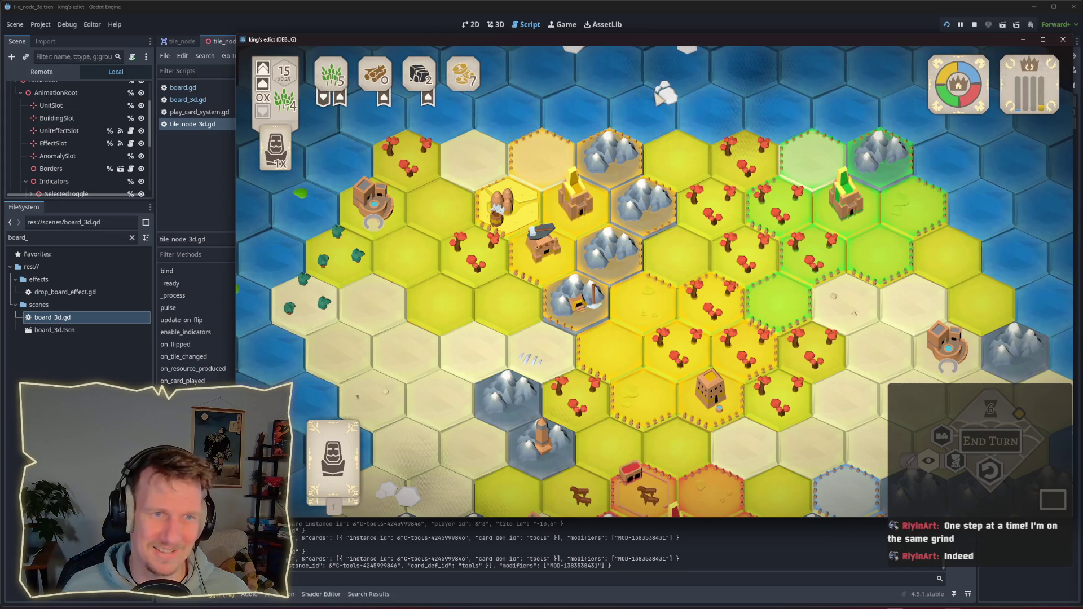
pyautogui.press('w')
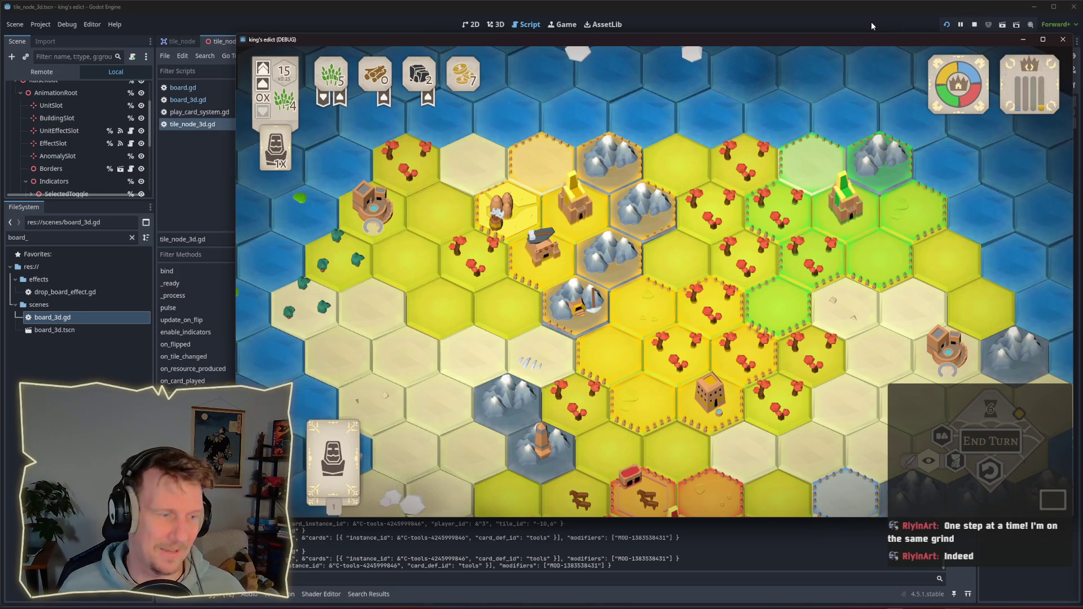
pyautogui.press('s')
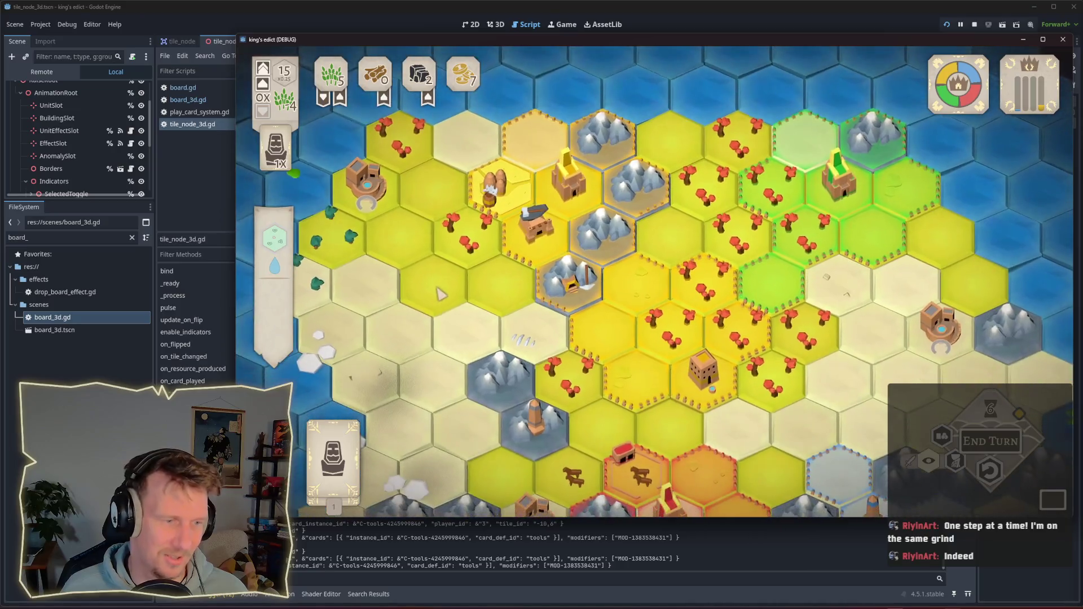
pyautogui.press('s')
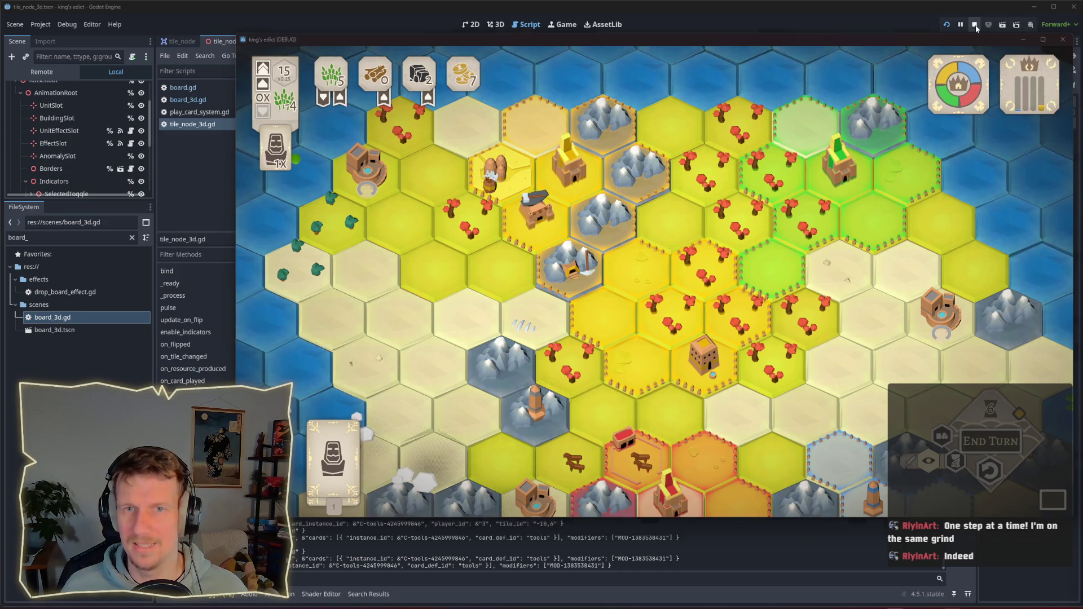
# Stop the game, put the caret after remove_foliage() on line 142, and rerun the project.
pyautogui.click(974, 24)
pyautogui.click(550, 210)
pyautogui.click(523, 199)
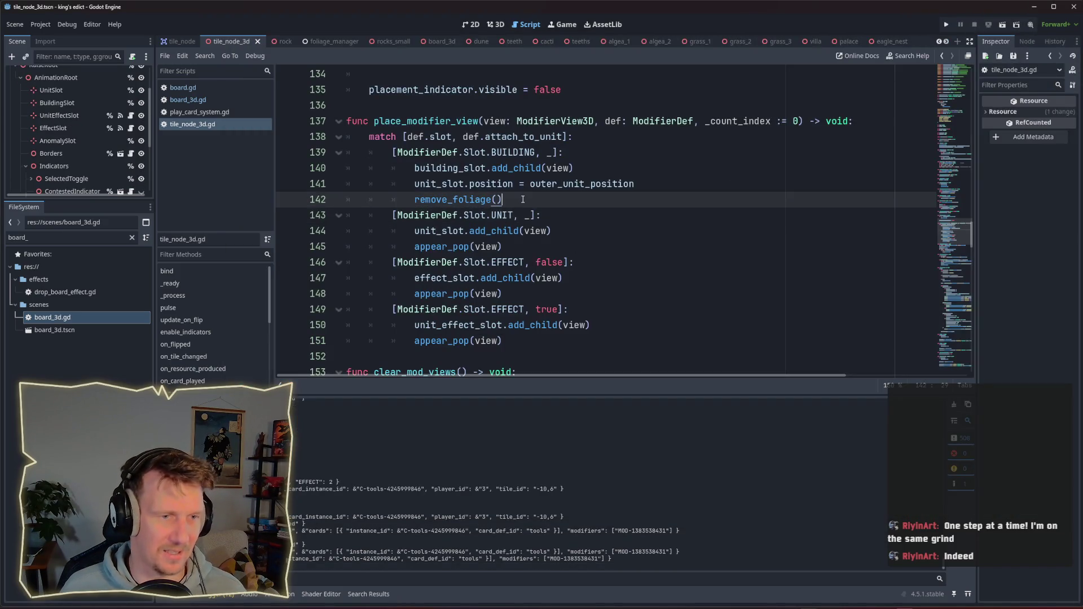
pyautogui.click(946, 24)
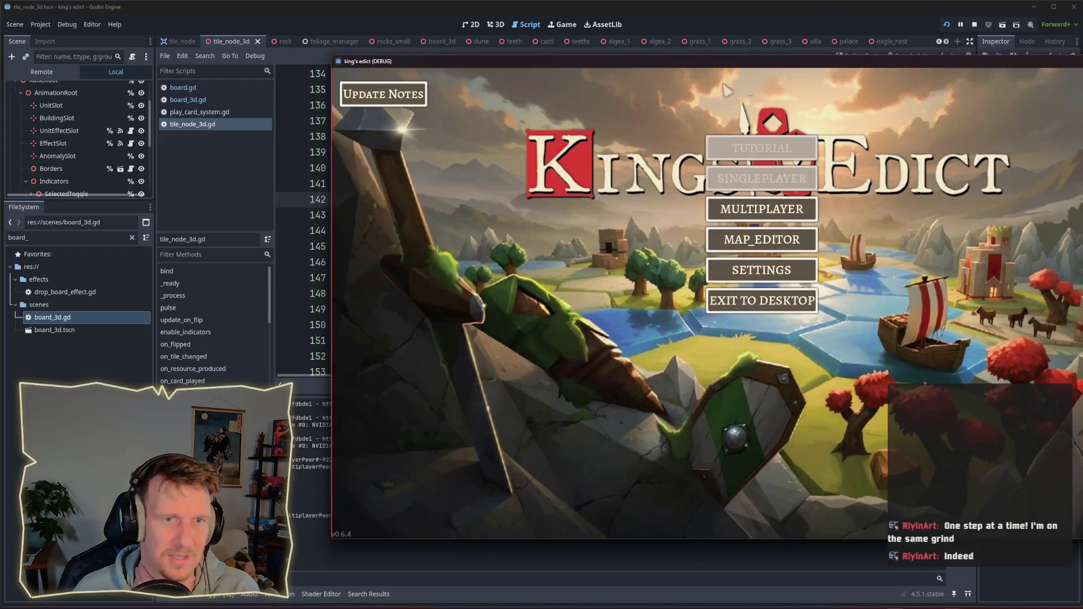
pyautogui.moveTo(734, 61); pyautogui.dragTo(550, 64)
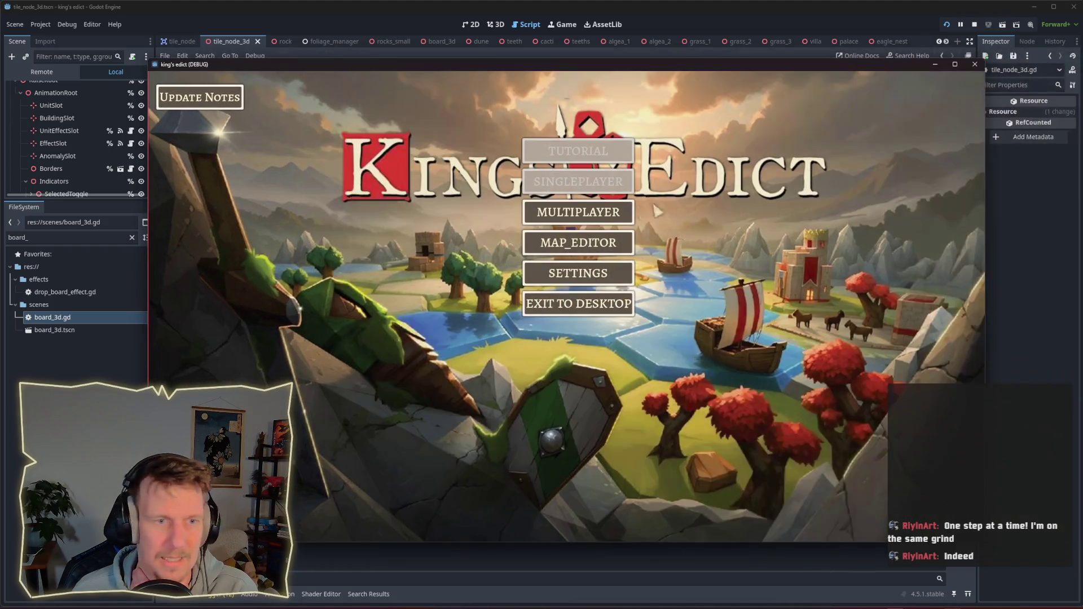
# Create and start a multiplayer game on i_know_this_place.map, then open a tile's build choices.
pyautogui.click(575, 213)
pyautogui.click(637, 206)
pyautogui.click(665, 123)
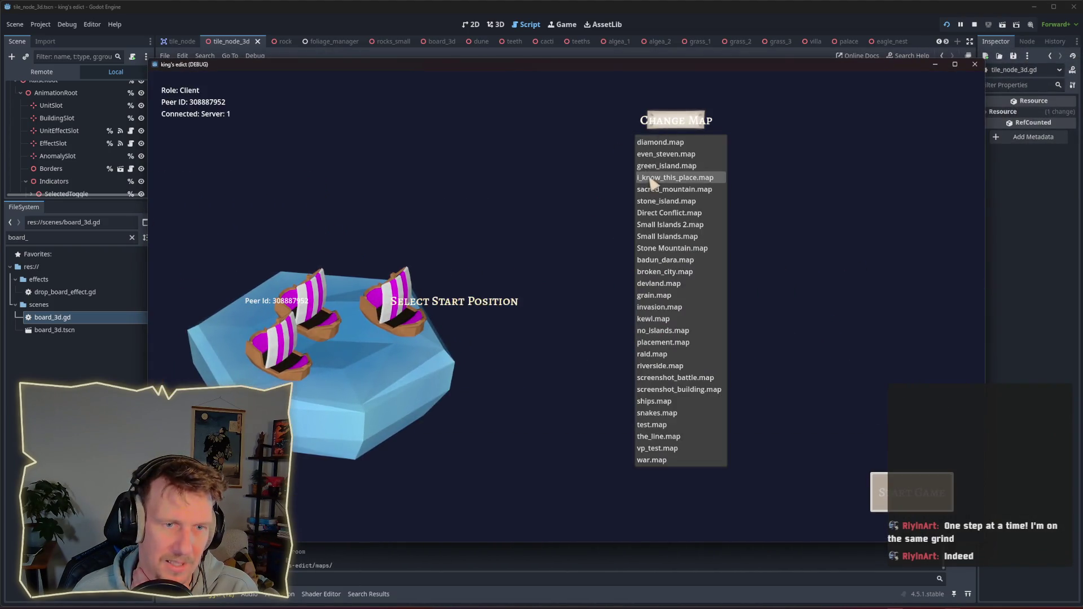
pyautogui.click(653, 178)
pyautogui.click(912, 492)
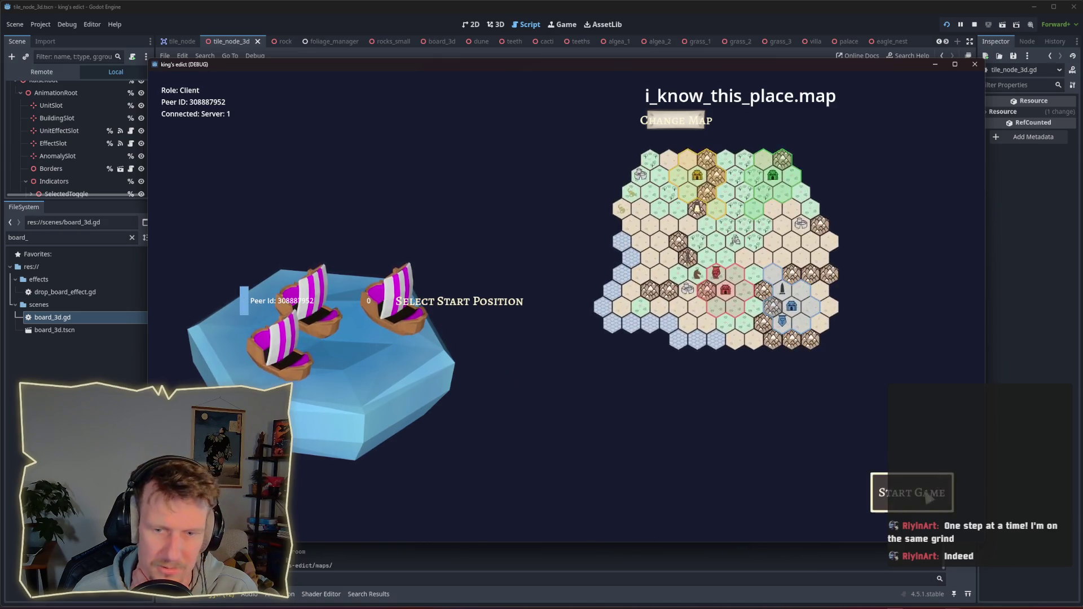
pyautogui.moveTo(574, 62); pyautogui.dragTo(527, 56)
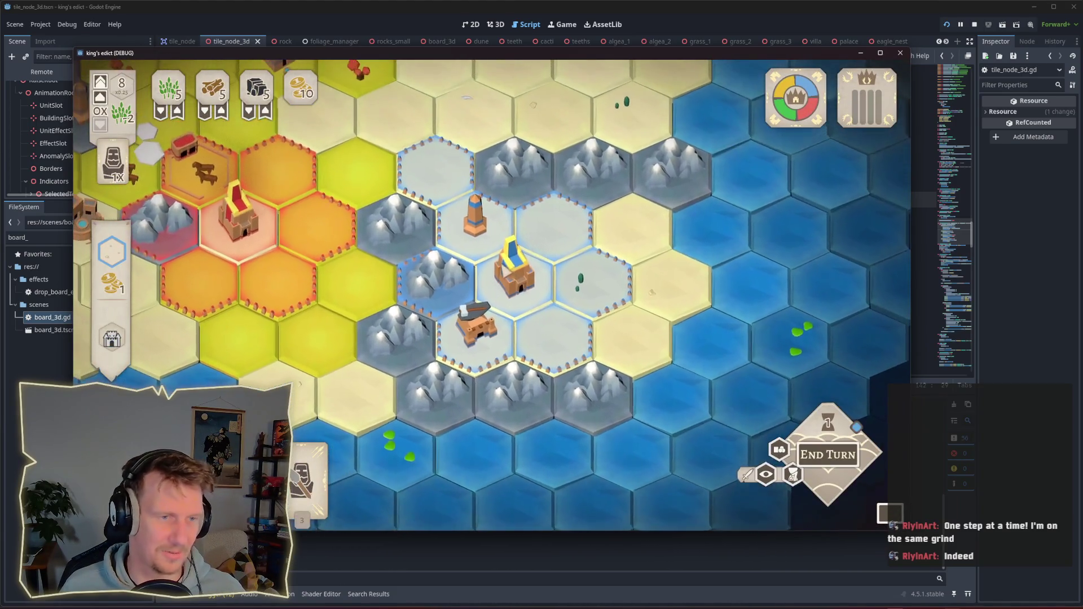
pyautogui.click(436, 172)
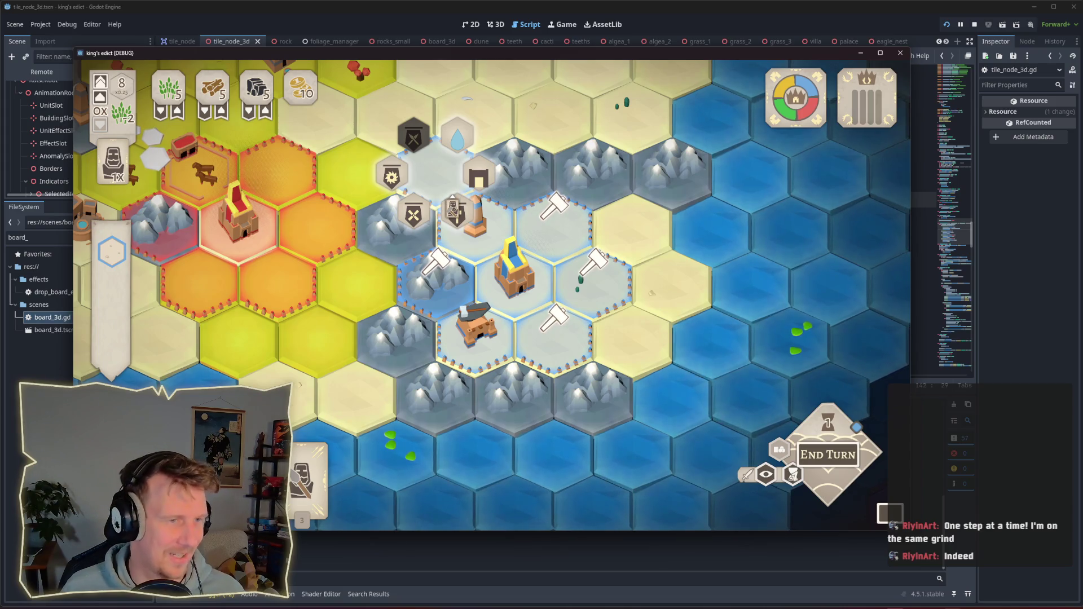
# Pick the mine, move the serf onto the mountain hex, end the turn, and clear build markers.
pyautogui.click(478, 178)
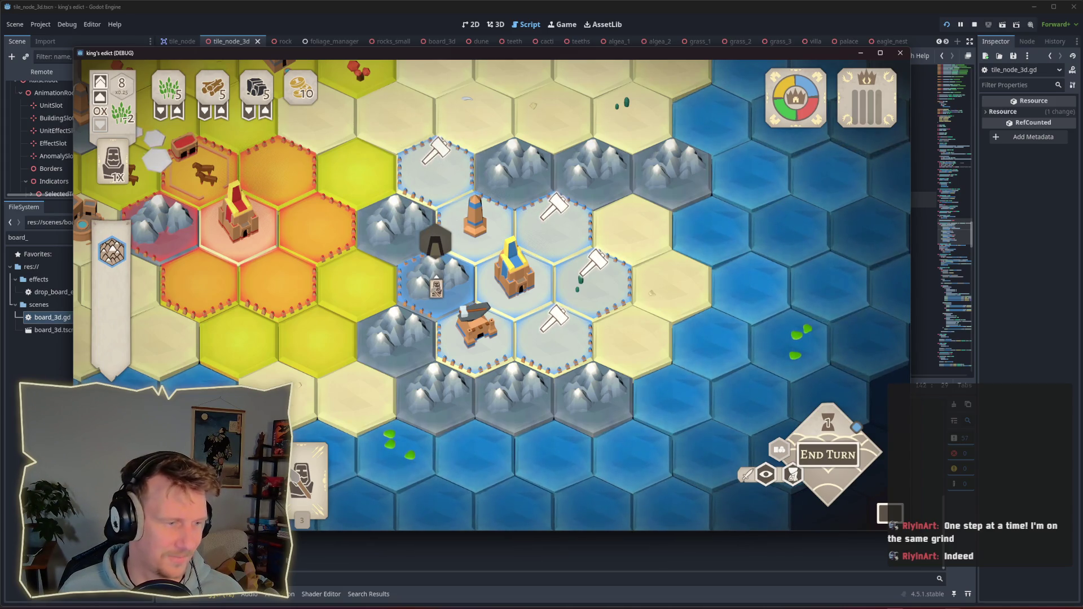
pyautogui.click(436, 287)
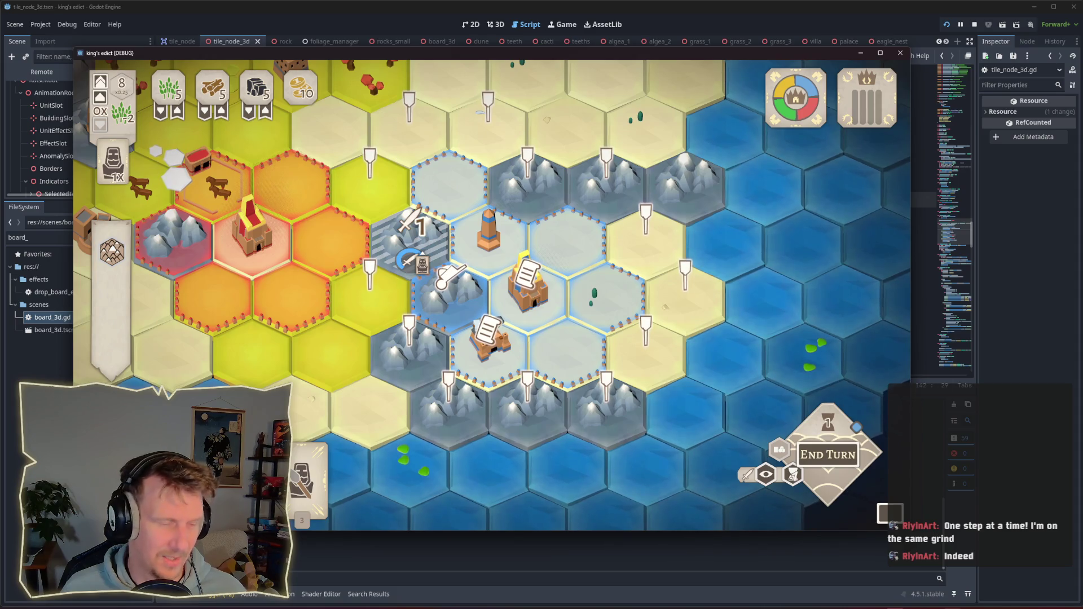
pyautogui.click(393, 242)
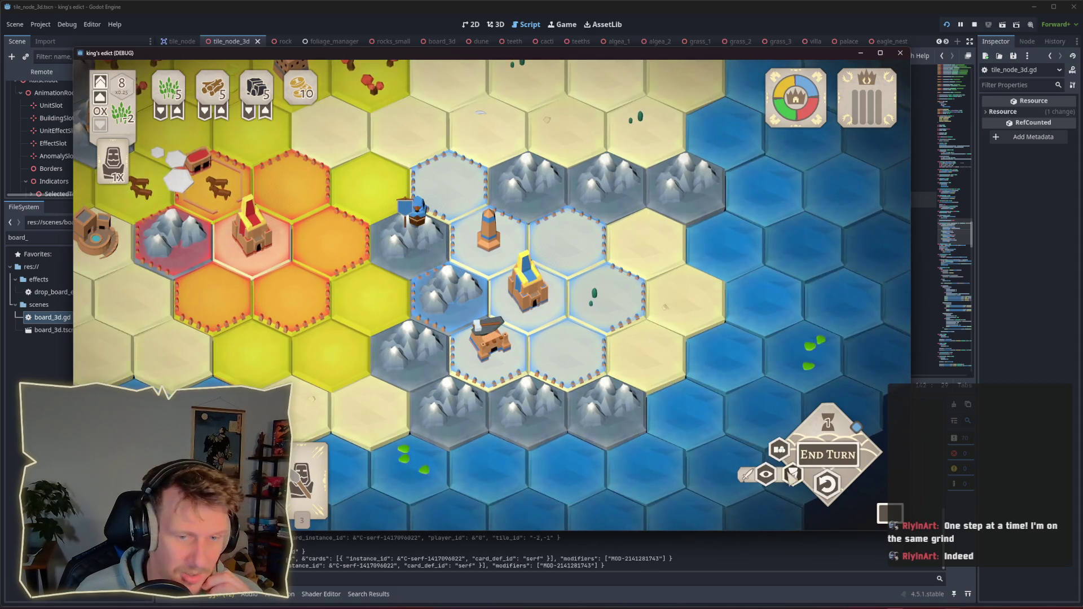
pyautogui.click(443, 276)
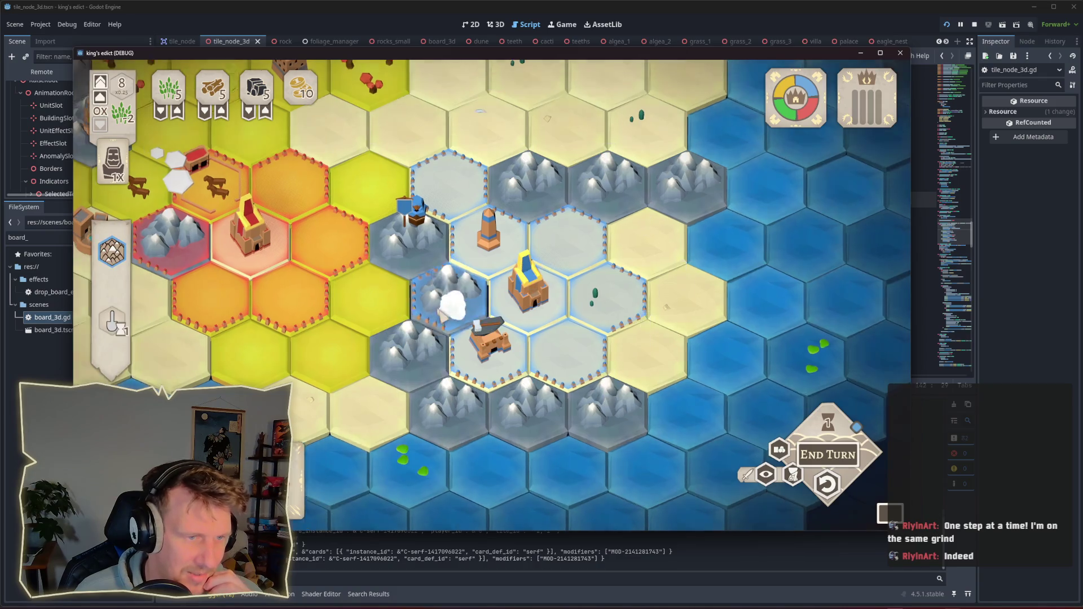
pyautogui.click(839, 459)
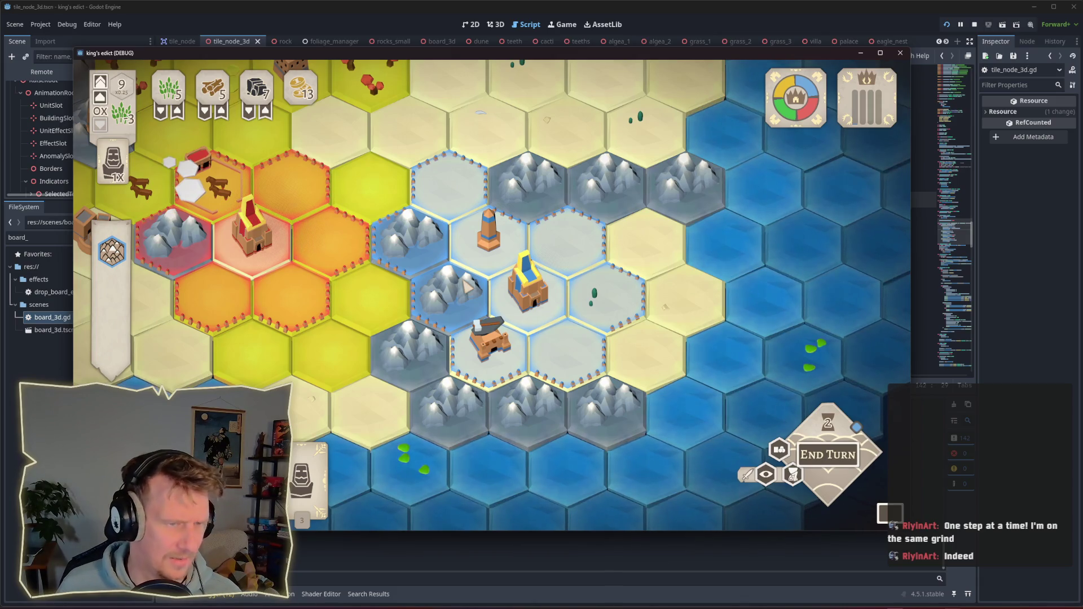
pyautogui.click(444, 273)
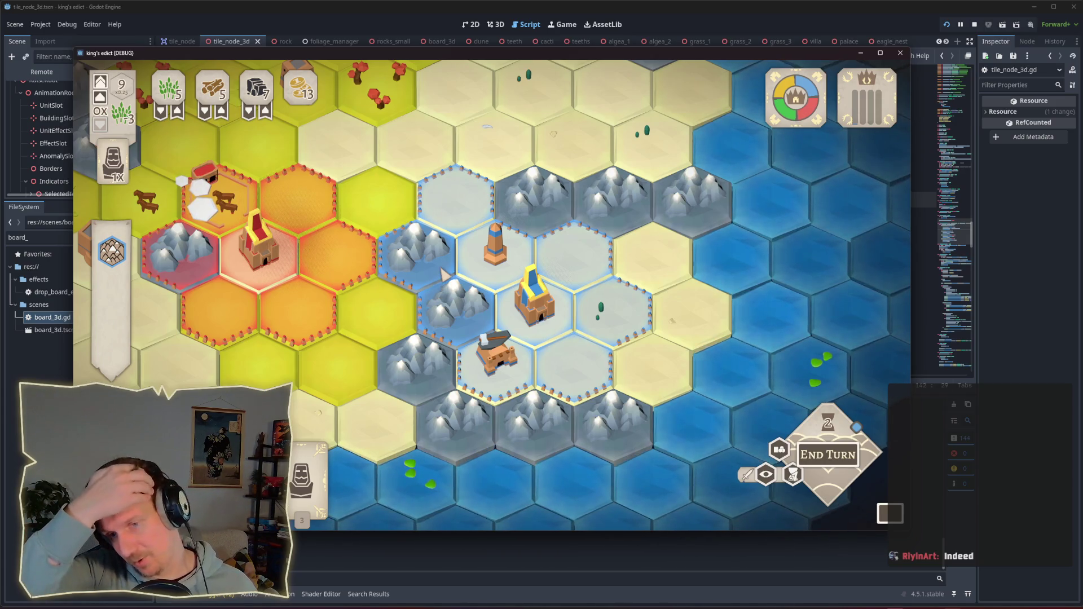
# Pan the board and try a card, a building and the worker card, cancelling each selection.
pyautogui.press('w')
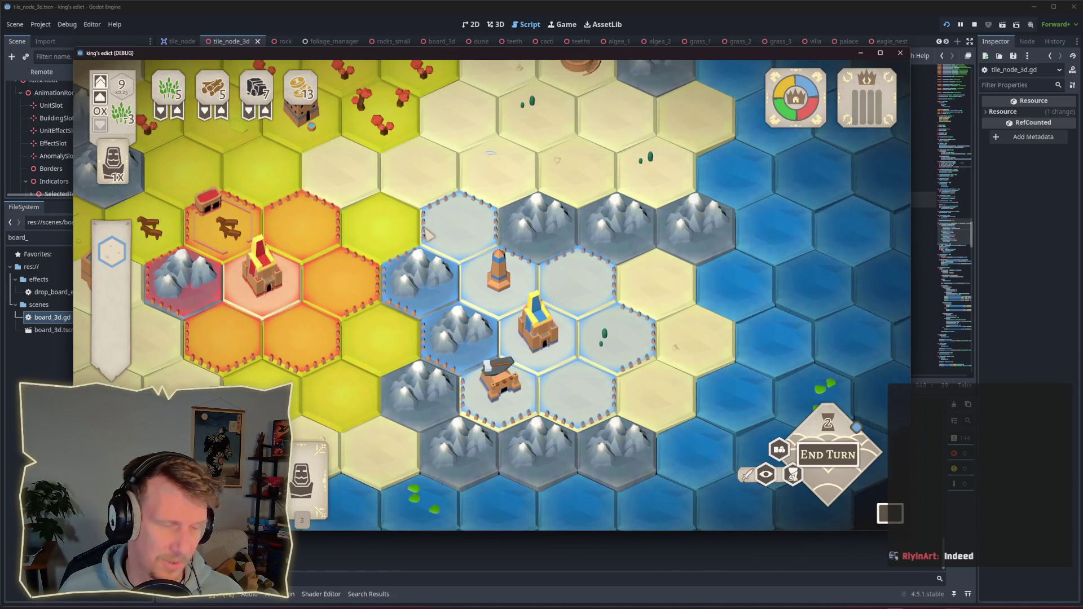
pyautogui.press('w')
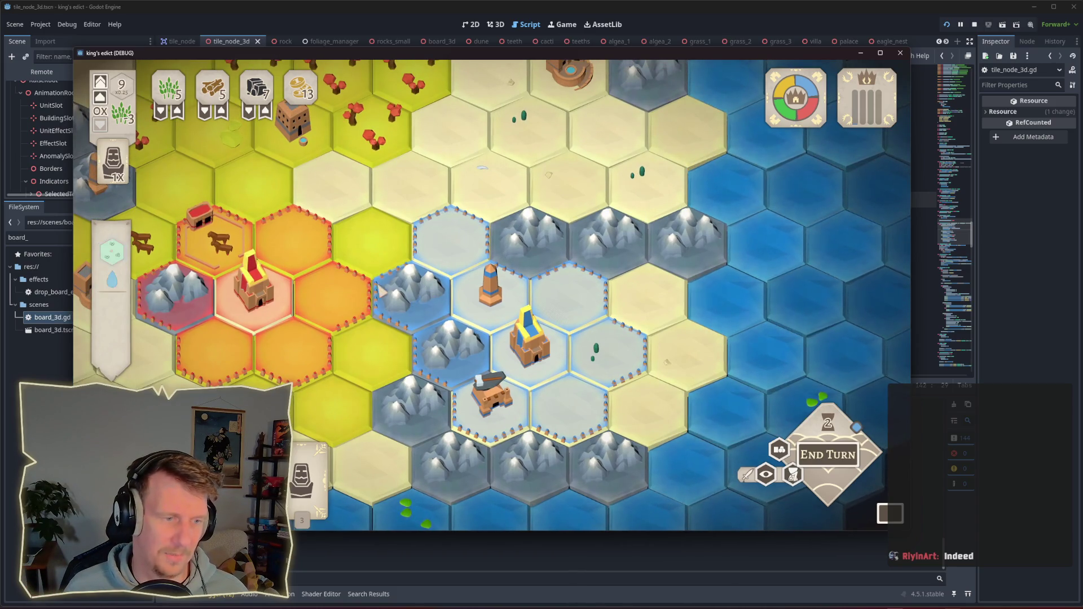
pyautogui.click(427, 289)
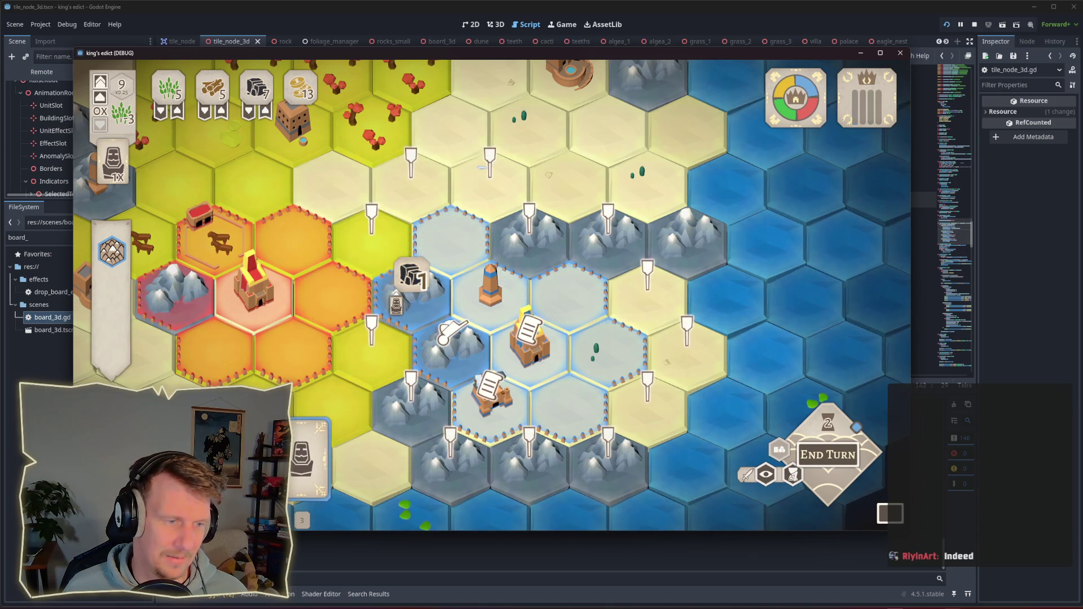
pyautogui.click(416, 291)
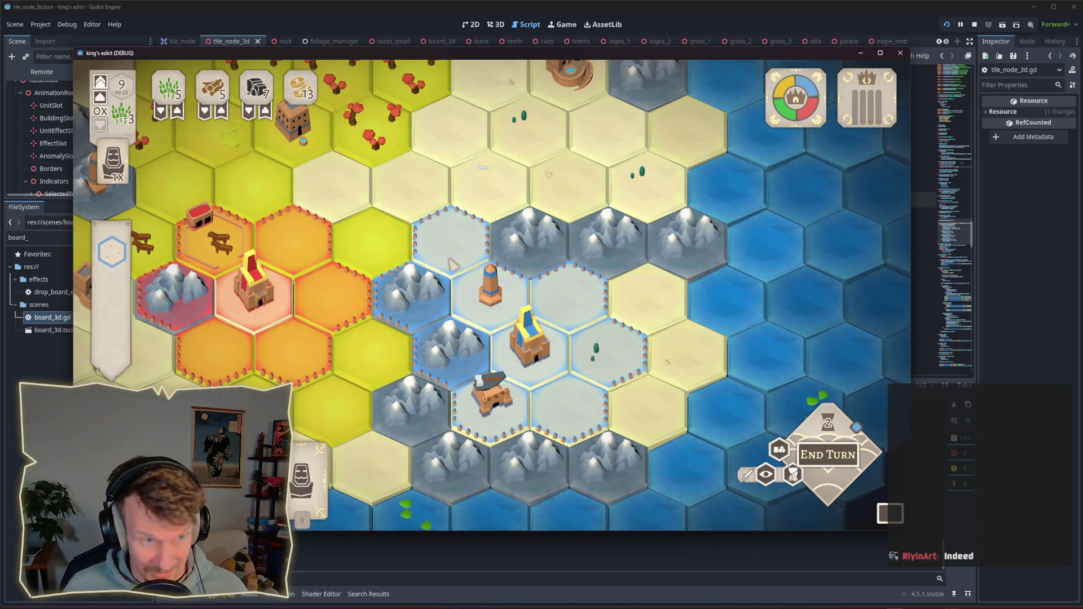
pyautogui.click(403, 268)
pyautogui.rightClick(401, 289)
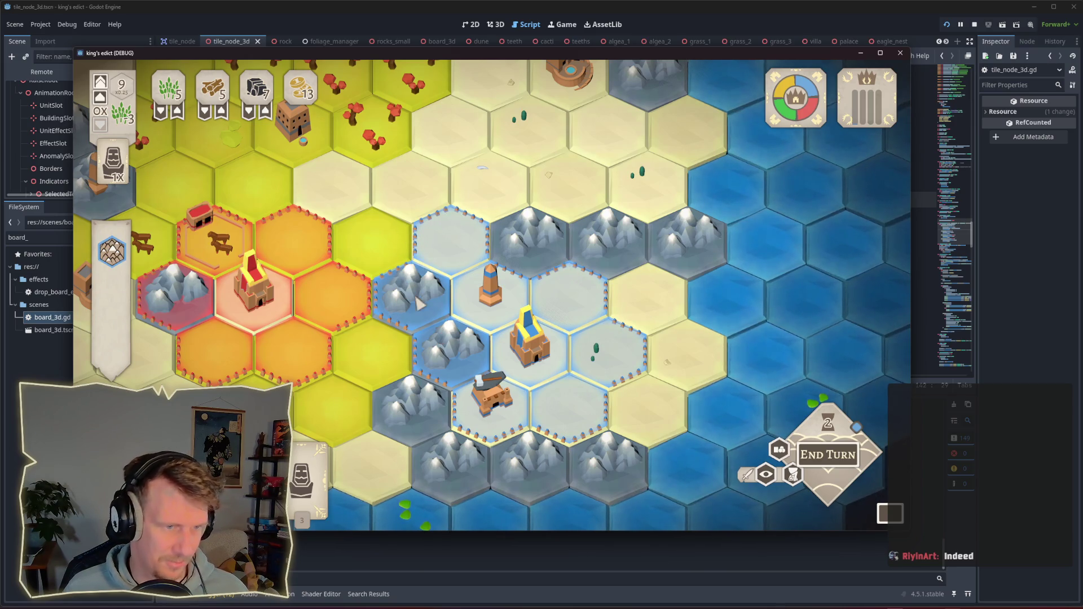
pyautogui.click(405, 282)
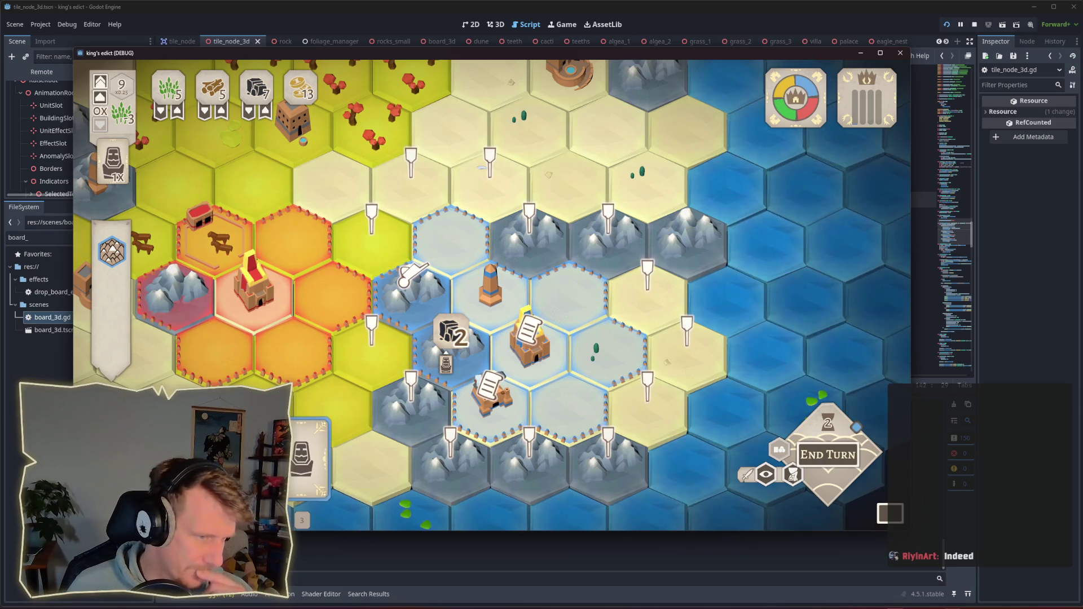
pyautogui.rightClick(436, 305)
# Place a spearman on the blue hex above the tower, end the turn, and stop the game.
pyautogui.click(435, 304)
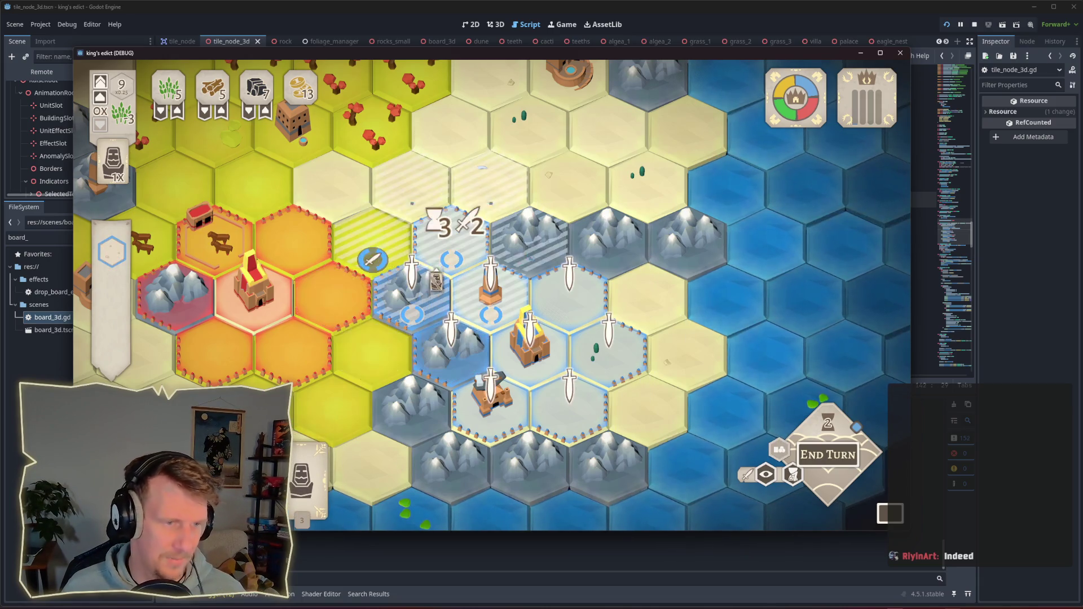
pyautogui.click(451, 237)
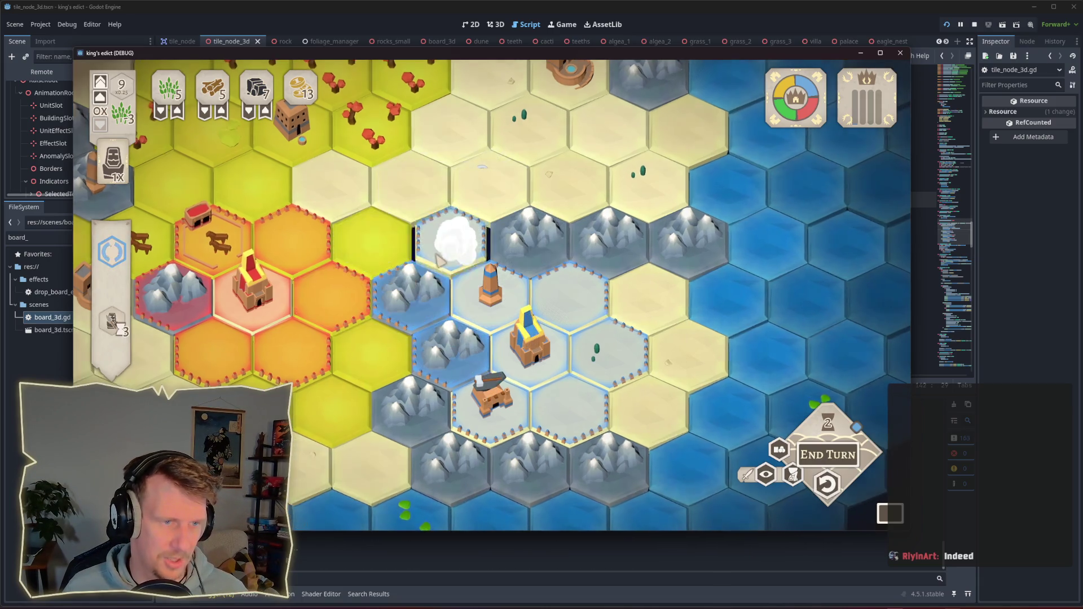
pyautogui.click(829, 455)
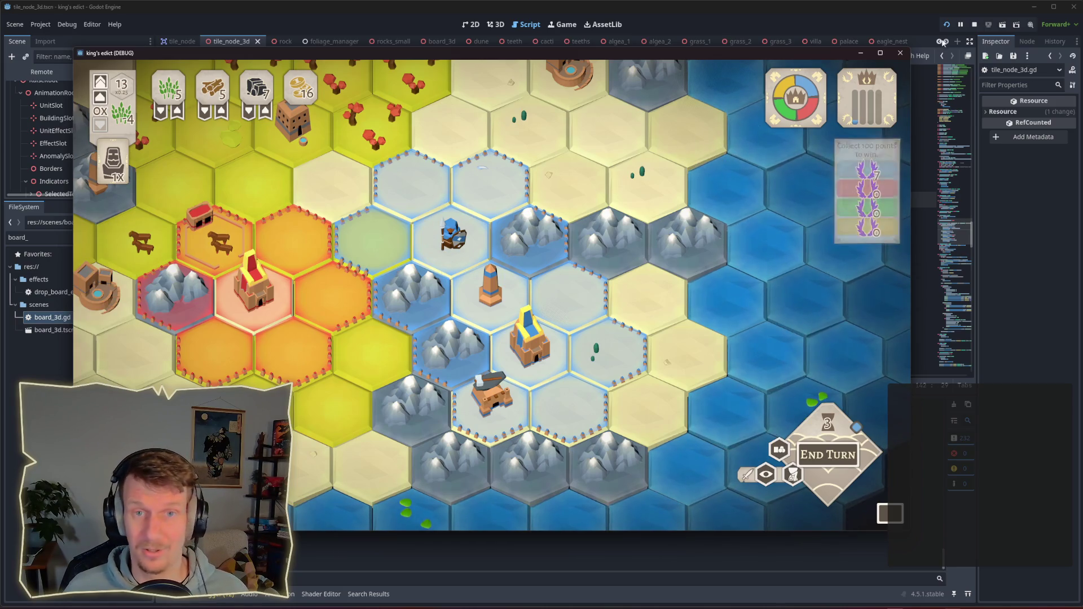
pyautogui.click(976, 25)
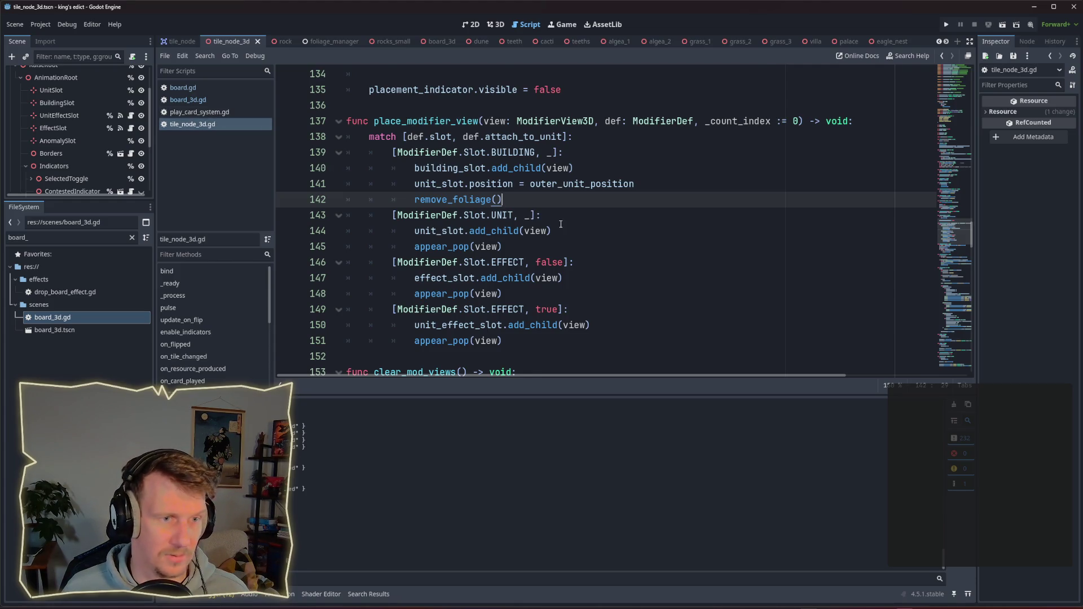
pyautogui.scroll(-1, 555, 225)
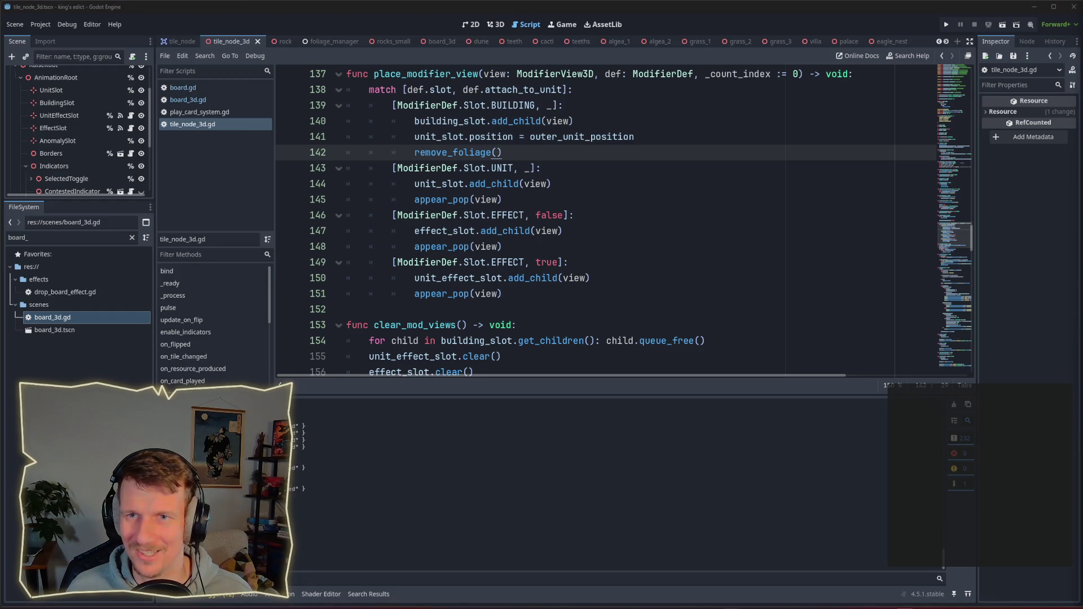
pyautogui.moveTo(522, 186)
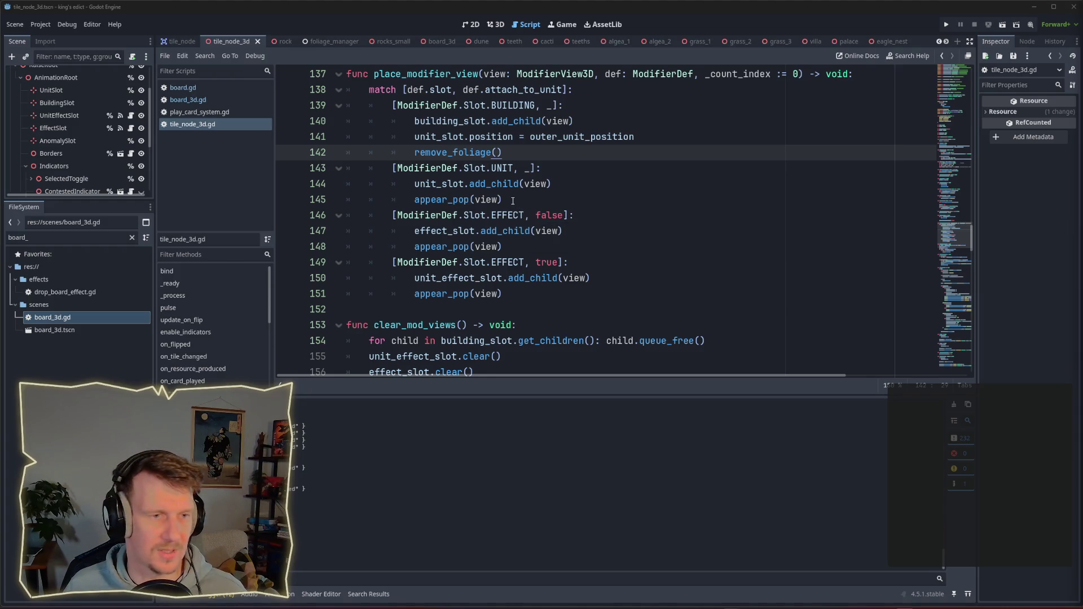
pyautogui.click(513, 201)
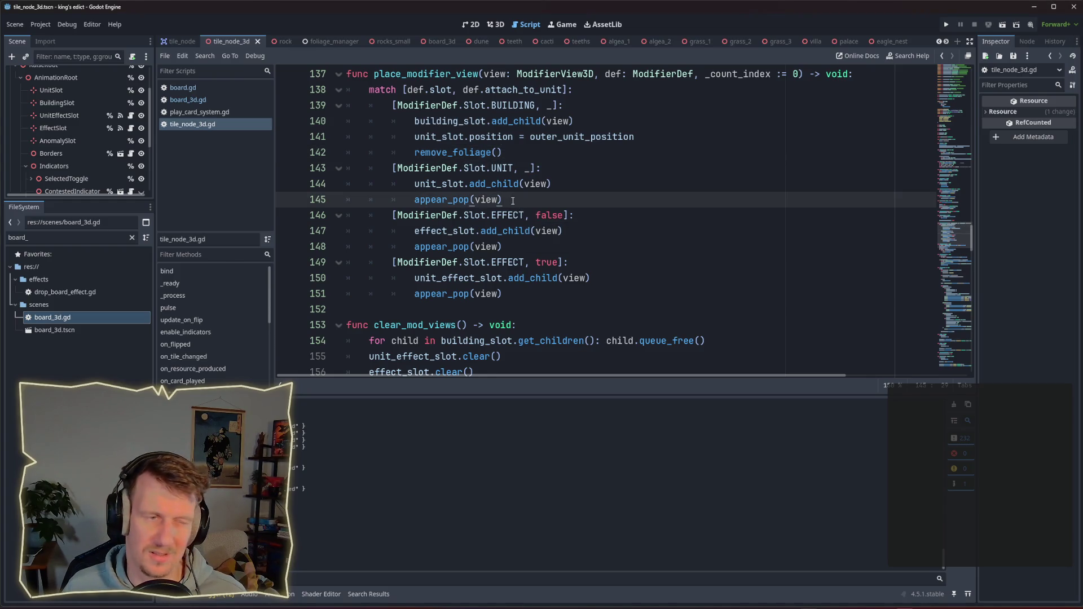
pyautogui.scroll(-2, 512, 201)
pyautogui.scroll(-1, 513, 201)
pyautogui.scroll(2, 513, 201)
pyautogui.scroll(2, 512, 201)
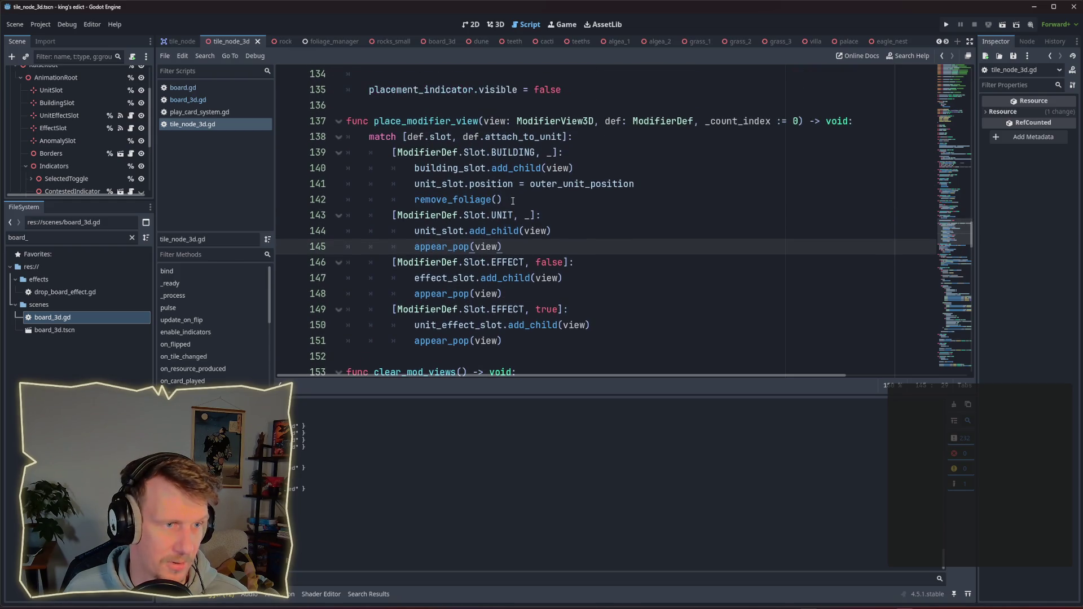
pyautogui.click(507, 200)
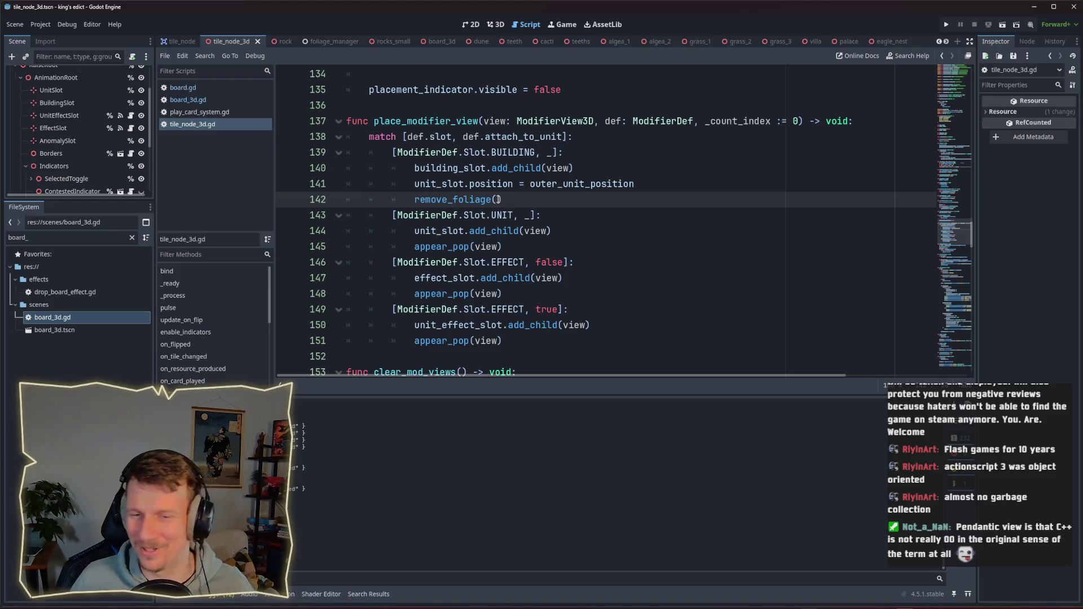
# Put the caret at the end of line 142, then look through play_card_system.gd.
pyautogui.click(515, 202)
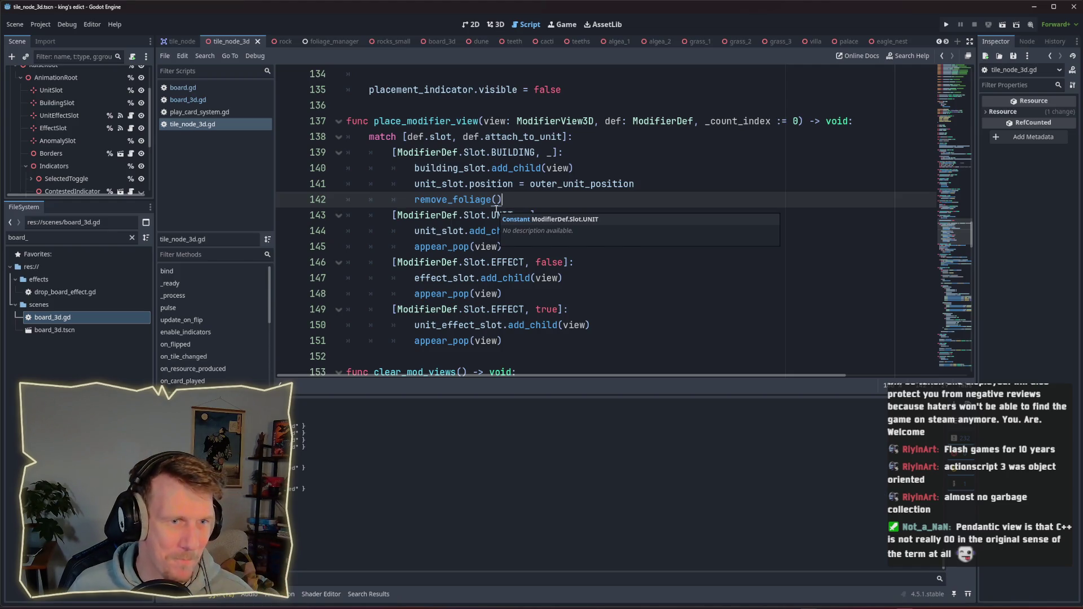
pyautogui.click(192, 114)
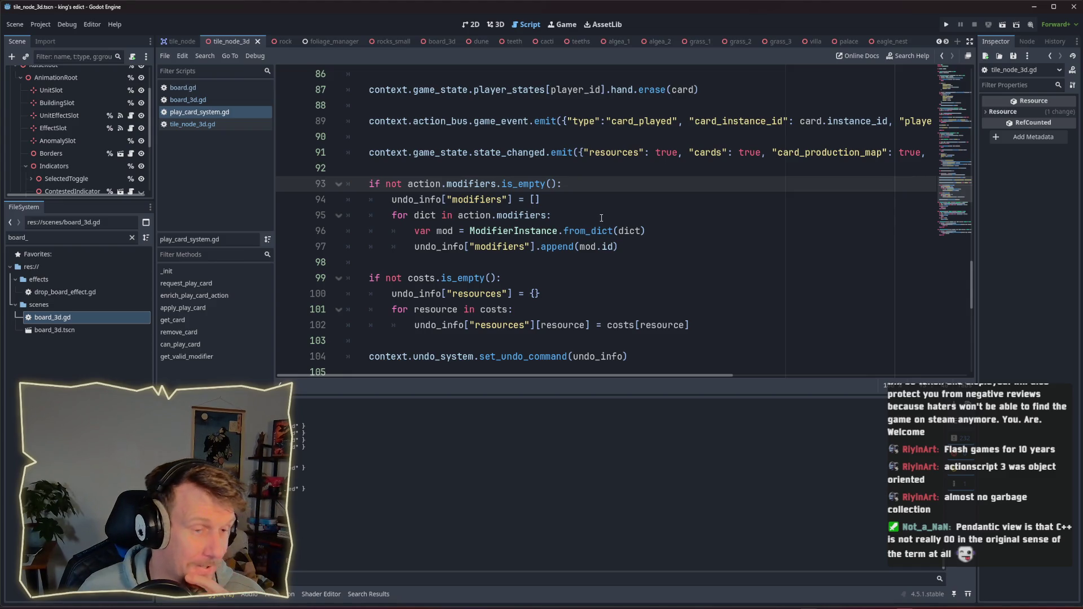
pyautogui.scroll(-1, 598, 218)
pyautogui.scroll(3, 540, 215)
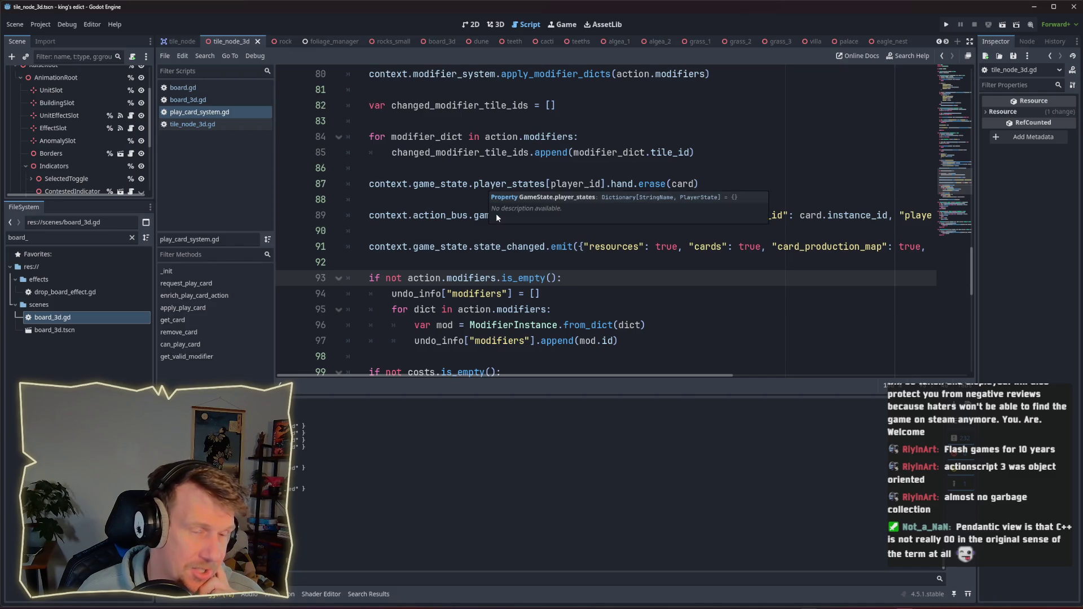
# Go back through tile_node_3d.gd to board_3d.gd line 280 and select the _create_view name.
pyautogui.click(203, 125)
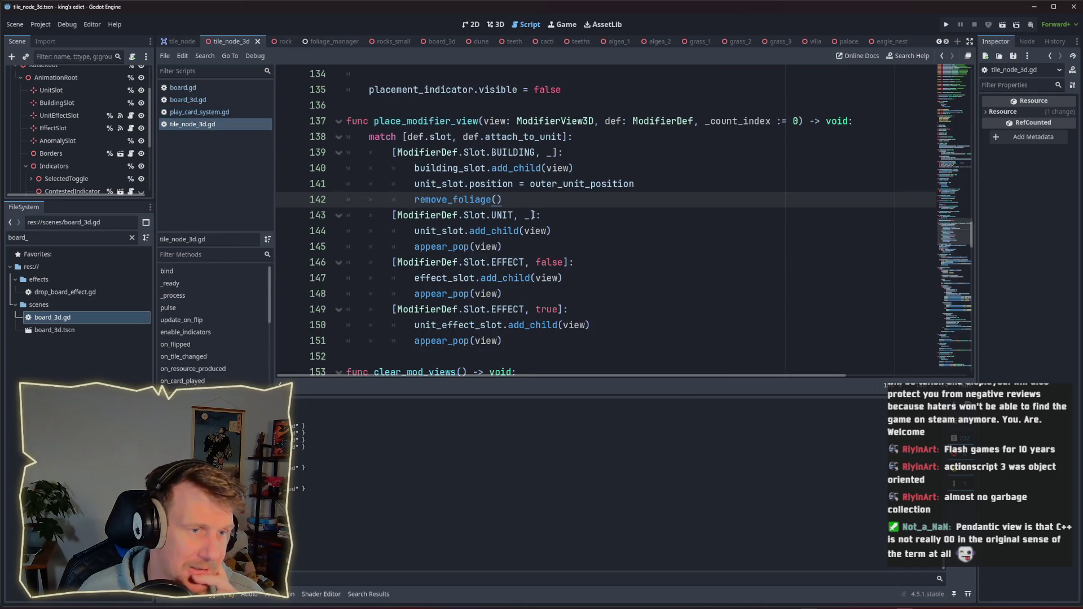
pyautogui.hotkey('alt', 'Left')
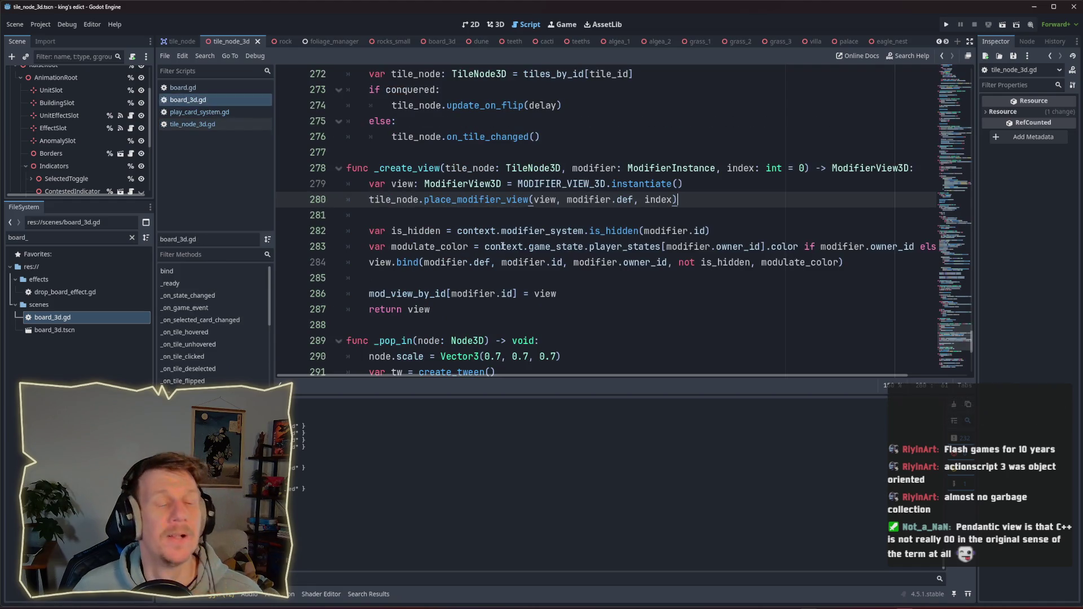
pyautogui.moveTo(502, 247)
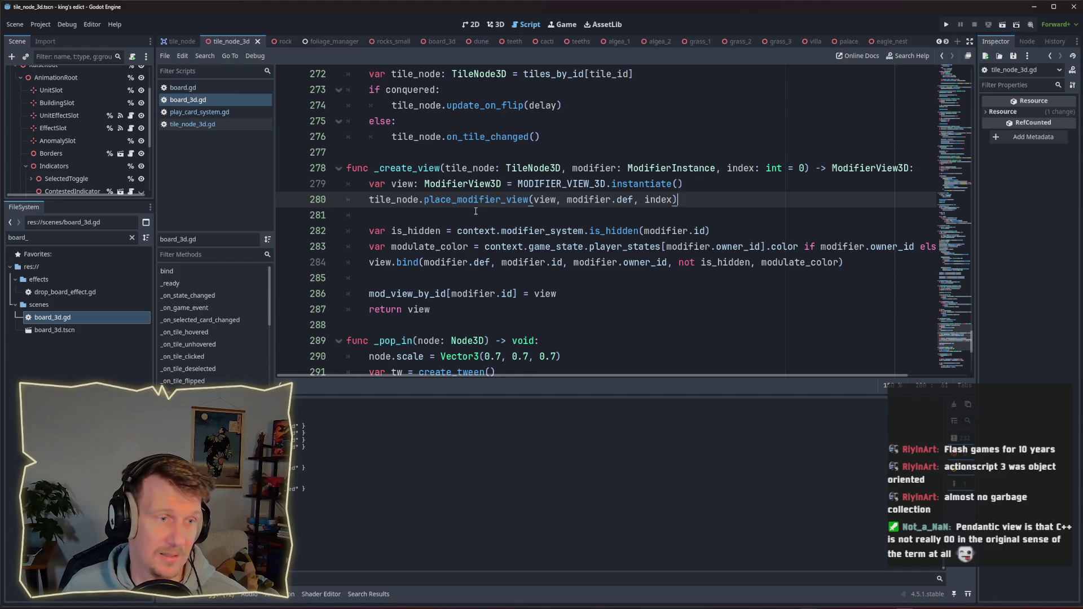
pyautogui.doubleClick(412, 170)
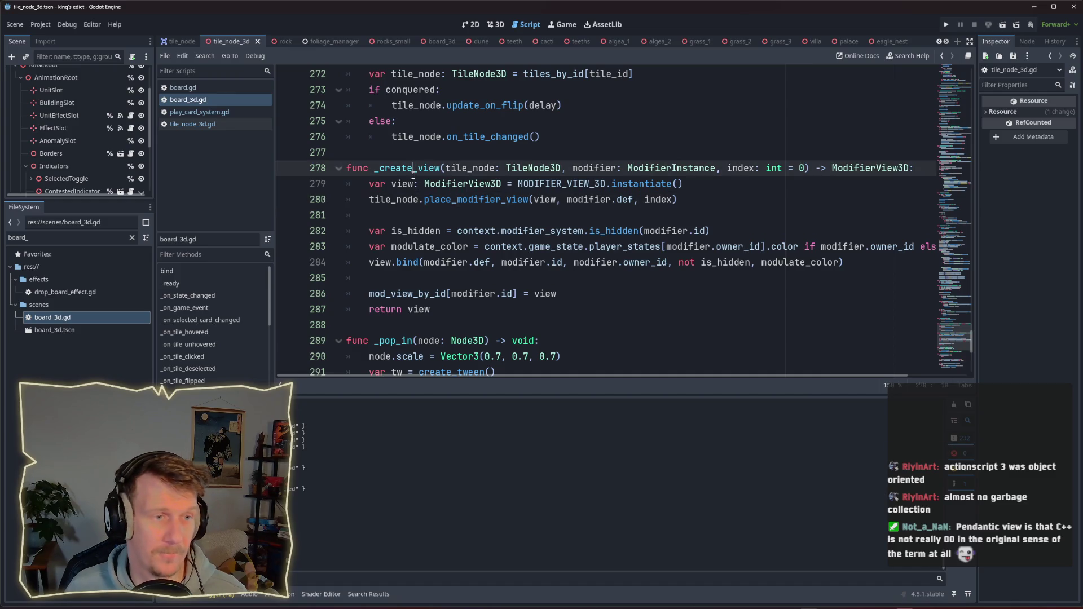
# Search all scripts for _create_view and jump through its calls to sync_tile_modifiers.
pyautogui.hotkey('ctrl', 'shift', 'f')
pyautogui.click(776, 346)
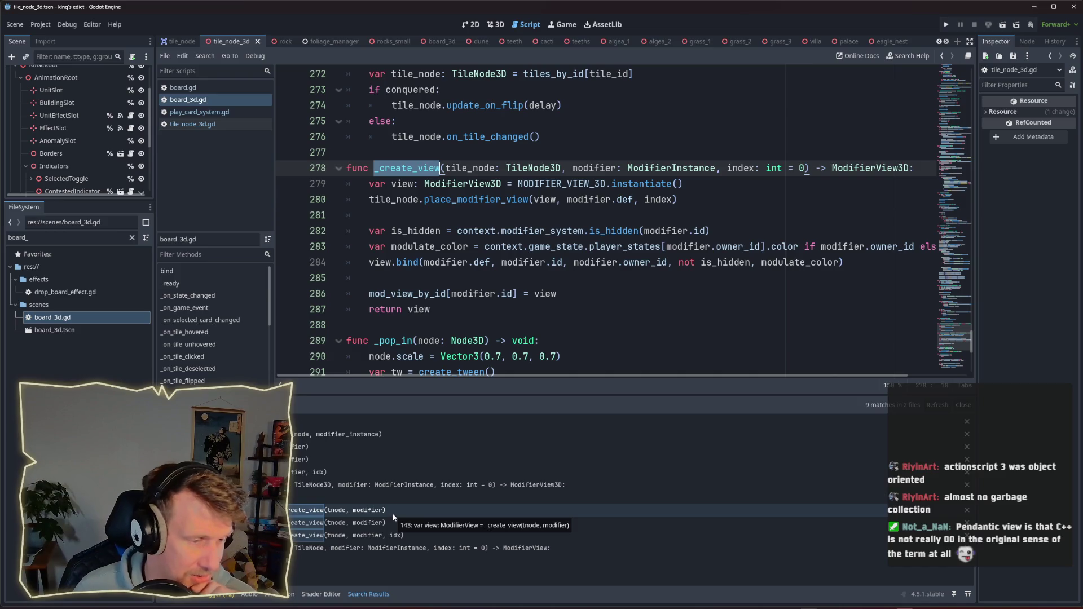
pyautogui.click(353, 472)
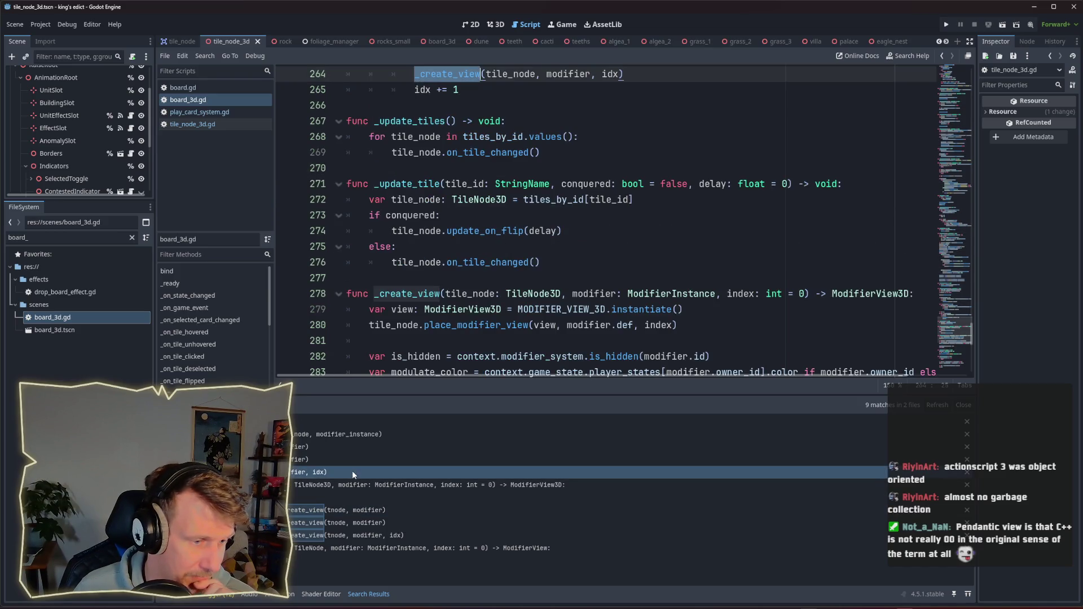
pyautogui.click(339, 438)
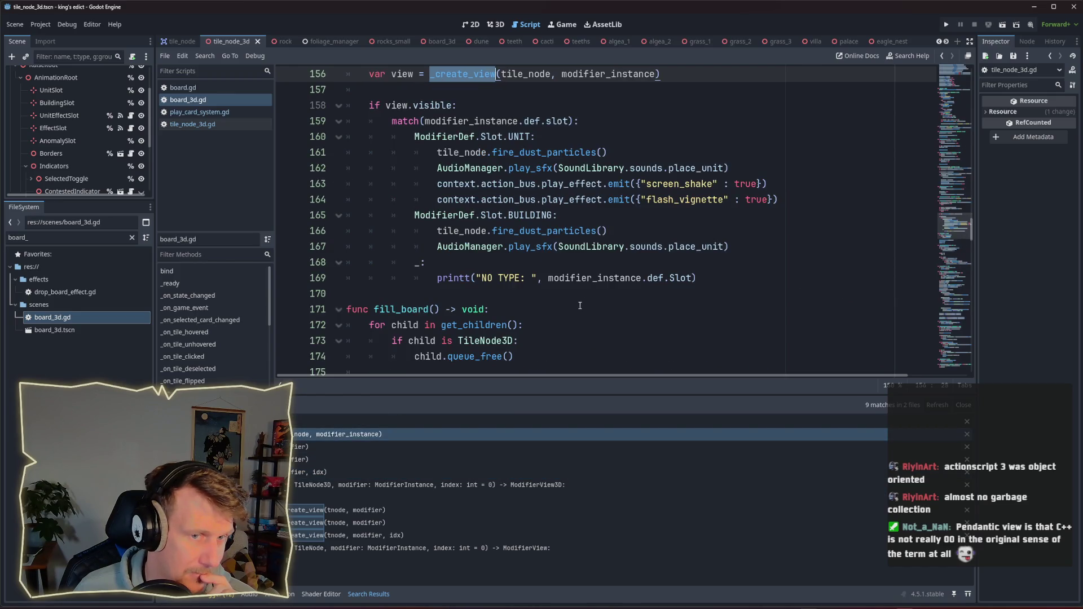
pyautogui.scroll(2, 580, 305)
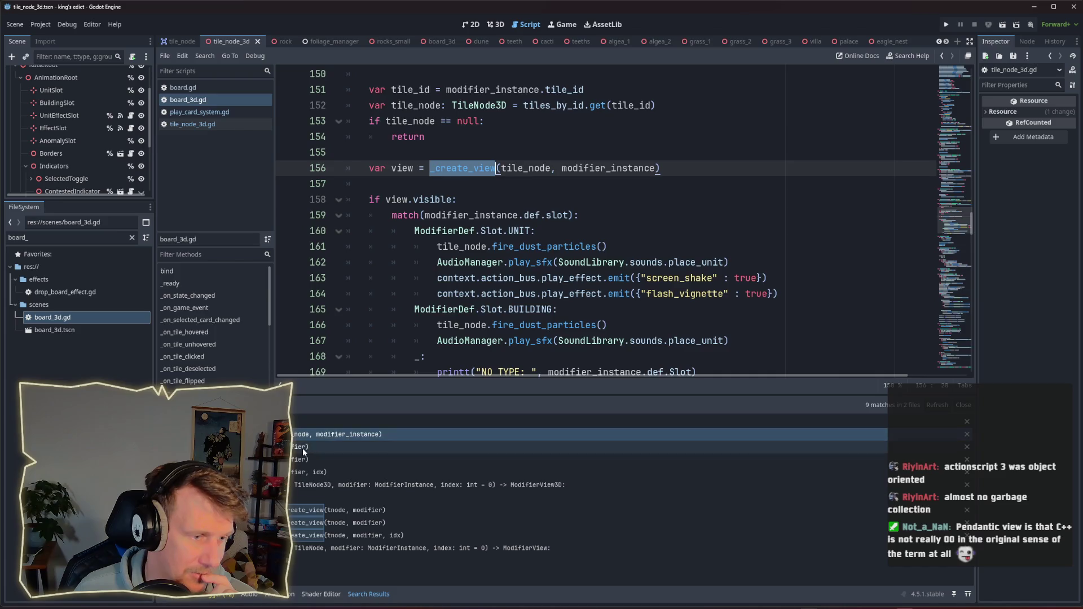
pyautogui.click(303, 448)
pyautogui.scroll(-3, 583, 300)
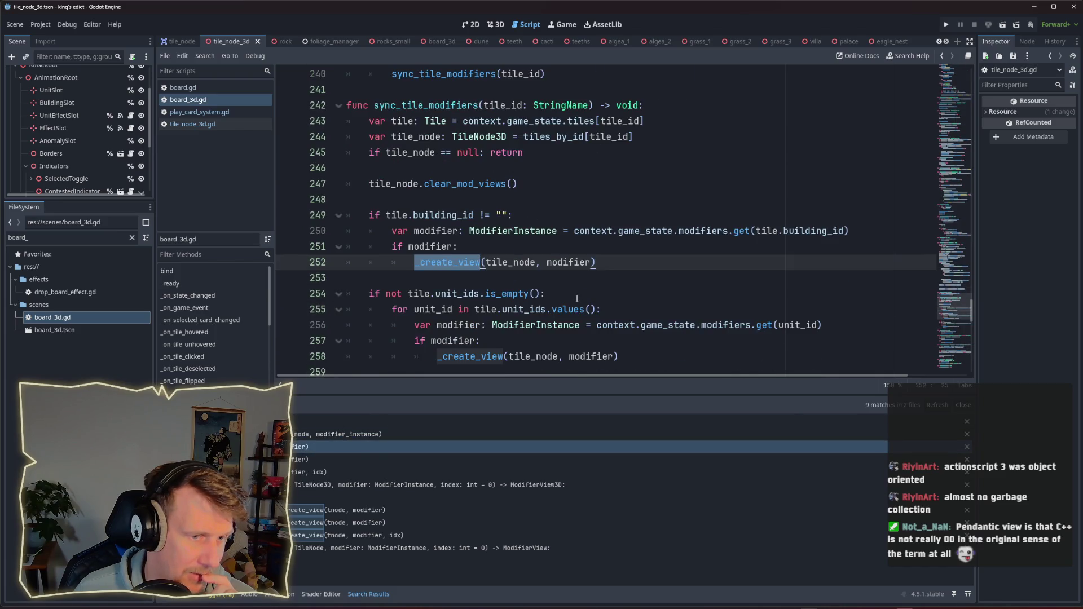
pyautogui.scroll(1, 583, 296)
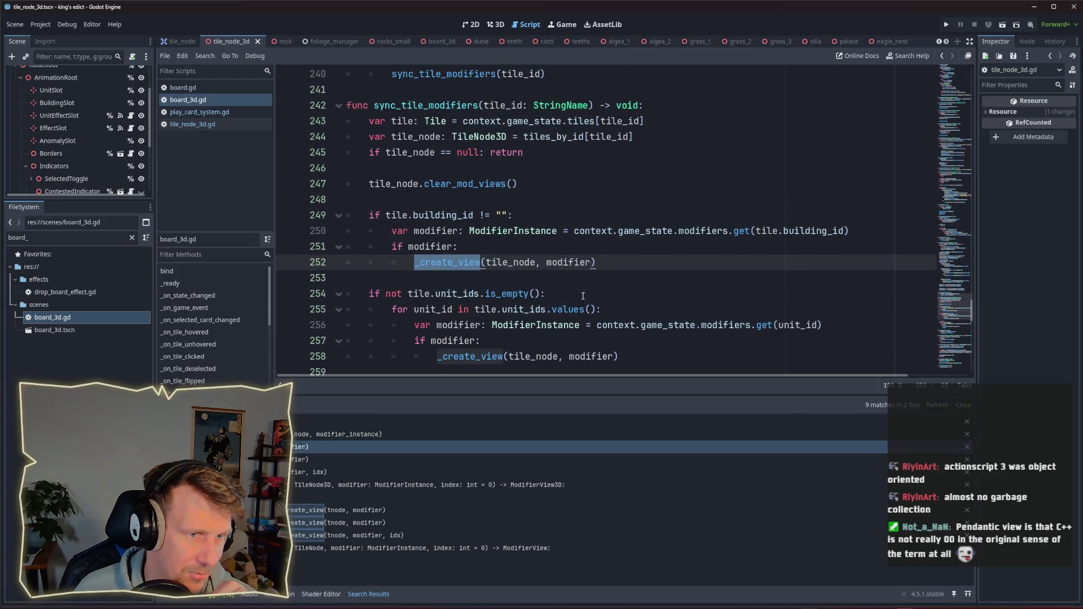
# Highlight the clear_mod_views call on line 247 and read the surrounding tile sync code.
pyautogui.moveTo(517, 183); pyautogui.dragTo(369, 184)
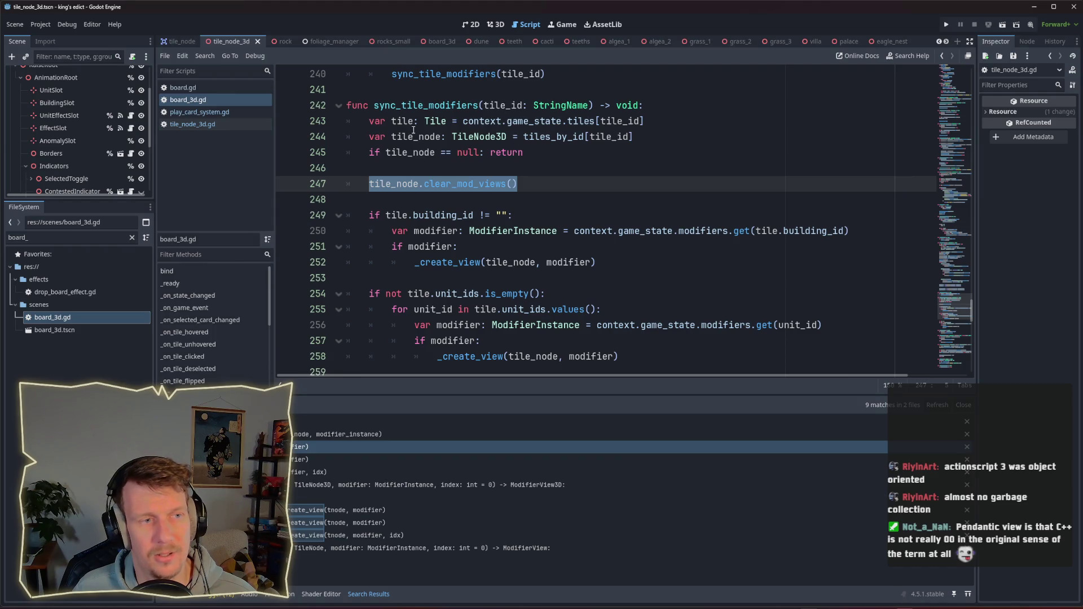
pyautogui.moveTo(464, 126)
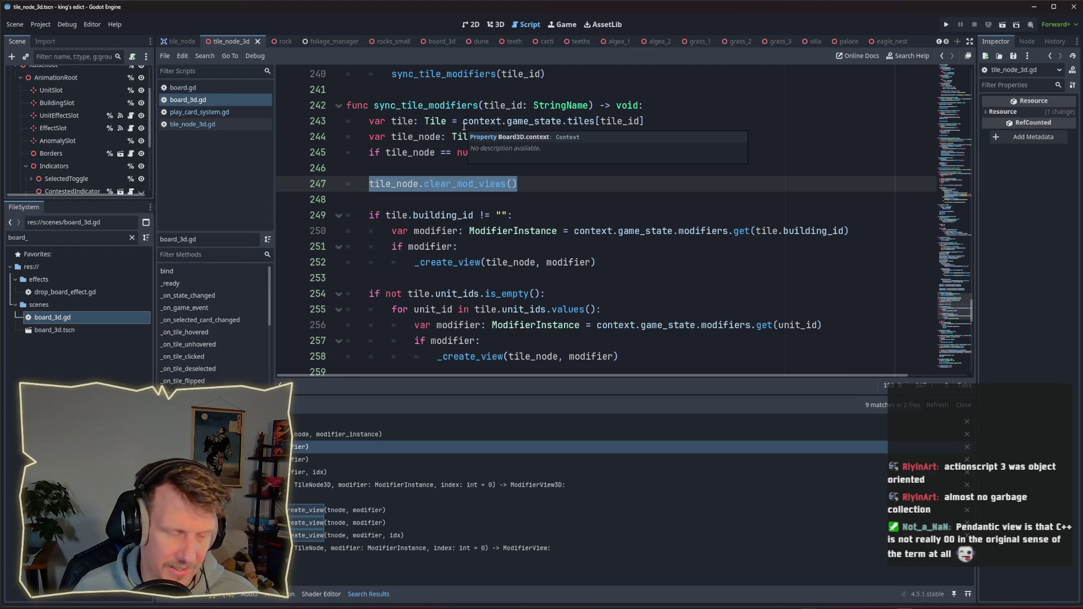
pyautogui.click(537, 189)
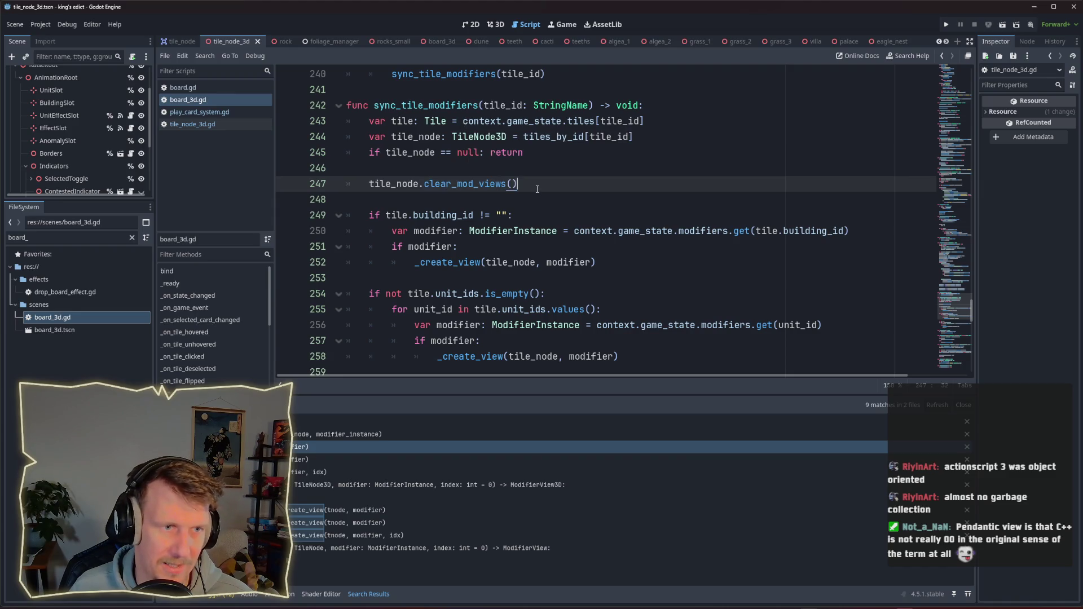
pyautogui.moveTo(528, 185); pyautogui.dragTo(371, 187)
pyautogui.moveTo(514, 185); pyautogui.dragTo(362, 186)
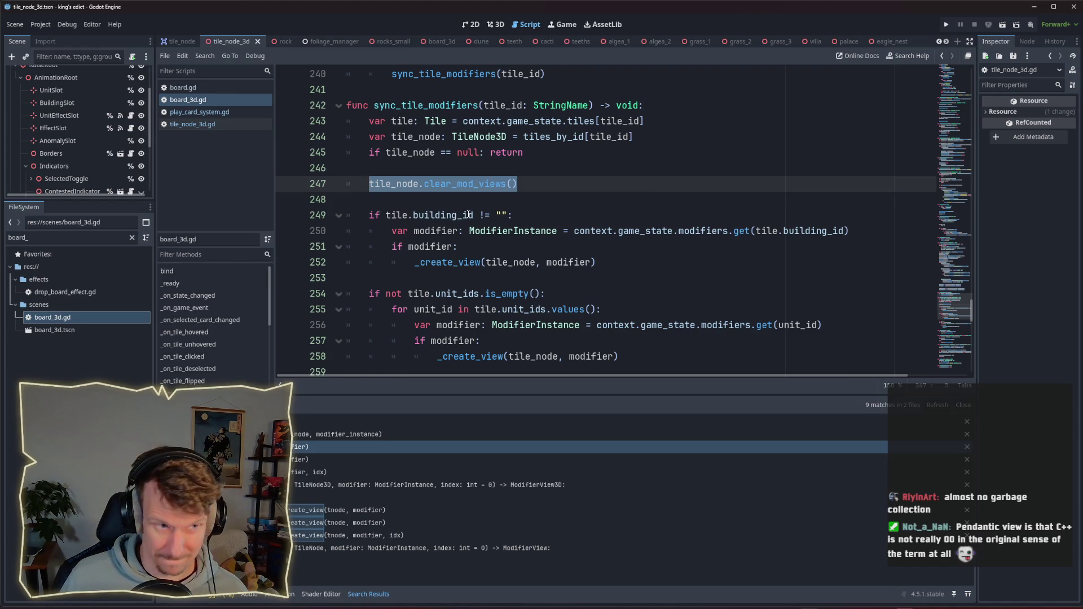
pyautogui.click(458, 206)
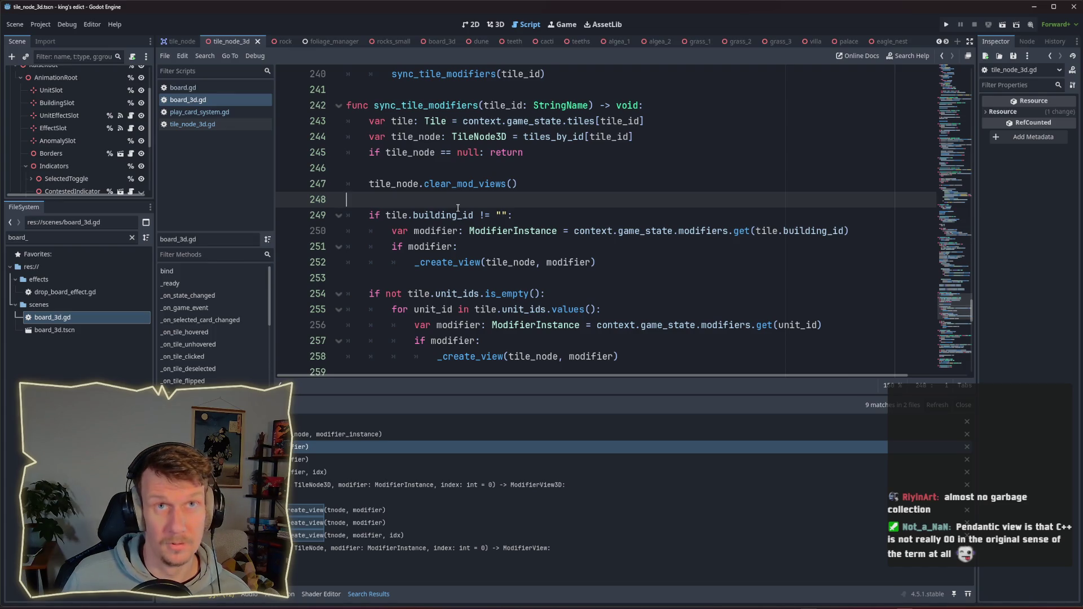
pyautogui.scroll(-2, 458, 208)
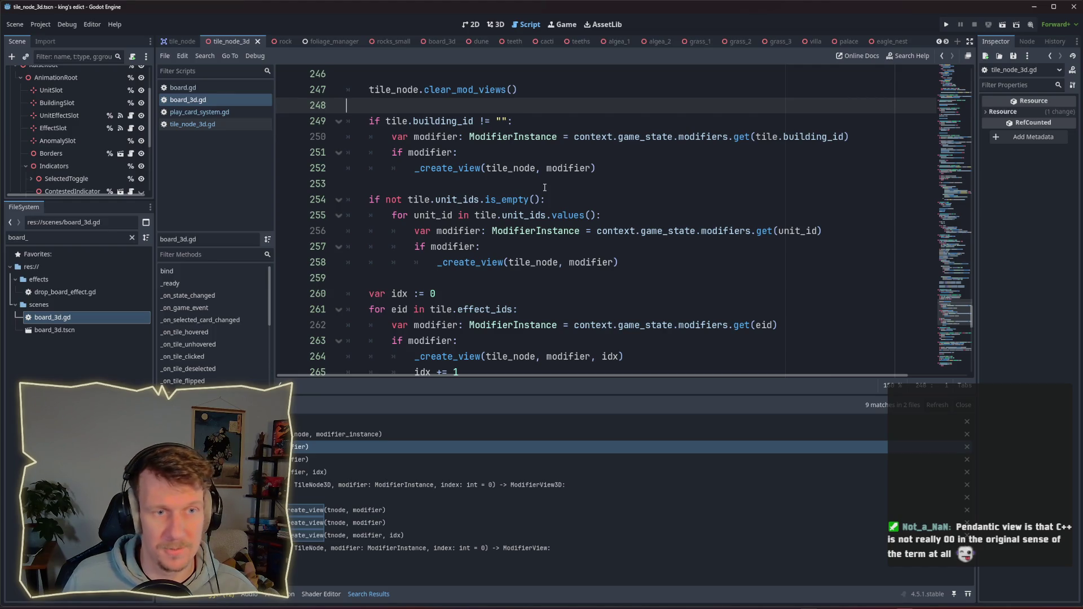
pyautogui.scroll(1, 545, 187)
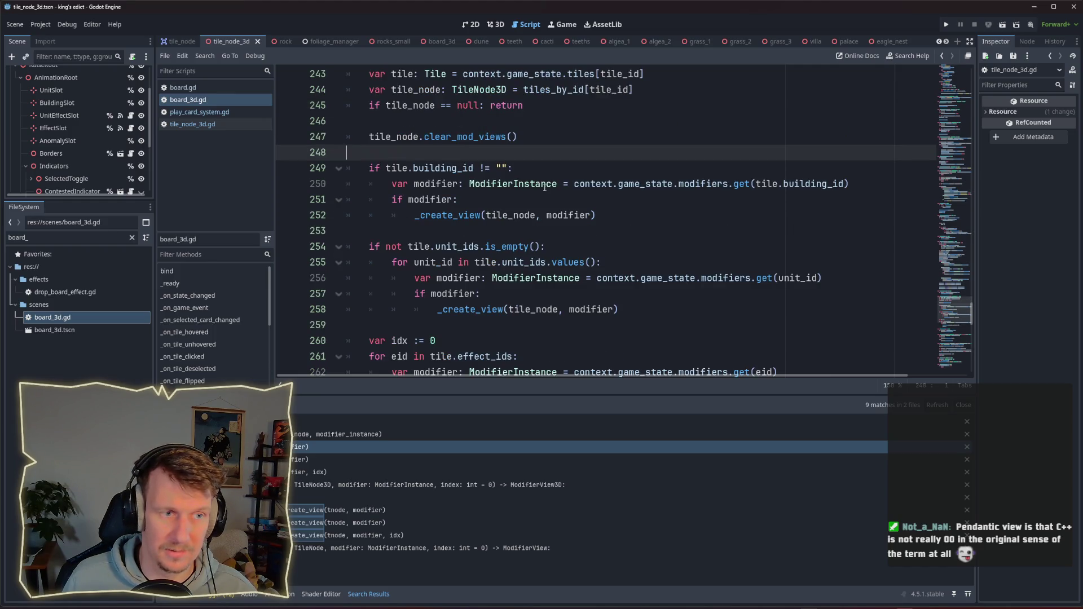
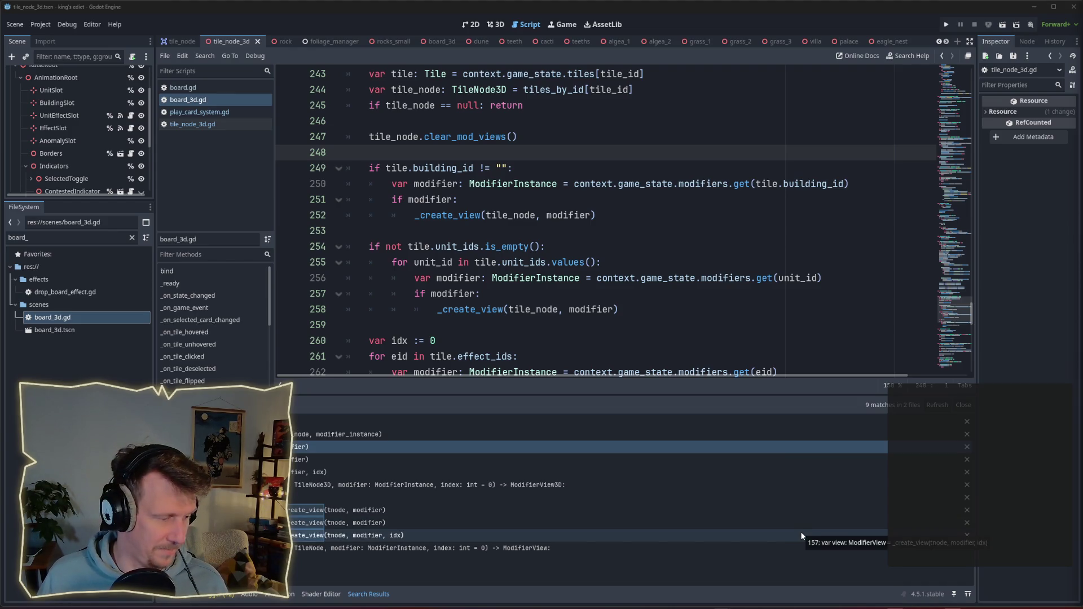
# Comment out the clear_mod_views call on line 247 with # and save board_3d.gd.
pyautogui.scroll(2, 515, 277)
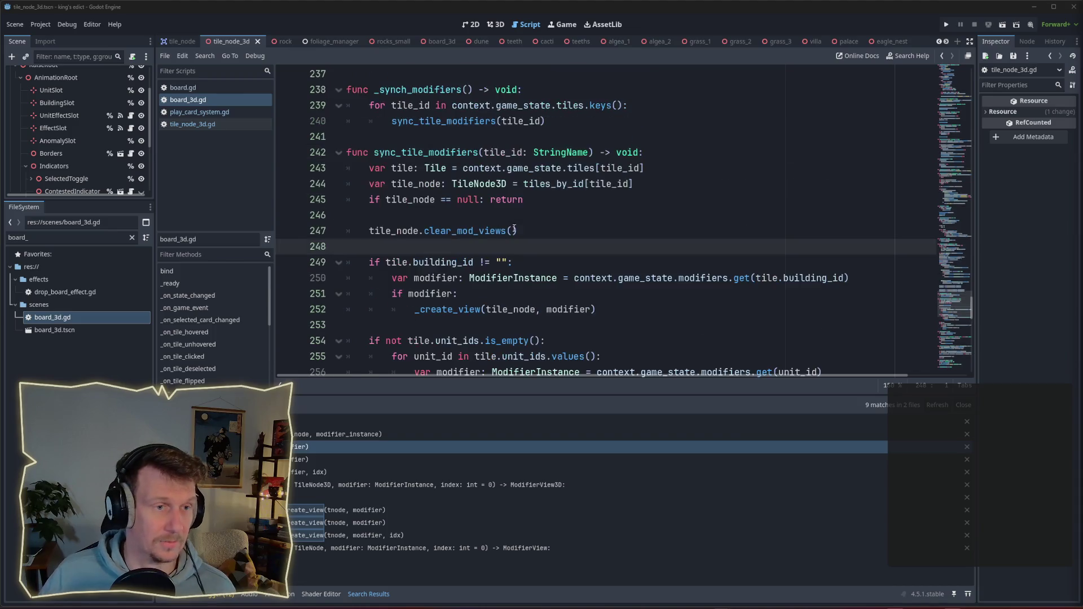
pyautogui.moveTo(517, 231); pyautogui.dragTo(369, 231)
pyautogui.click(518, 231)
pyautogui.moveTo(517, 231); pyautogui.dragTo(366, 228)
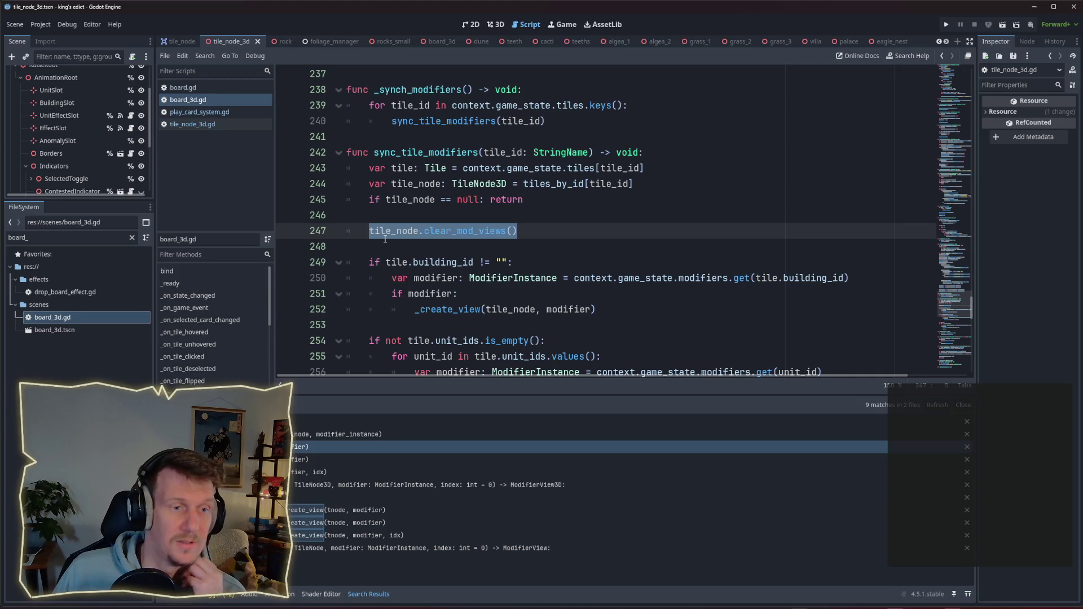
pyautogui.scroll(-1, 386, 240)
pyautogui.click(370, 187)
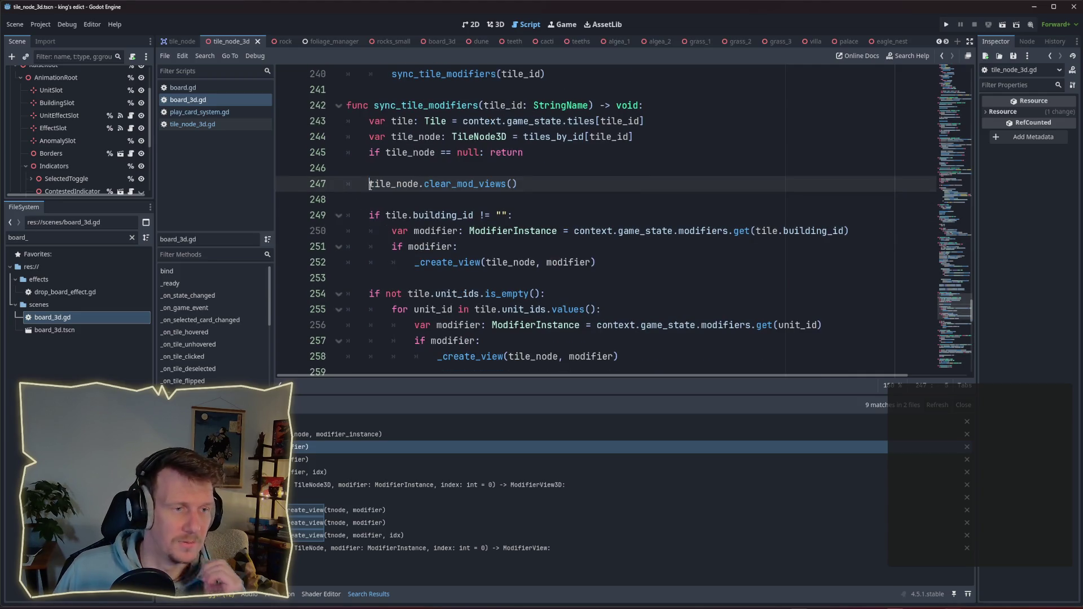
pyautogui.write('#')
pyautogui.hotkey('ctrl', 's')
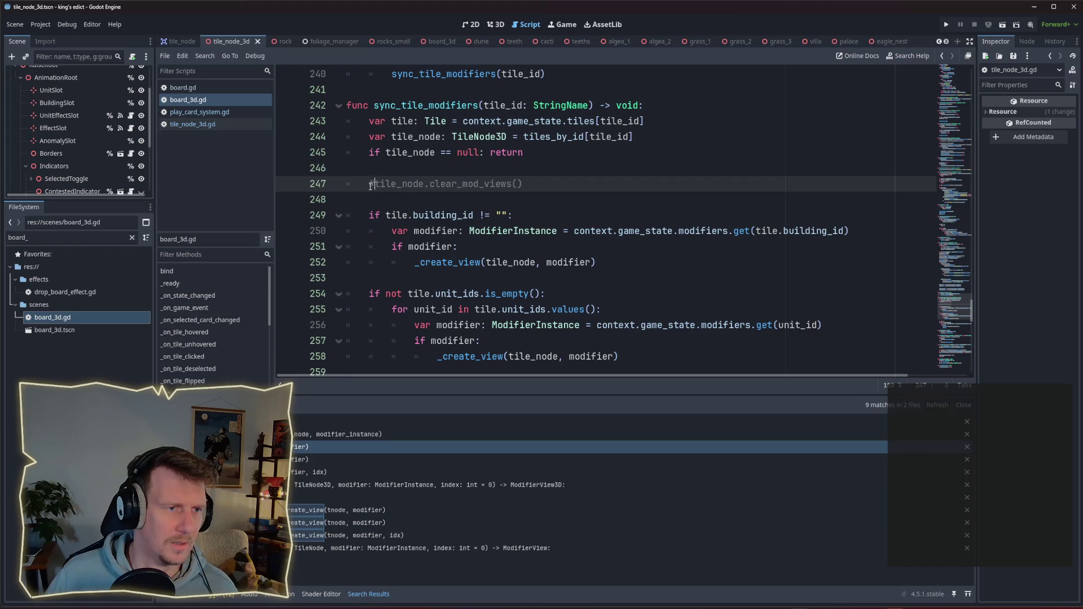
# Open blank lines inside the building_id check on line 249 of sync_tile_modifiers.
pyautogui.click(412, 203)
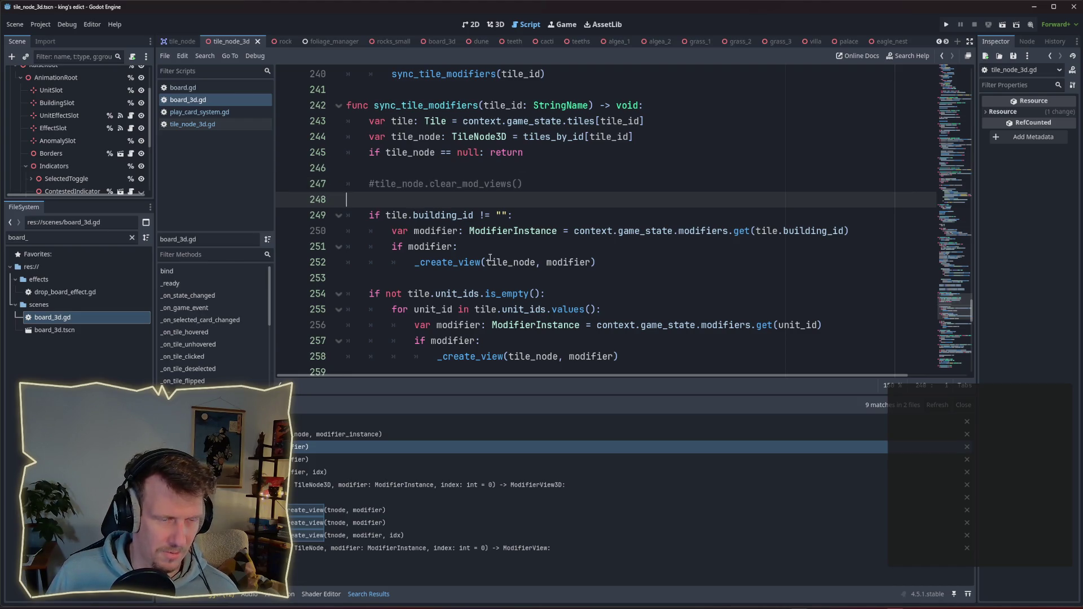
pyautogui.moveTo(490, 258)
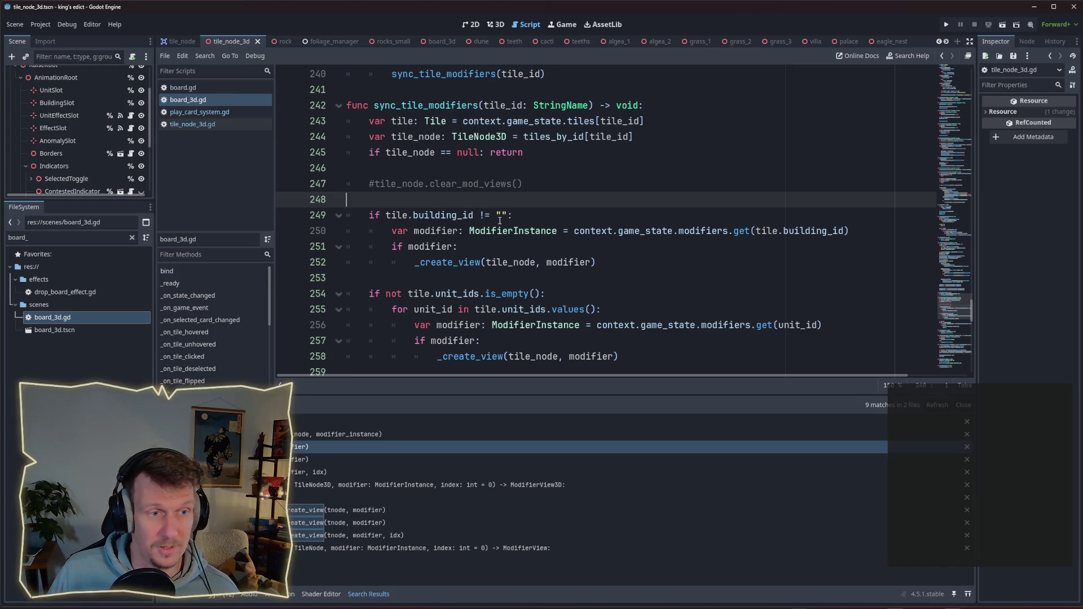
pyautogui.scroll(-1, 469, 248)
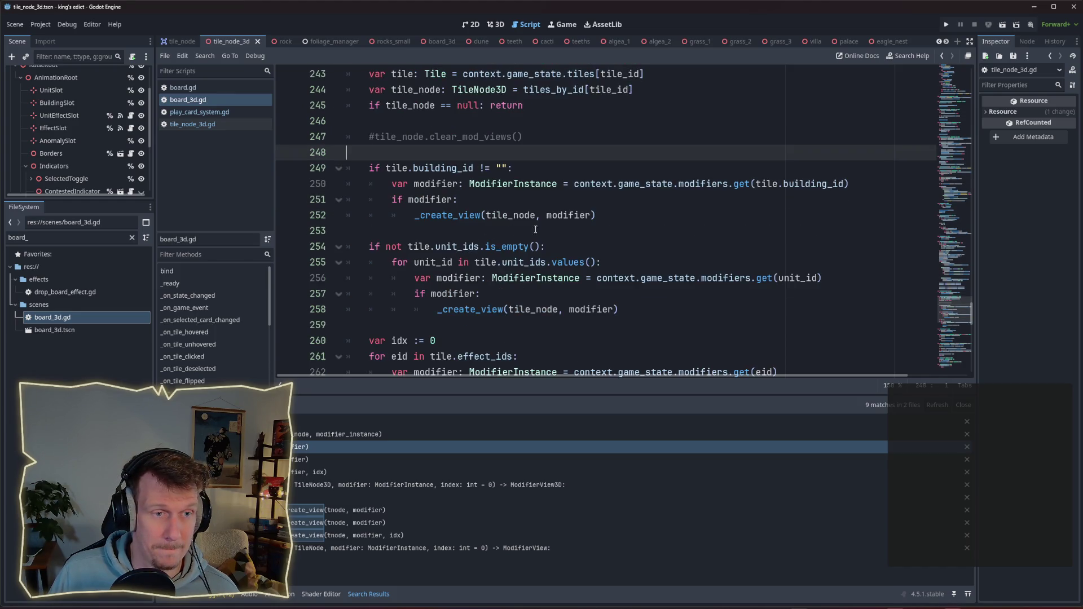
pyautogui.moveTo(556, 218)
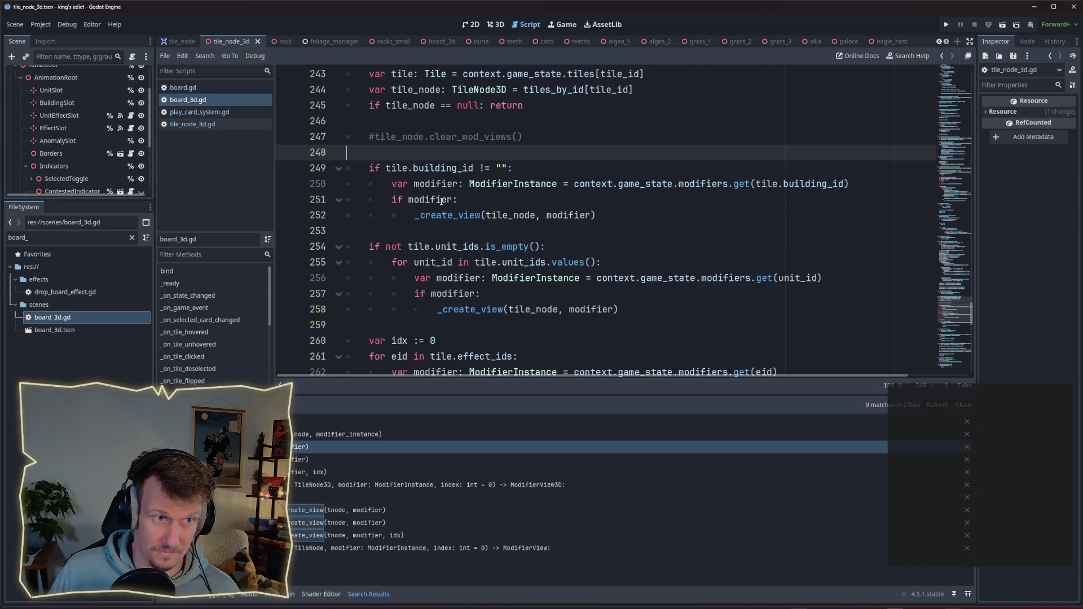
pyautogui.moveTo(446, 195)
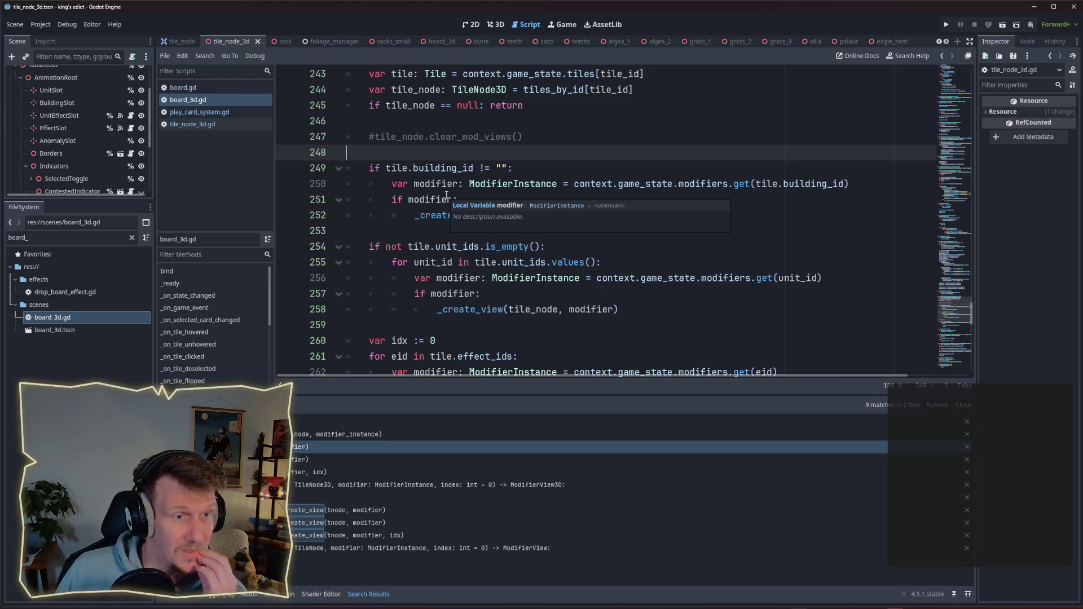
pyautogui.scroll(1, 446, 195)
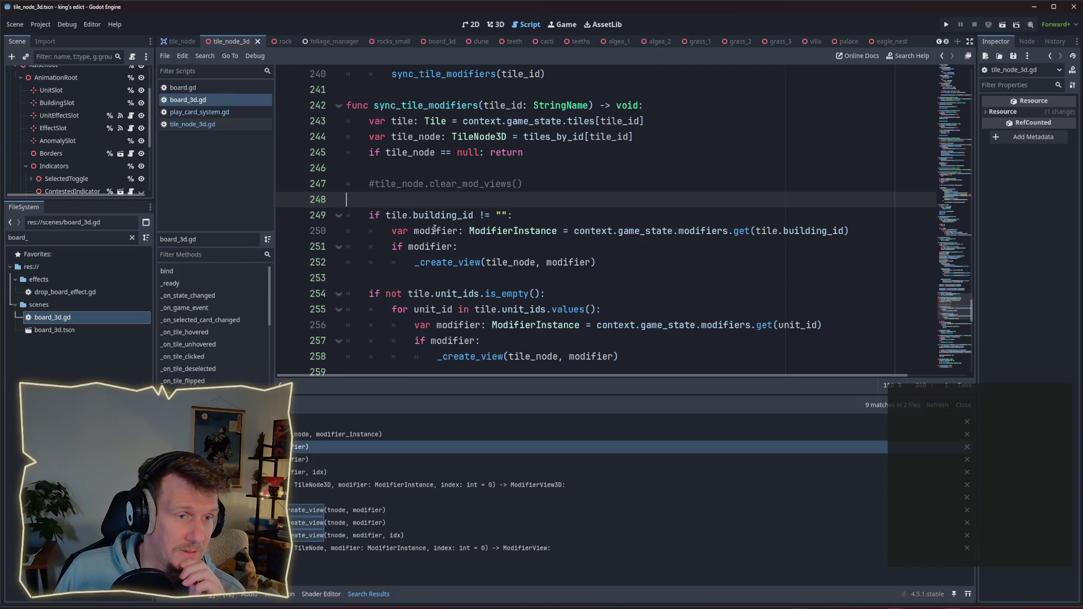
pyautogui.click(496, 216)
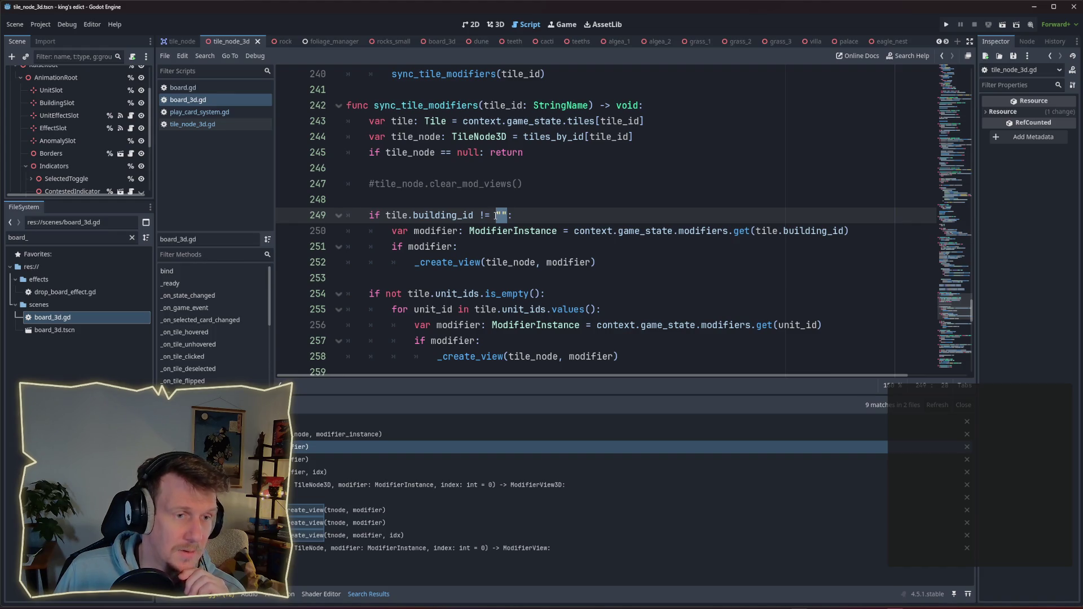
pyautogui.click(519, 216)
pyautogui.press('Return')
pyautogui.press('Return')
pyautogui.press('Up')
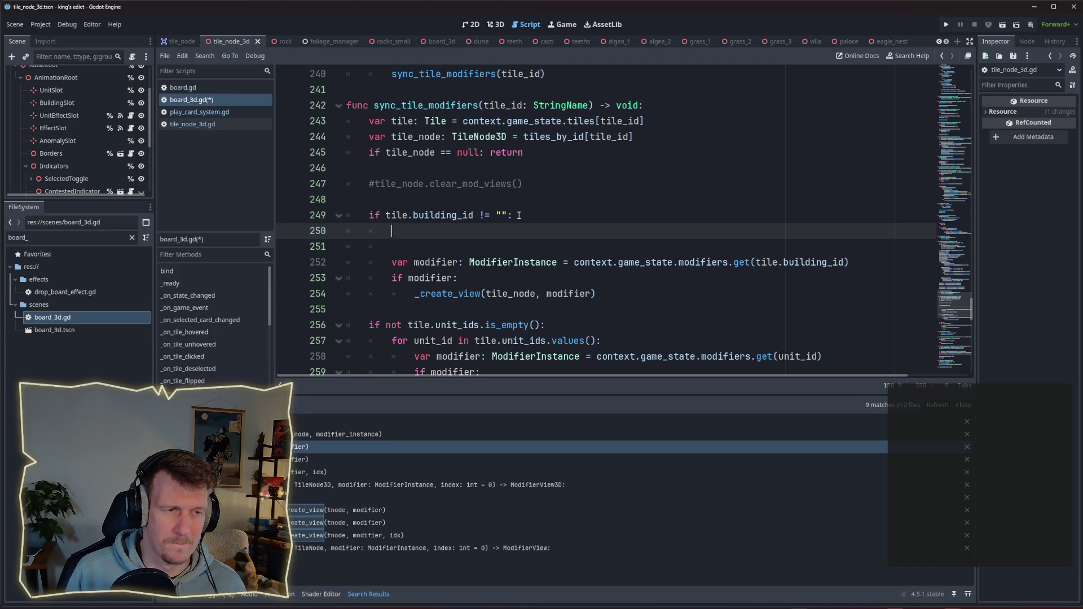
# Insert tile_node from autocomplete, then delete it along with the extra blank line.
pyautogui.write('tile_')
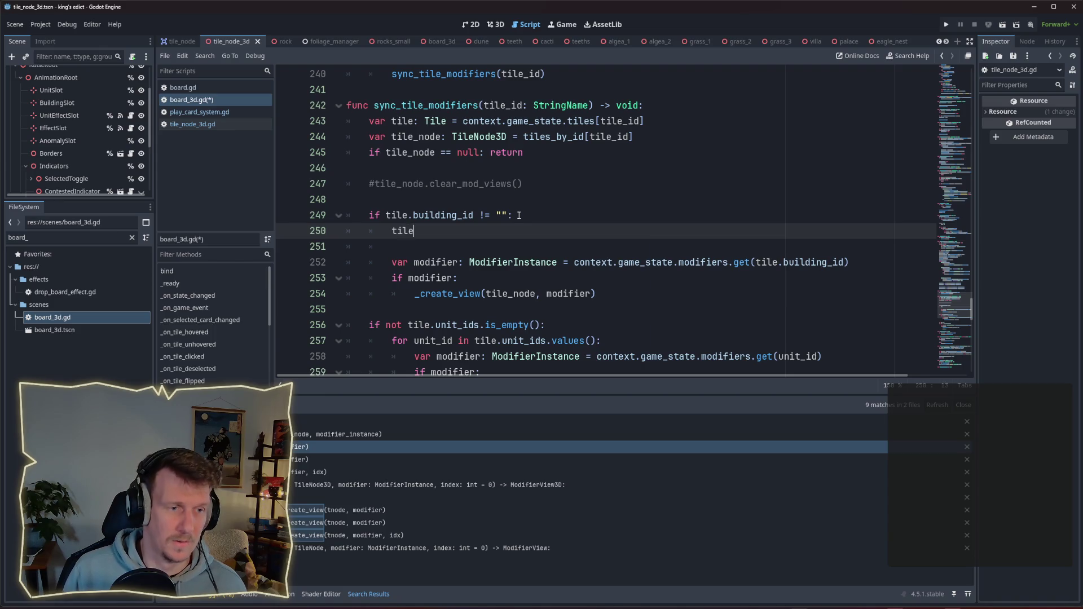
pyautogui.press('Down')
pyautogui.press('Return')
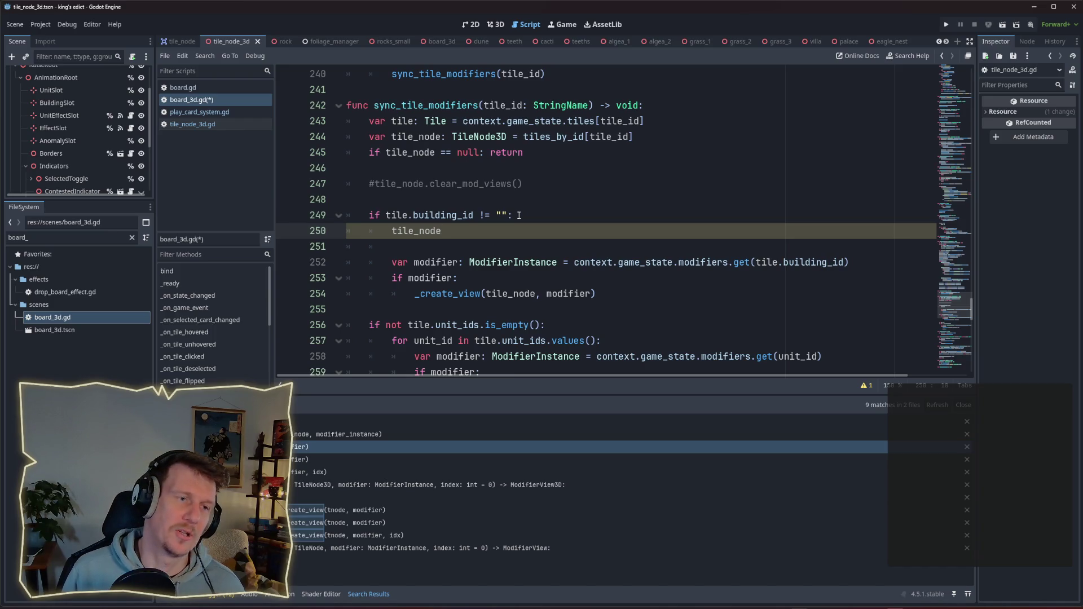
pyautogui.hotkey('ctrl', 'BackSpace')
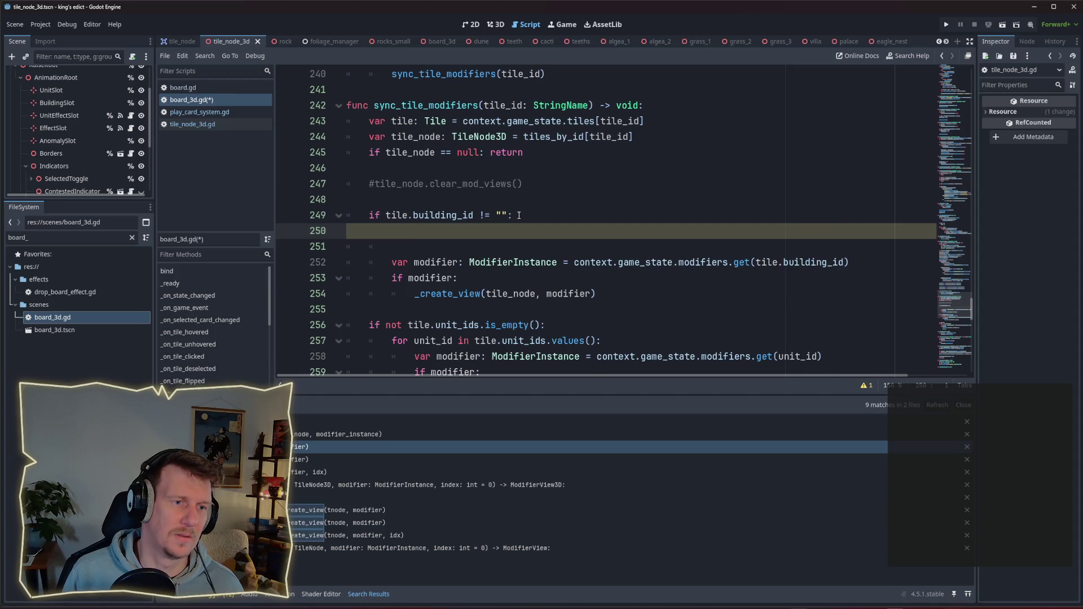
pyautogui.press('Delete')
pyautogui.press('Delete')
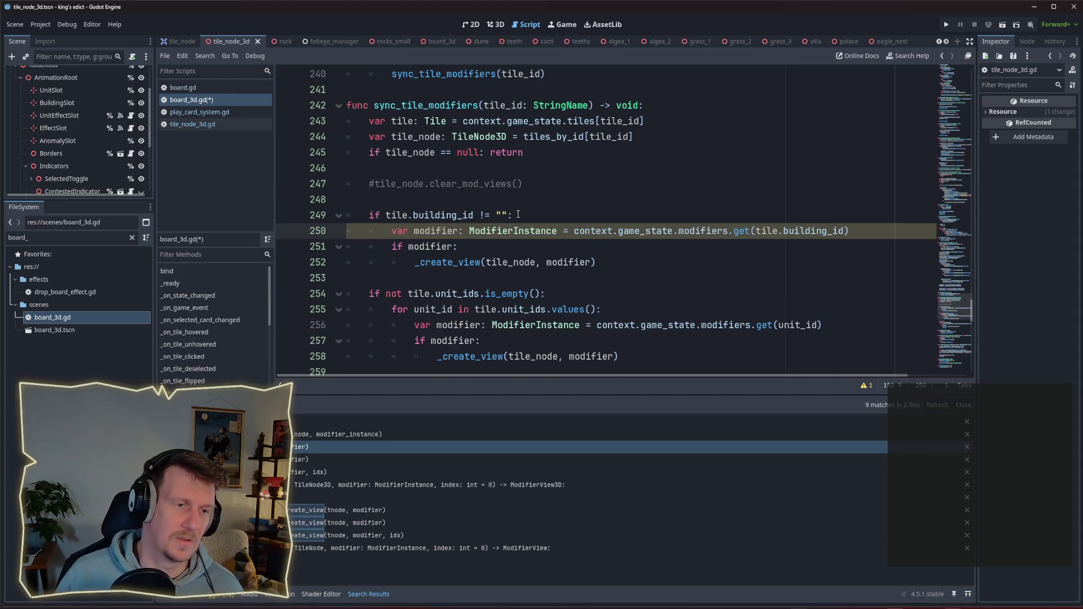
pyautogui.click(480, 194)
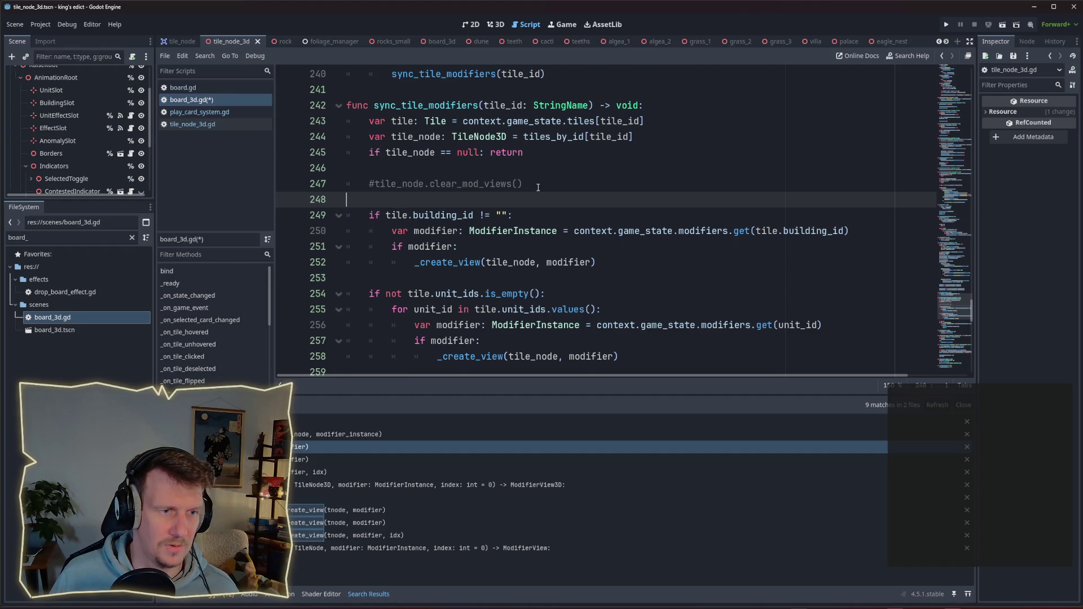
# Inspect the tile_node declaration, uses of tile, and the sync_tile_modifiers name.
pyautogui.scroll(-1, 538, 187)
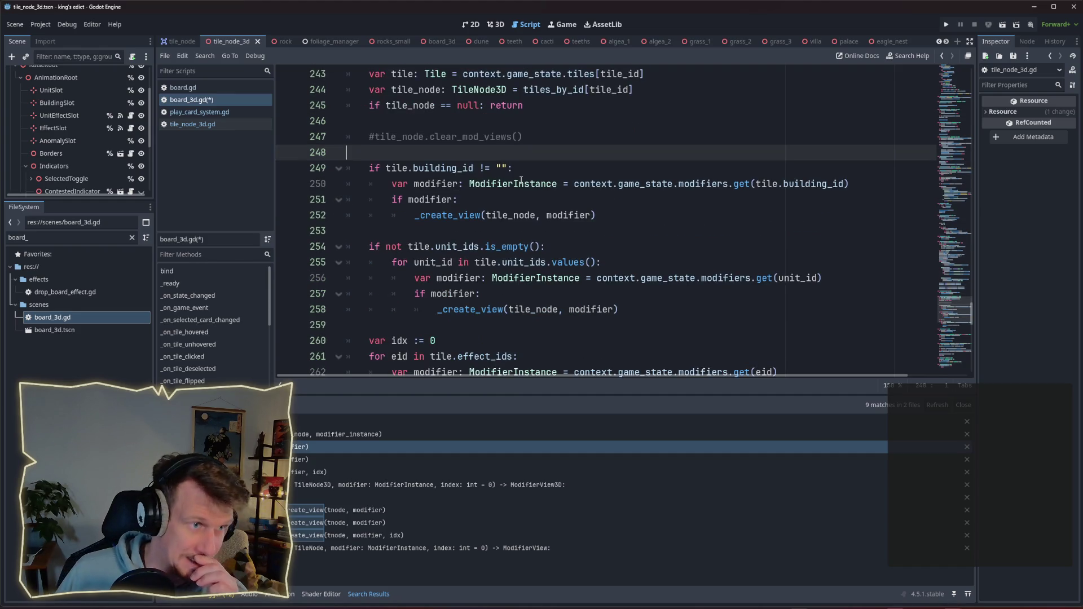
pyautogui.scroll(1, 521, 180)
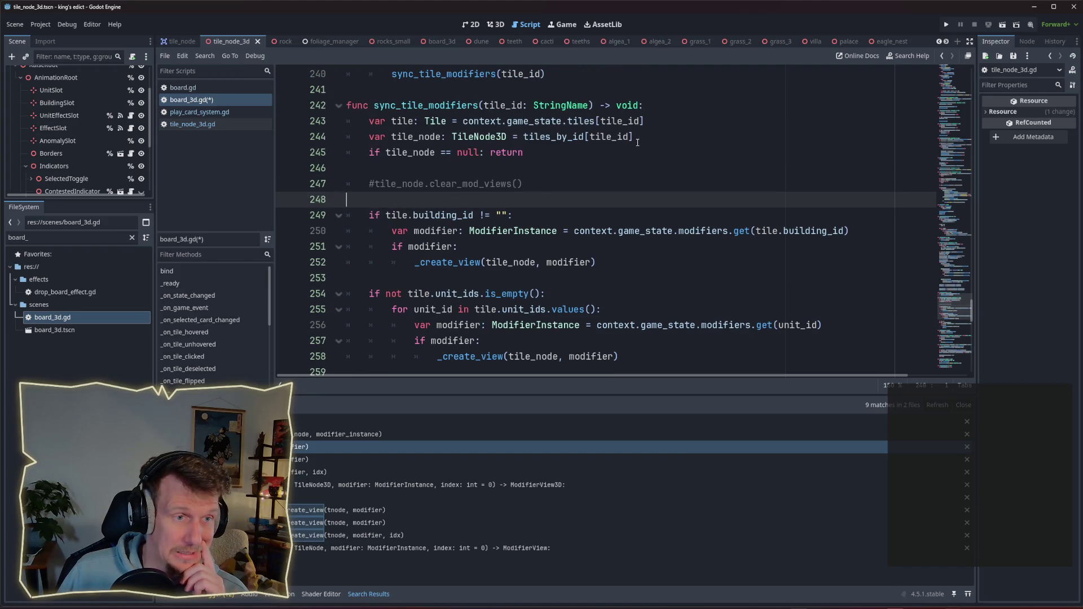
pyautogui.moveTo(636, 137)
pyautogui.mouseDown()
pyautogui.moveTo(462, 137)
pyautogui.moveTo(391, 122)
pyautogui.moveTo(395, 137)
pyautogui.moveTo(442, 138)
pyautogui.mouseUp()
pyautogui.click(412, 121)
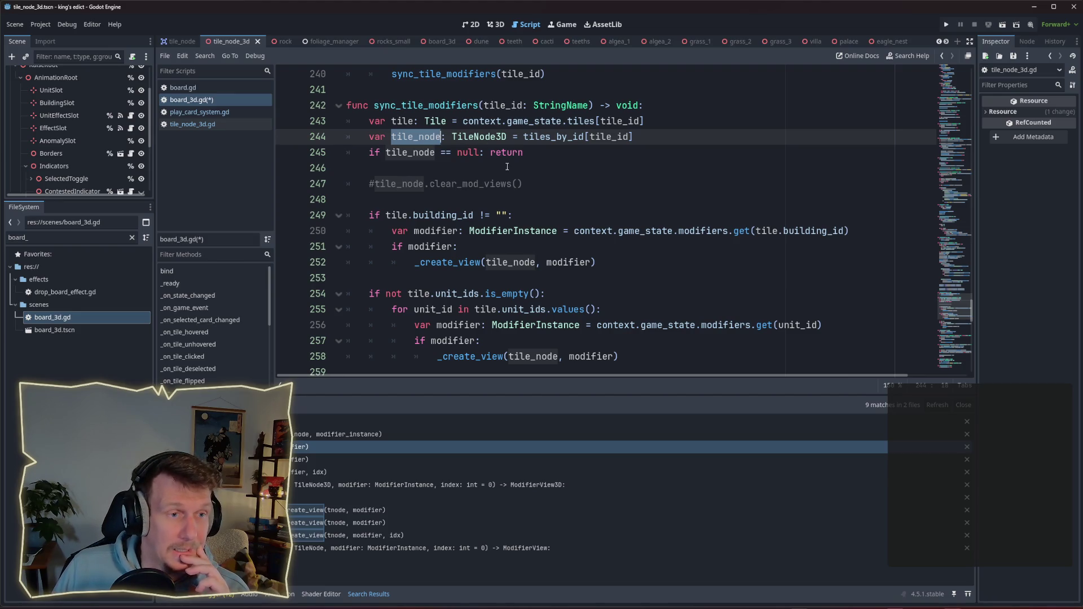
pyautogui.moveTo(374, 105); pyautogui.dragTo(479, 107)
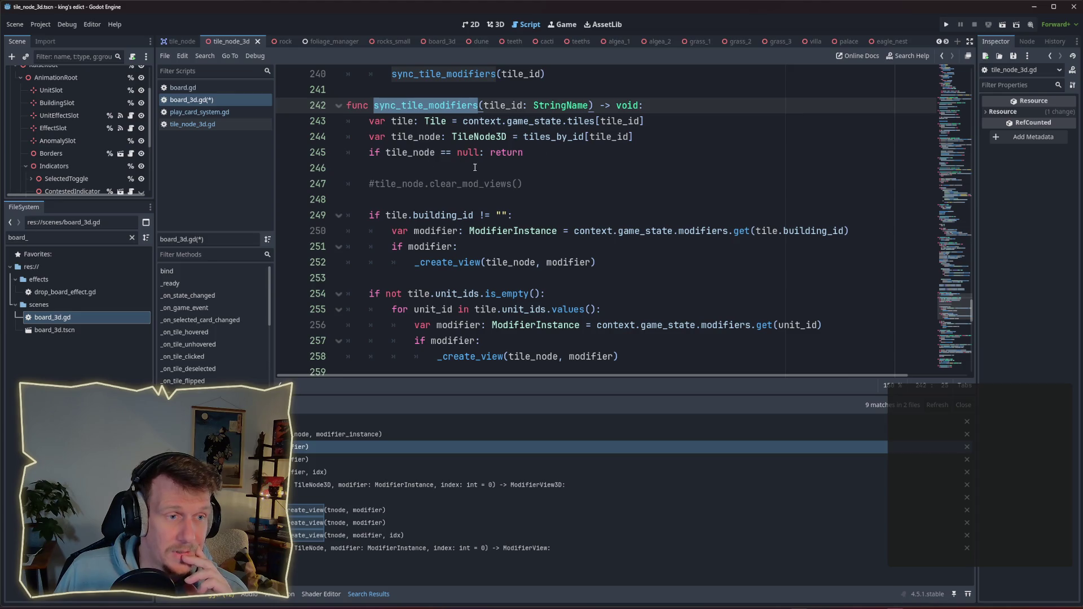
# Scroll through the sync_tile_modifiers body from line 248 down to line 265.
pyautogui.scroll(-1, 392, 122)
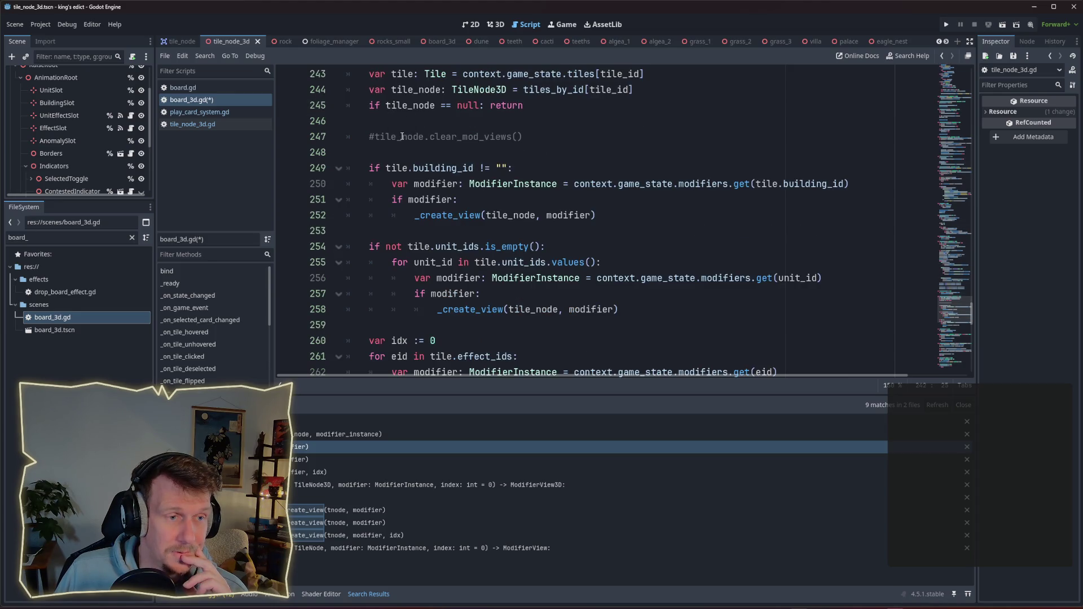
pyautogui.scroll(-3, 402, 137)
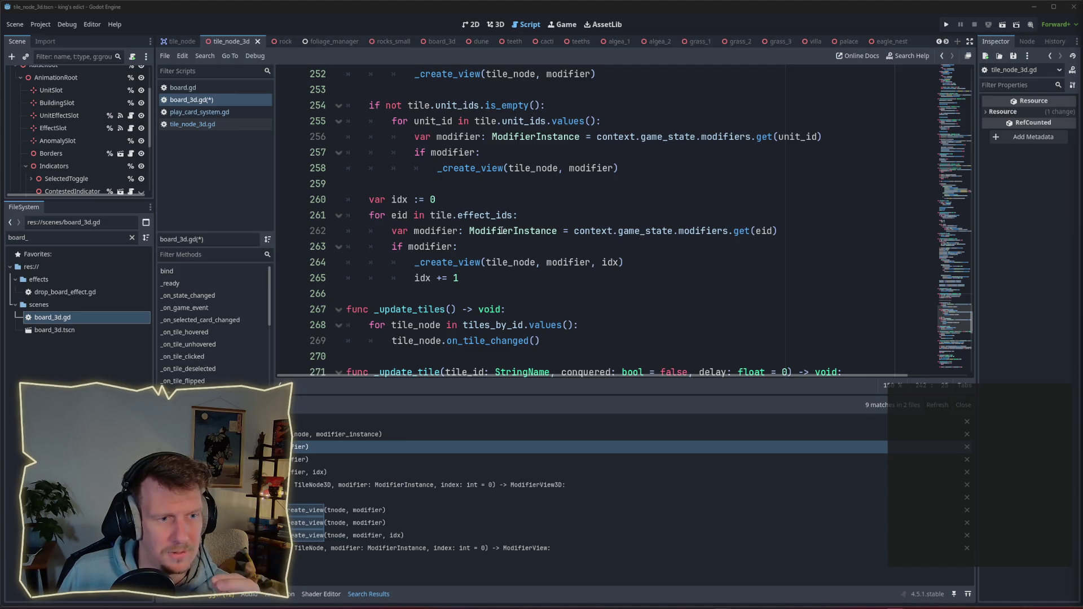
pyautogui.scroll(3, 501, 230)
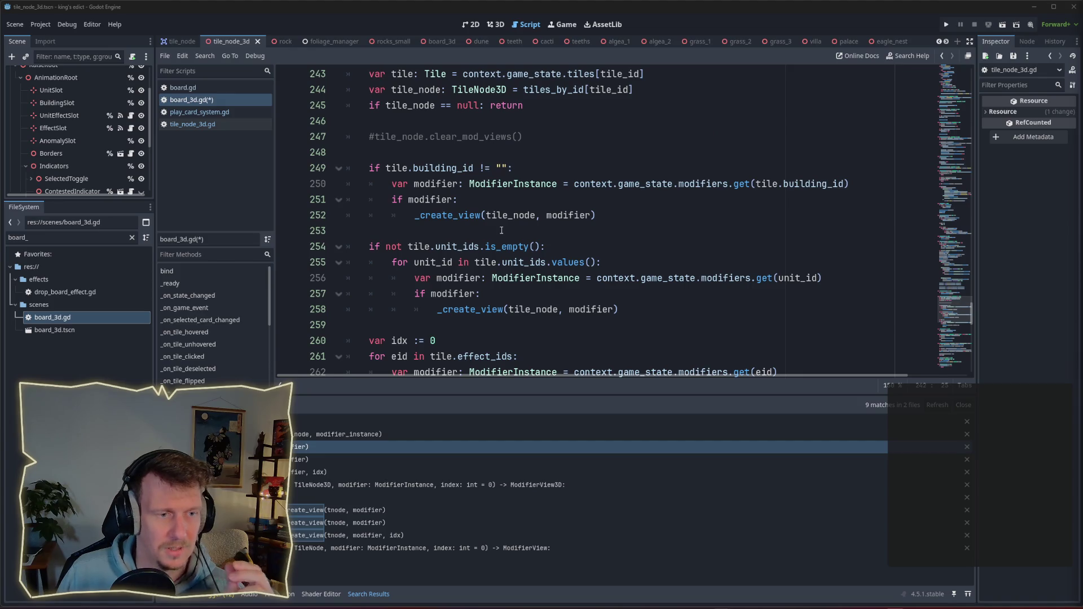
pyautogui.scroll(-1, 501, 230)
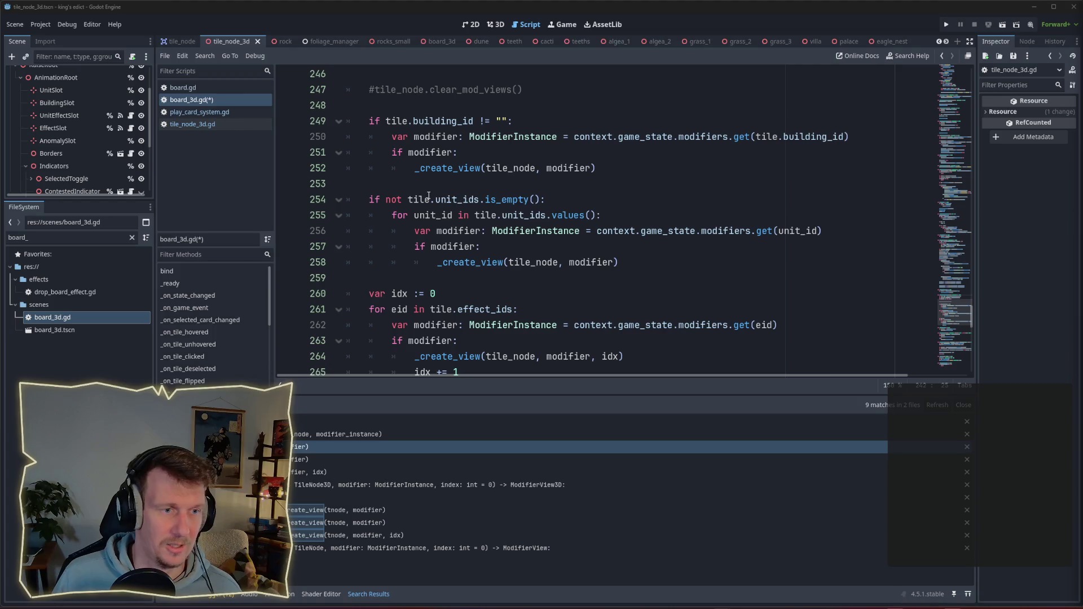
pyautogui.scroll(1, 429, 195)
pyautogui.scroll(-2, 428, 197)
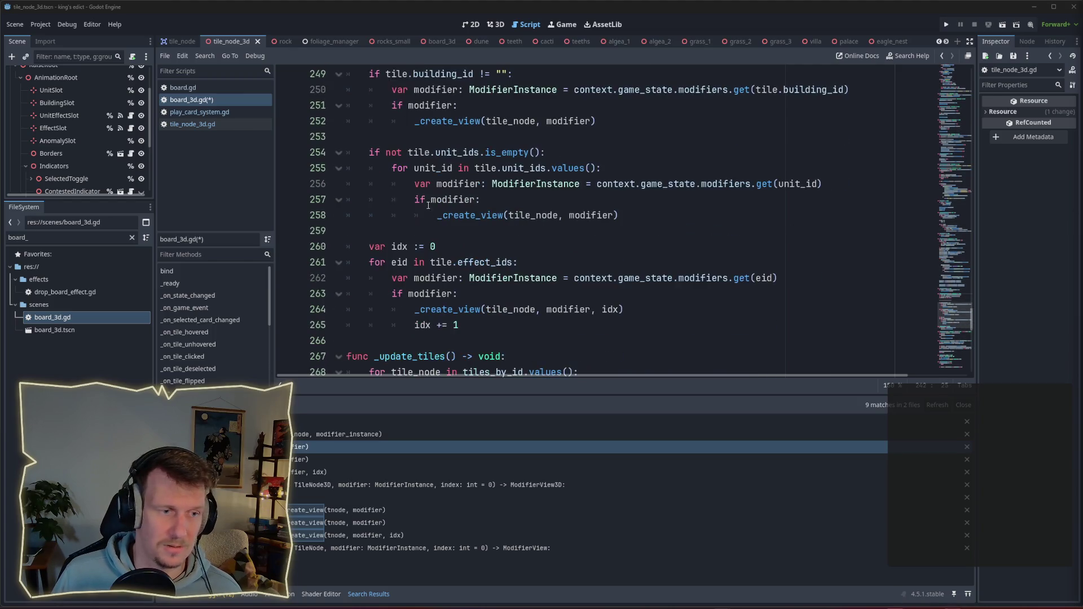
pyautogui.click(473, 326)
pyautogui.scroll(4, 429, 271)
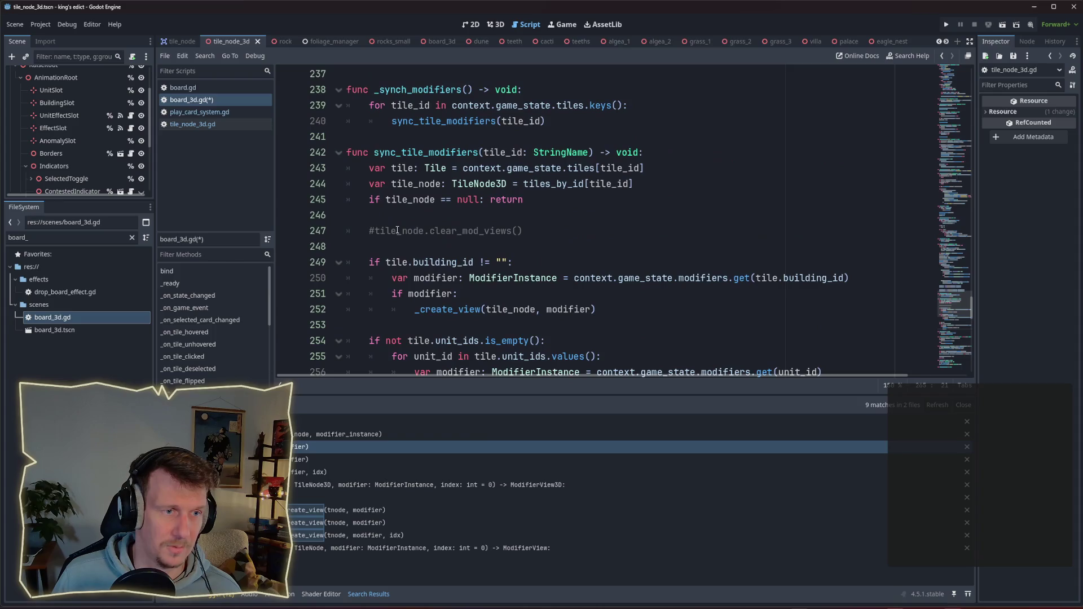
pyautogui.keyDown('shift'); pyautogui.click(370, 247); pyautogui.keyUp('shift')
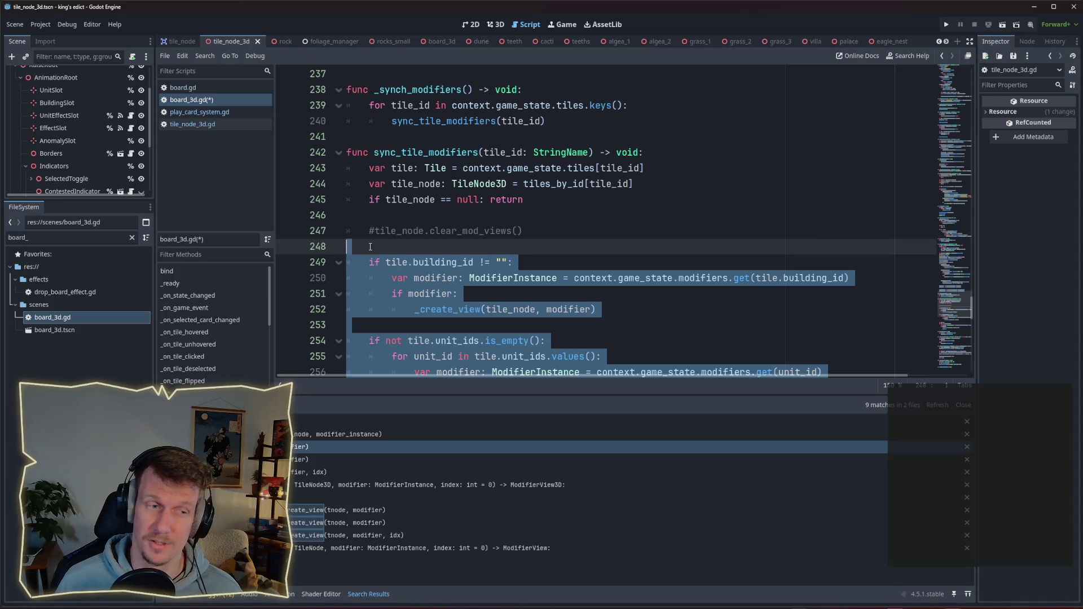
pyautogui.click(371, 246)
# Write an indented tile_node.synch() call under the tile node check.
pyautogui.press('Up')
pyautogui.press('Up')
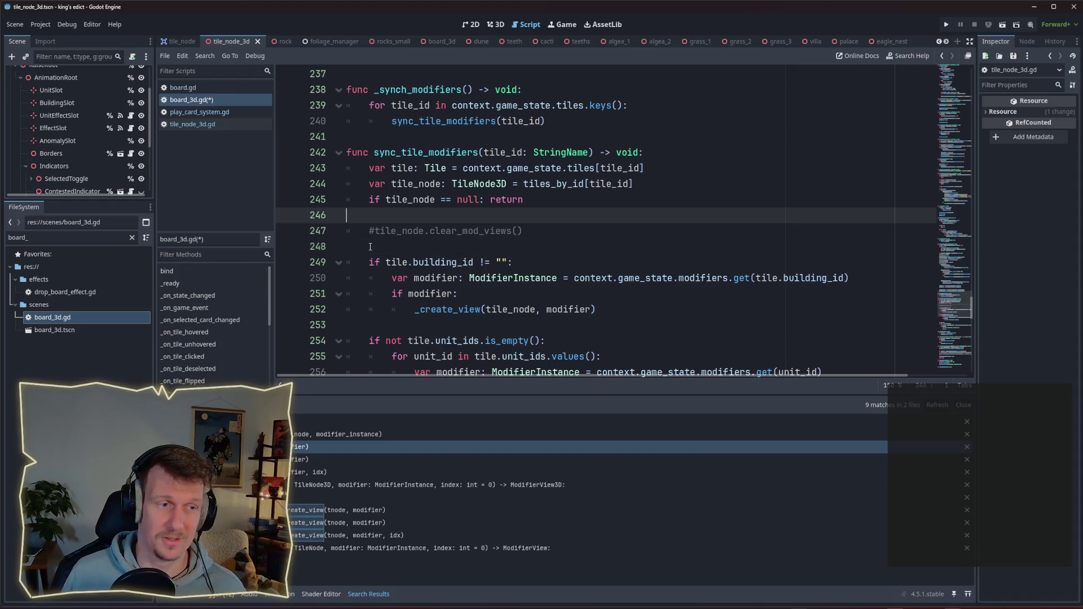
pyautogui.write('tile')
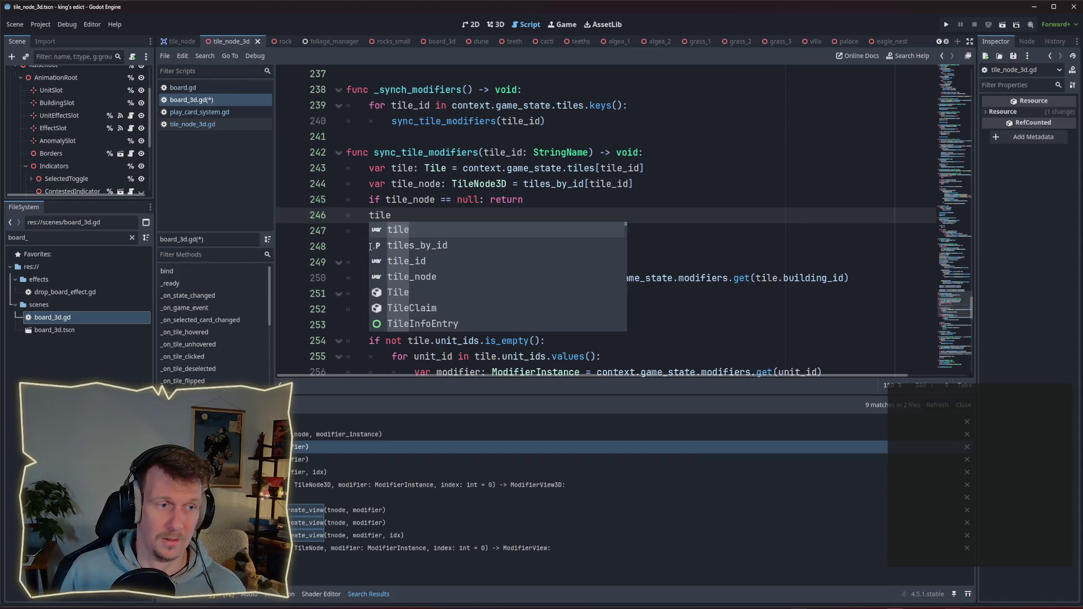
pyautogui.write('_node.s')
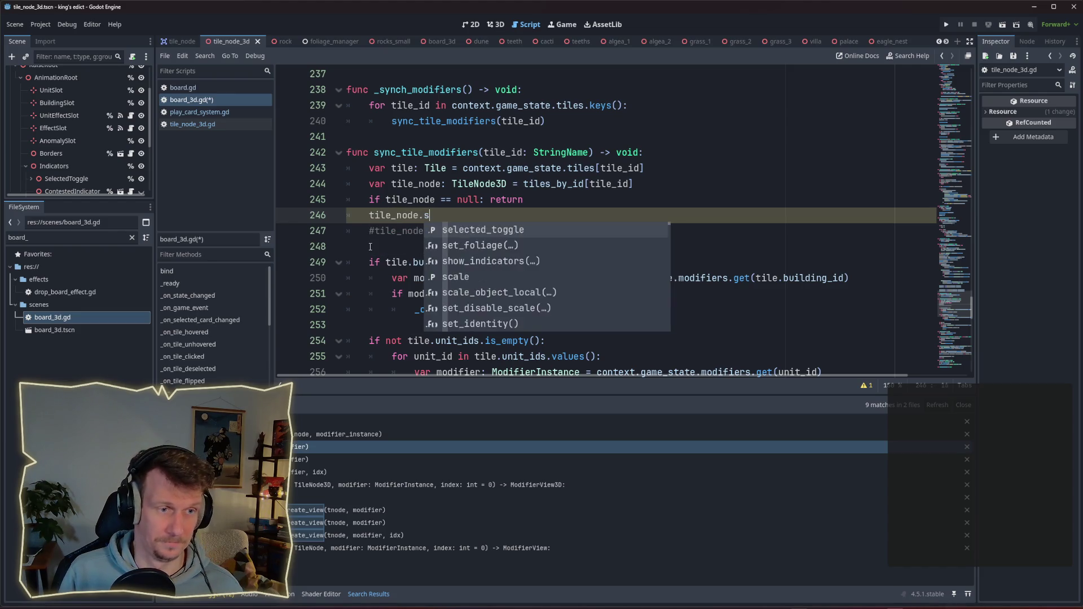
pyautogui.write('yn')
pyautogui.press('Return')
pyautogui.hotkey('ctrl', 'Left')
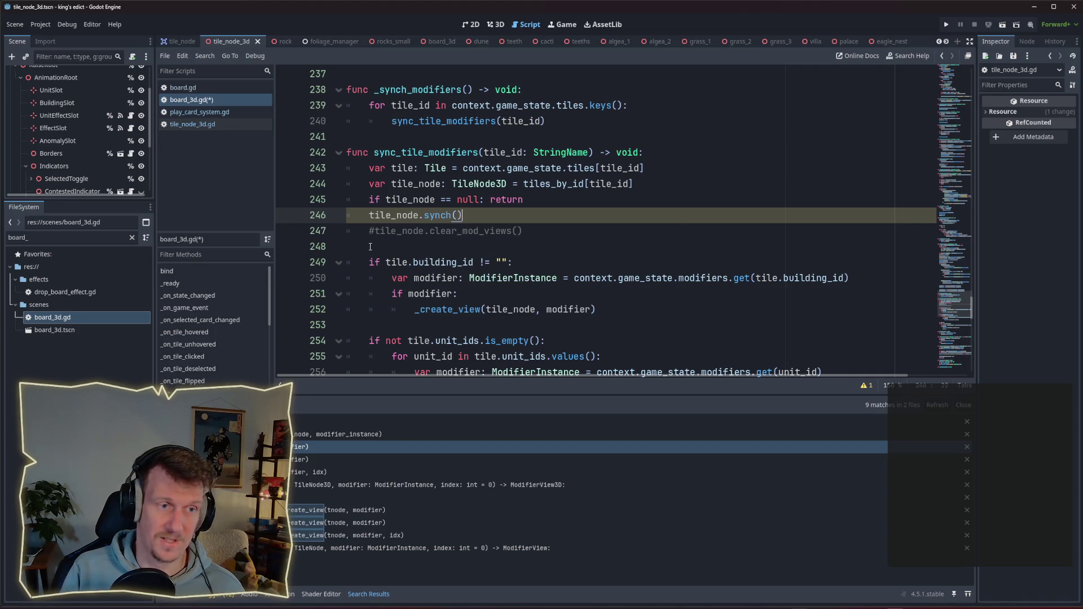
pyautogui.press('Tab')
# Turn the null-return check into 'if tile_node:', drop the leftover return, and save.
pyautogui.press('Up')
pyautogui.hotkey('ctrl', 'Right')
pyautogui.hotkey('ctrl', 'Right')
pyautogui.hotkey('ctrl', 'Left')
pyautogui.press('Delete')
pyautogui.press('Delete')
pyautogui.press('Delete')
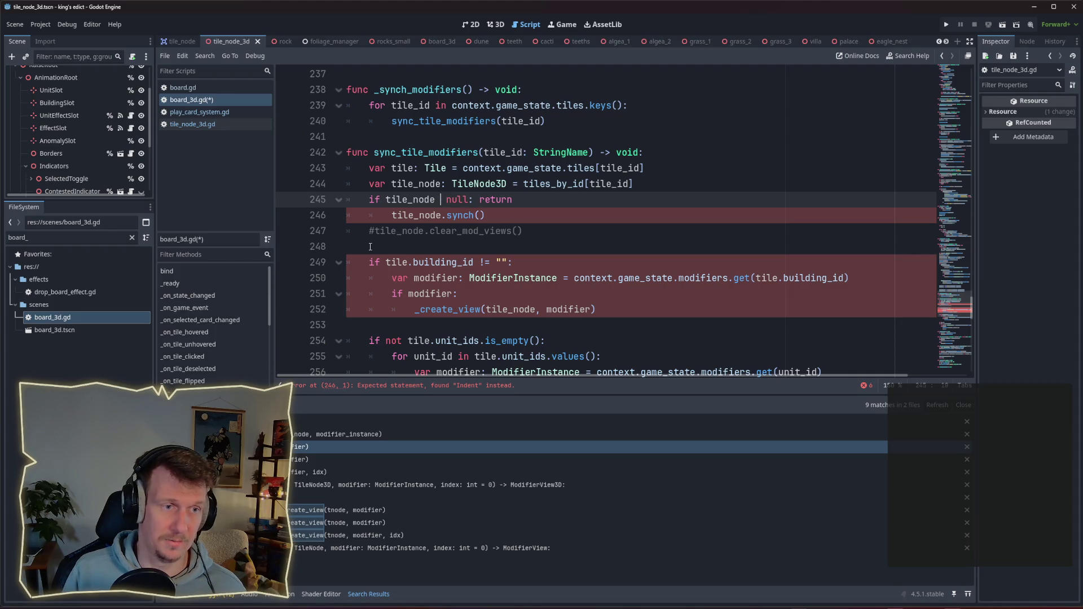
pyautogui.press('BackSpace')
pyautogui.press('BackSpace')
pyautogui.press('BackSpace')
pyautogui.press('Right')
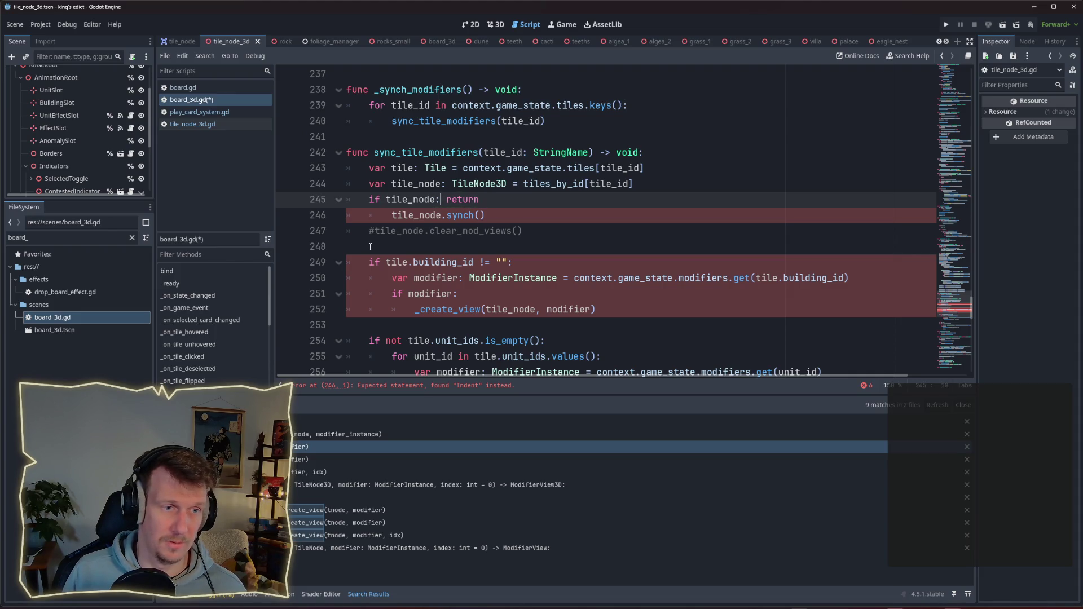
pyautogui.press('Return')
pyautogui.hotkey('shift', 'End')
pyautogui.press('BackSpace')
pyautogui.press('BackSpace')
pyautogui.press('BackSpace')
pyautogui.press('BackSpace')
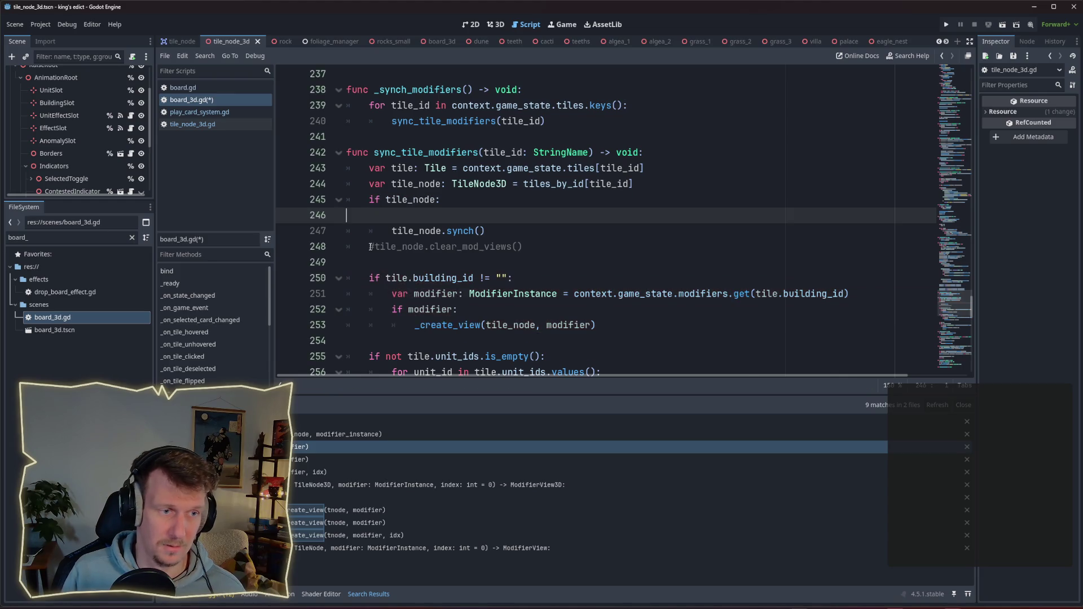
pyautogui.hotkey('ctrl', 's')
# Delete the old building/unit view-creation block and the commented clear_mod_views line.
pyautogui.press('Up')
pyautogui.press('Up')
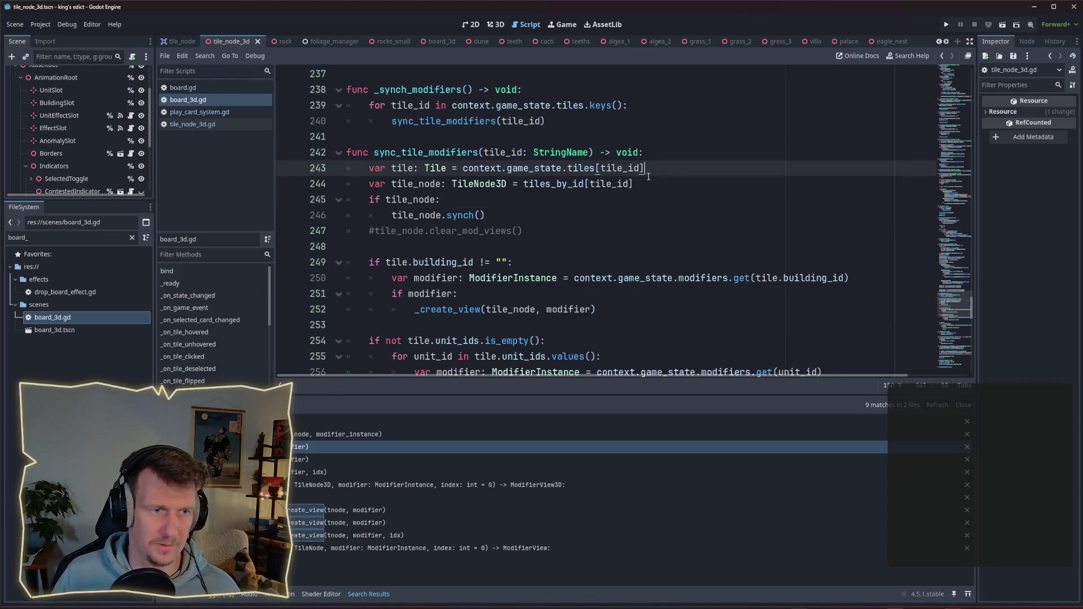
pyautogui.scroll(-2, 378, 198)
pyautogui.click(382, 153)
pyautogui.scroll(-3, 382, 153)
pyautogui.keyDown('shift'); pyautogui.click(431, 292); pyautogui.keyUp('shift')
pyautogui.press('BackSpace')
pyautogui.scroll(3, 431, 208)
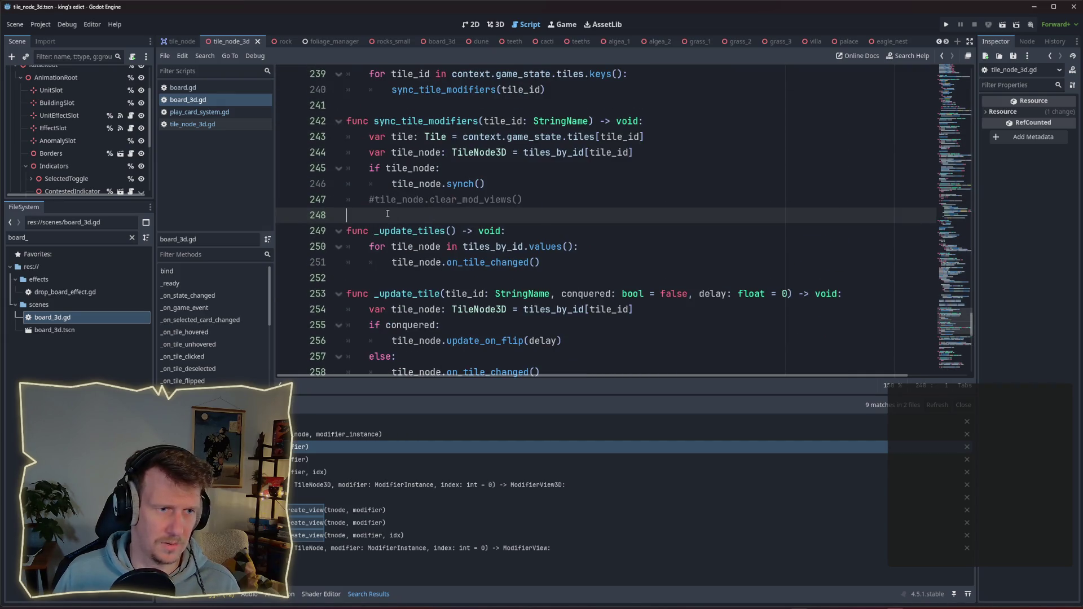
pyautogui.press('Up')
pyautogui.press('End')
pyautogui.hotkey('shift', 'Home')
pyautogui.hotkey('shift', 'Home')
pyautogui.press('BackSpace')
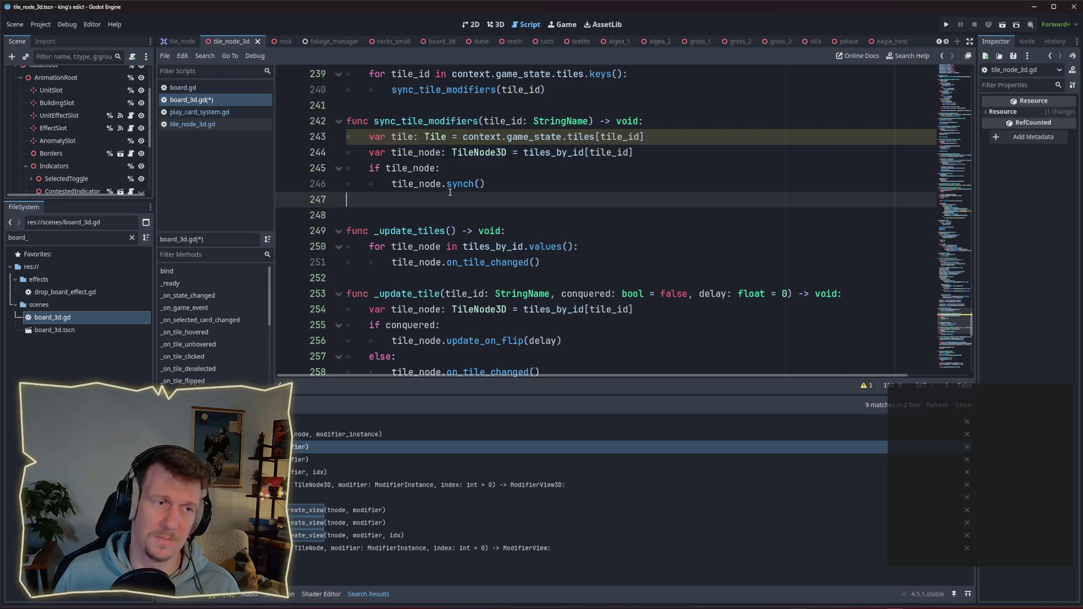
# Remove the unused var tile declaration and the extra blank line, then save.
pyautogui.moveTo(644, 137); pyautogui.dragTo(342, 142)
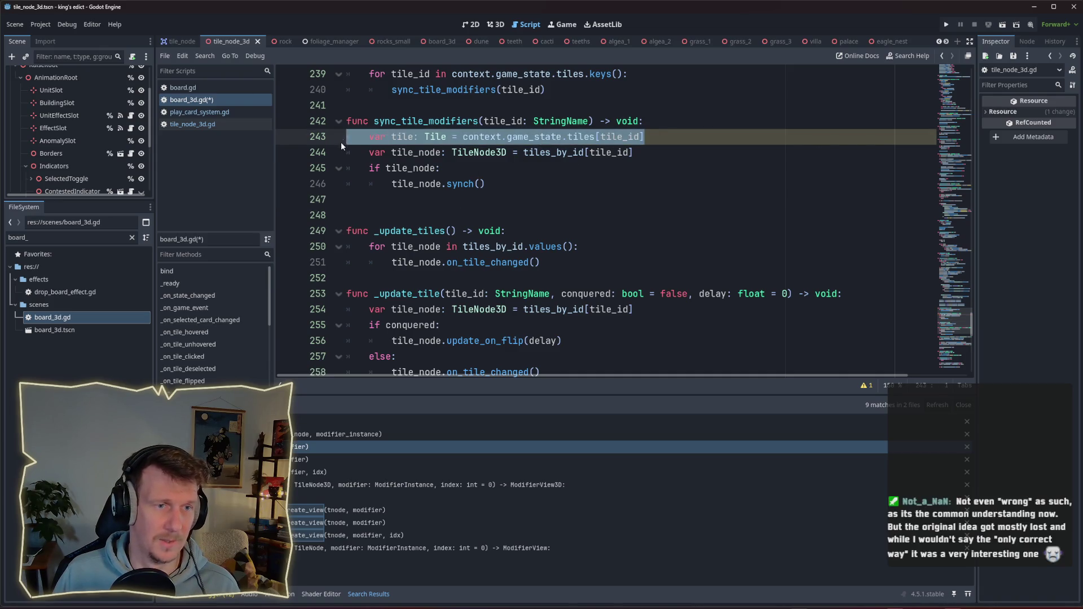
pyautogui.press('BackSpace')
pyautogui.press('BackSpace')
pyautogui.press('Down')
pyautogui.press('Down')
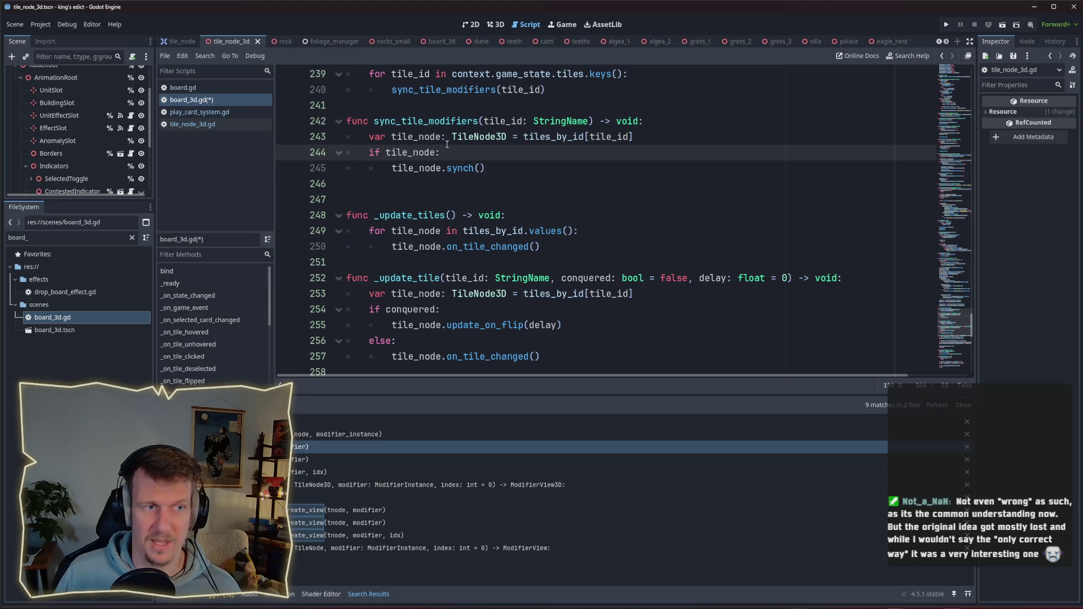
pyautogui.click(411, 181)
pyautogui.press('BackSpace')
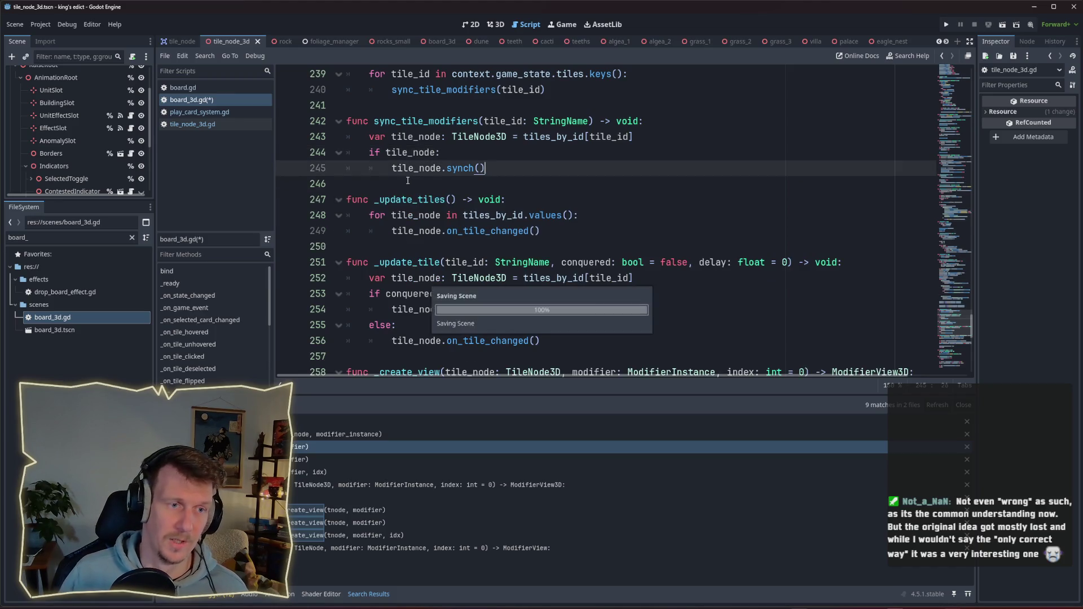
pyautogui.hotkey('ctrl', 's')
# Extend the call to tile_node.synch_modifiers() and save board_3d.gd.
pyautogui.click(476, 168)
pyautogui.write('_mod')
pyautogui.write('ifiers')
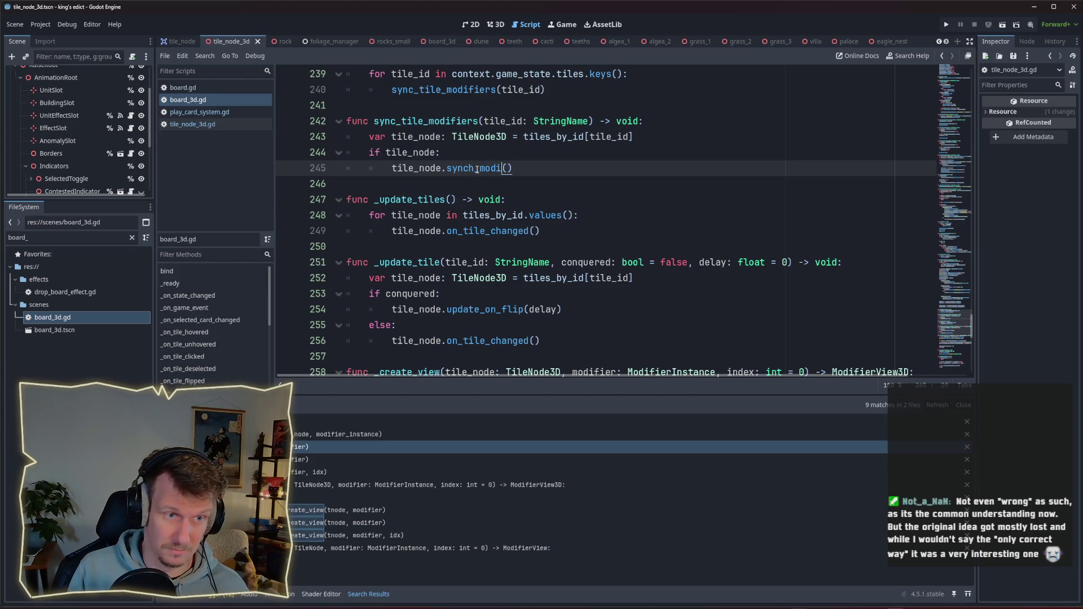
pyautogui.hotkey('ctrl', 's')
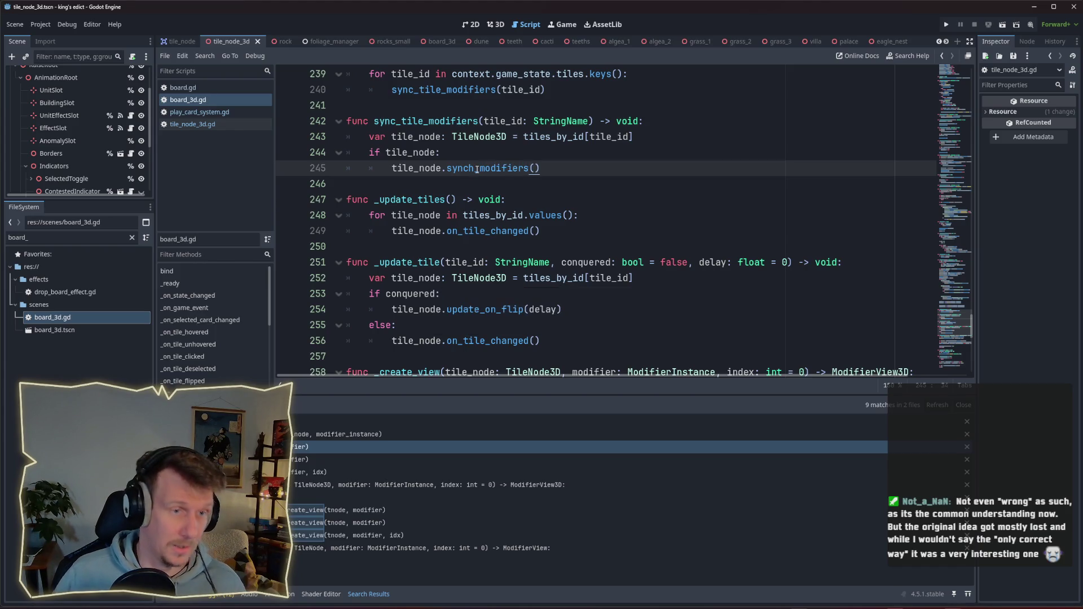
pyautogui.click(192, 124)
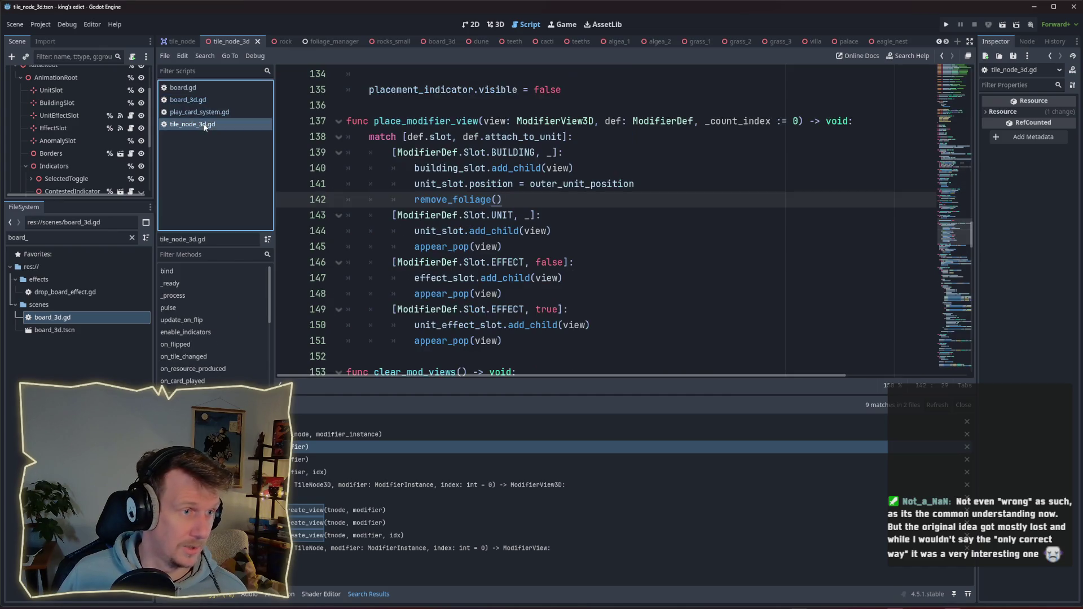
pyautogui.scroll(1, 502, 239)
pyautogui.scroll(-7, 501, 238)
pyautogui.scroll(-20, 548, 186)
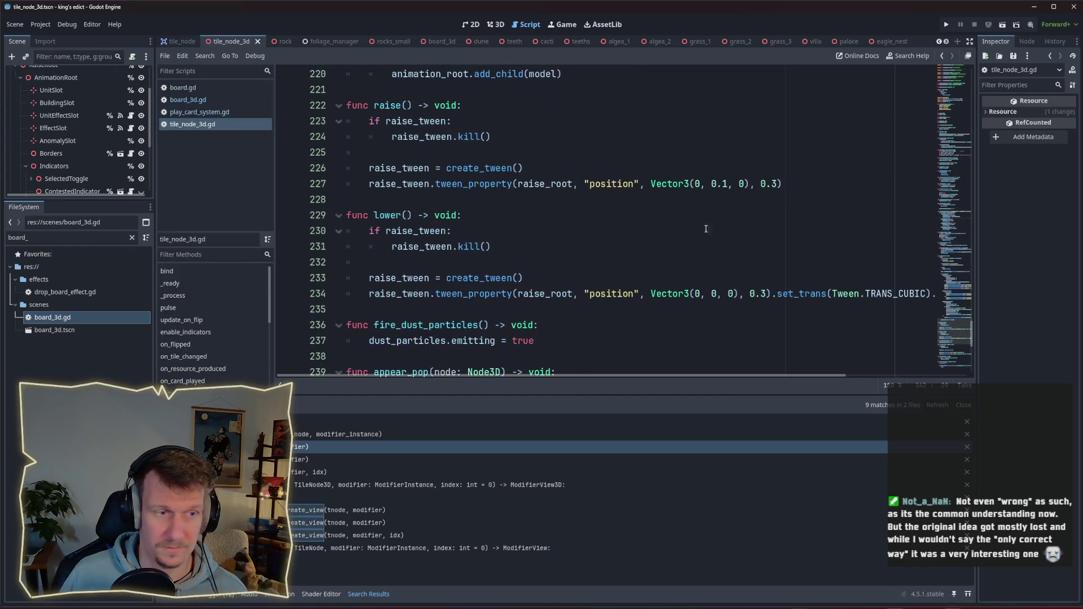
pyautogui.click(950, 150)
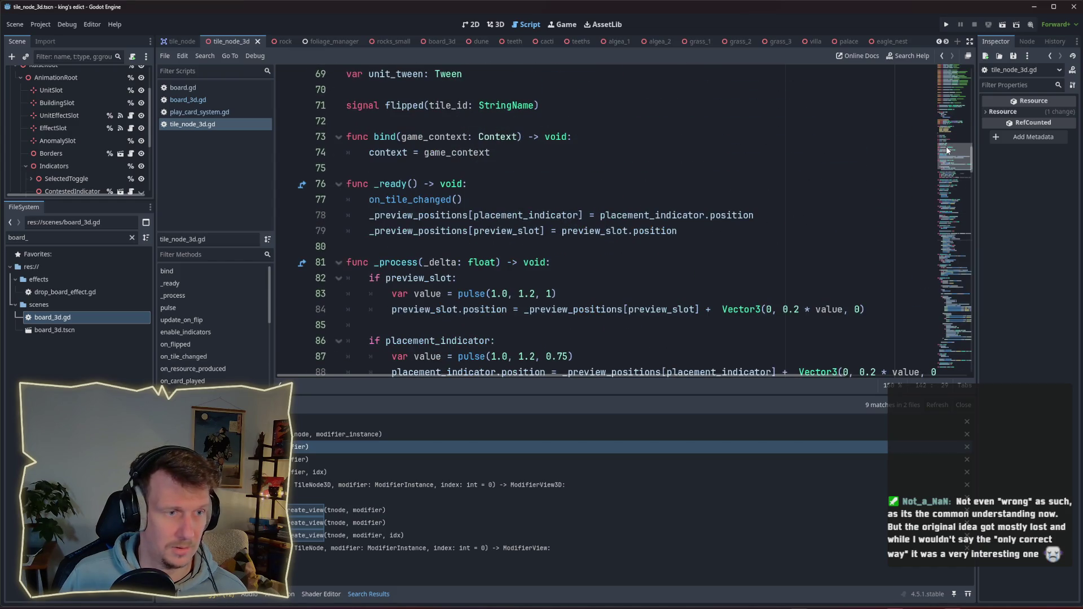
pyautogui.scroll(-2, 198, 327)
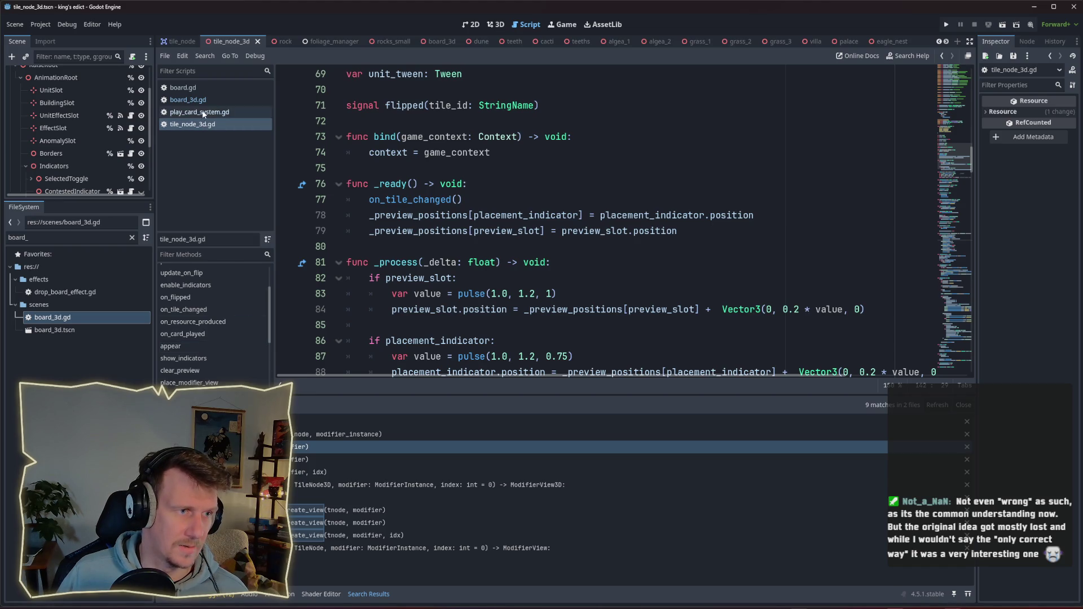
pyautogui.click(188, 100)
pyautogui.doubleClick(475, 169)
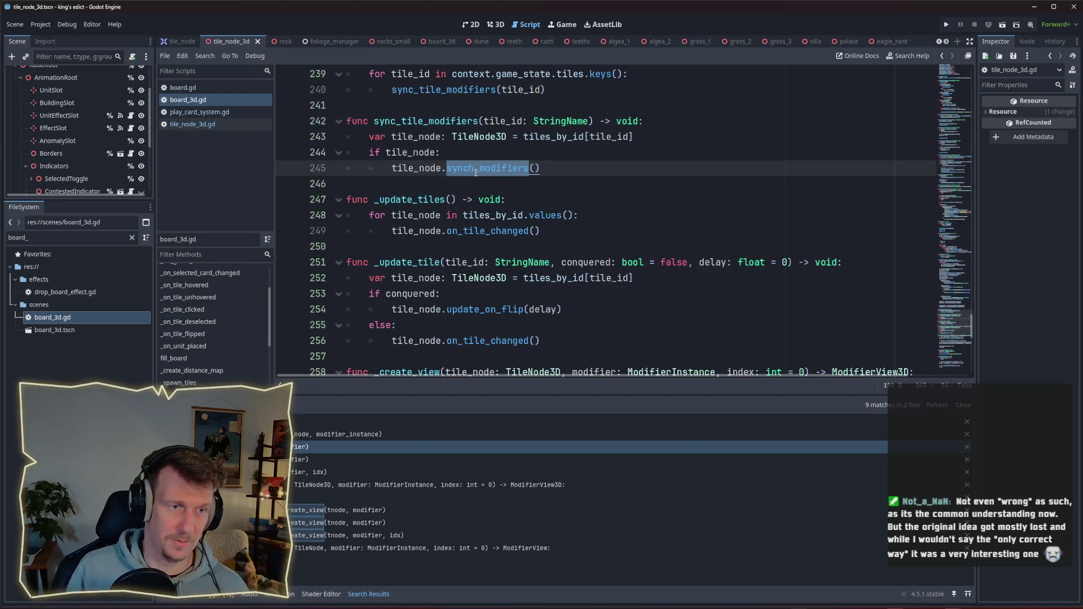
# Replace synch_modifiers with on_modifiers_changed in the tile_node call on line 245.
pyautogui.write('on_mo')
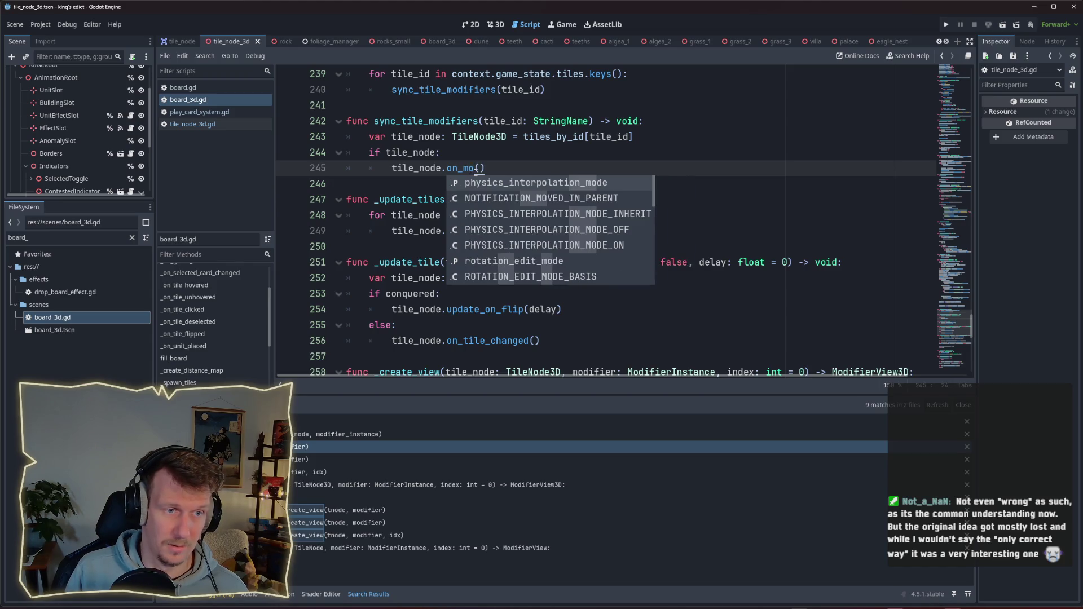
pyautogui.write('difiers')
pyautogui.write('_c')
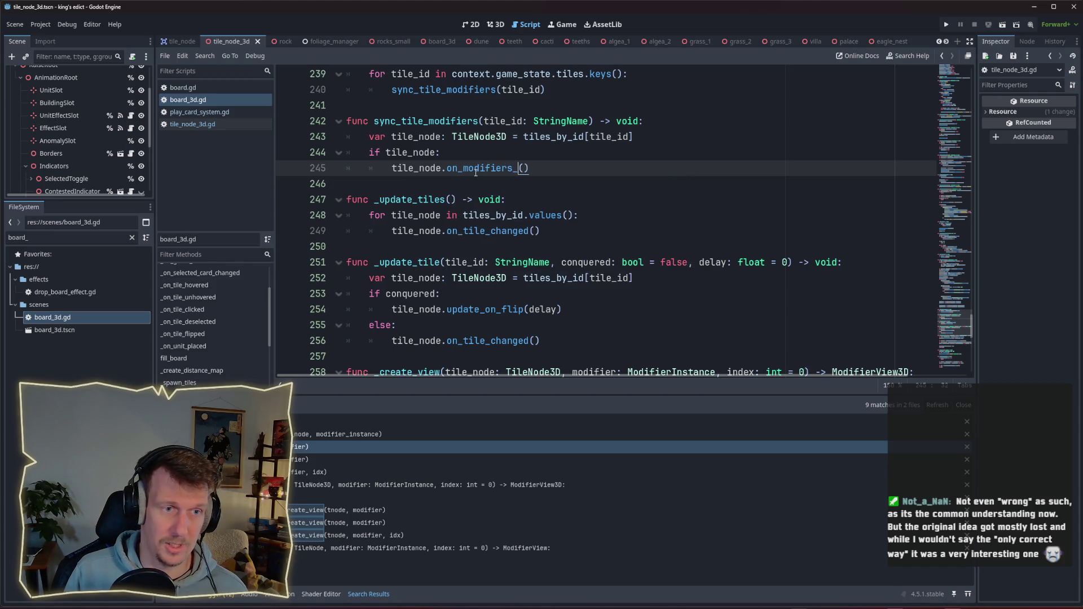
pyautogui.write('hanged')
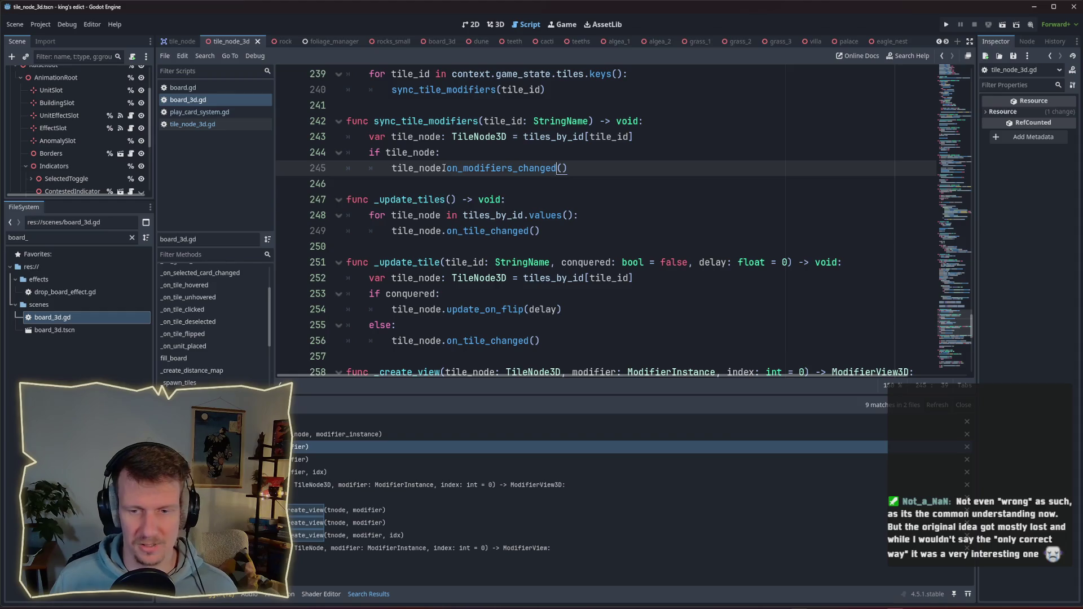
pyautogui.moveTo(443, 168)
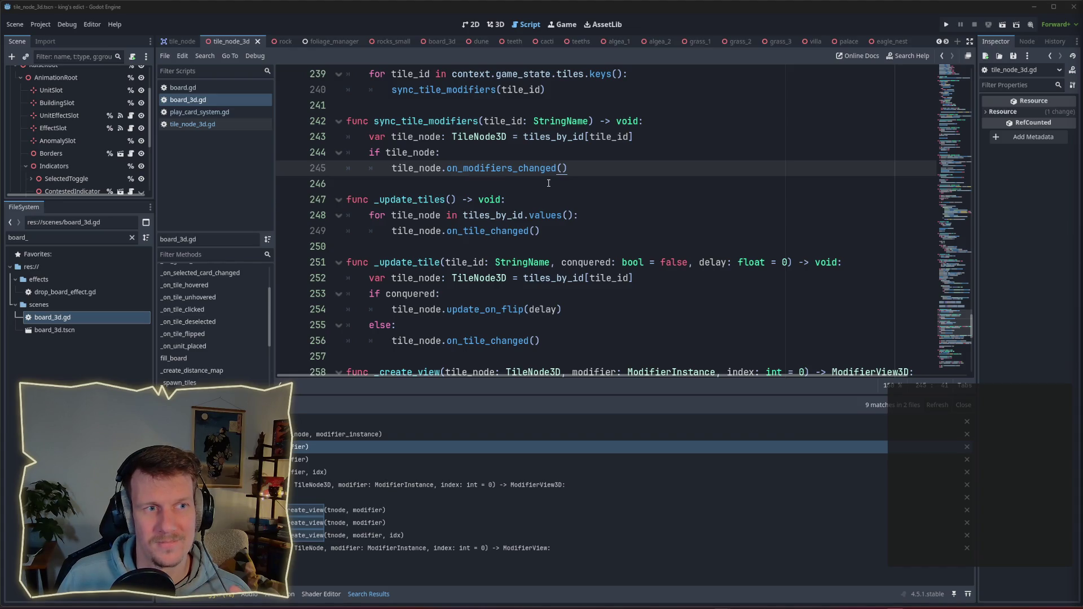
# Switch the script editor to tile_node_3d.gd, showing its bind, _ready and _process functions.
pyautogui.click(198, 115)
pyautogui.click(203, 124)
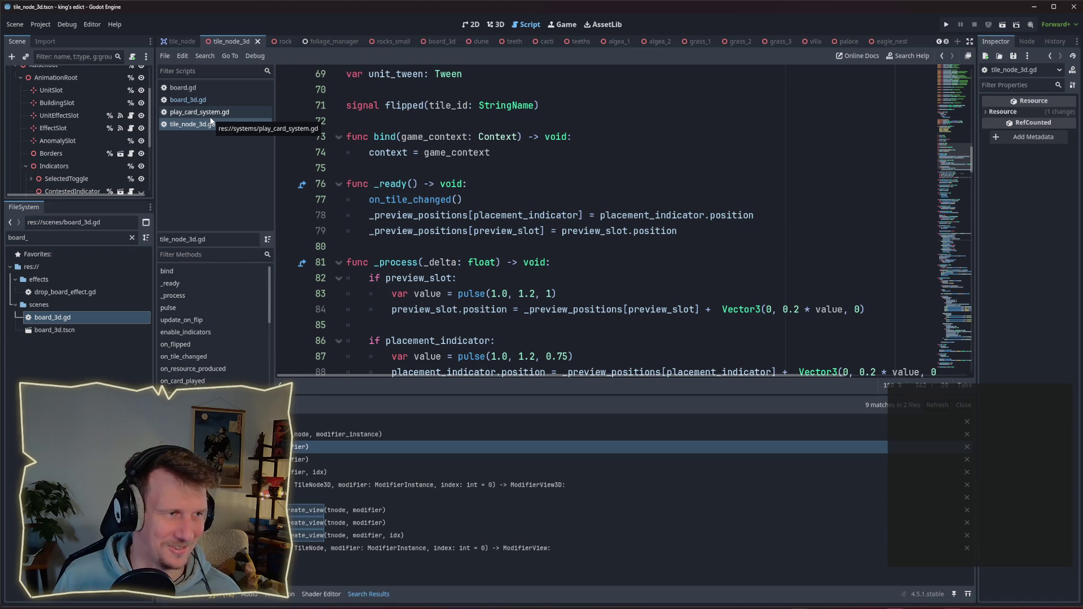
# Add a 'func on_modifiers_changed() -> void:' header after on_card_played in tile_node_3d.gd.
pyautogui.click(189, 100)
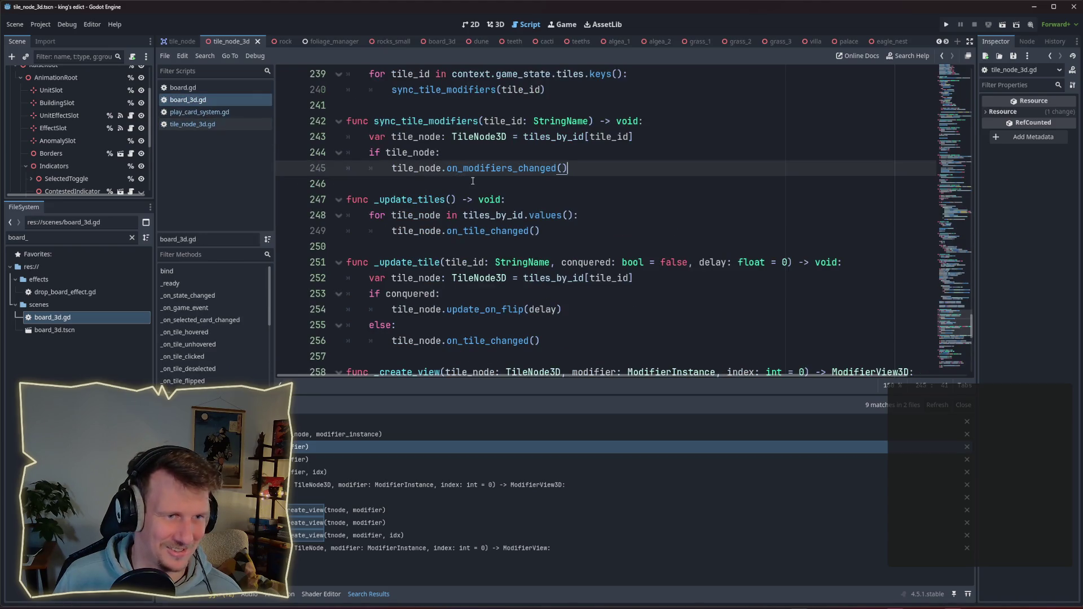
pyautogui.click(197, 125)
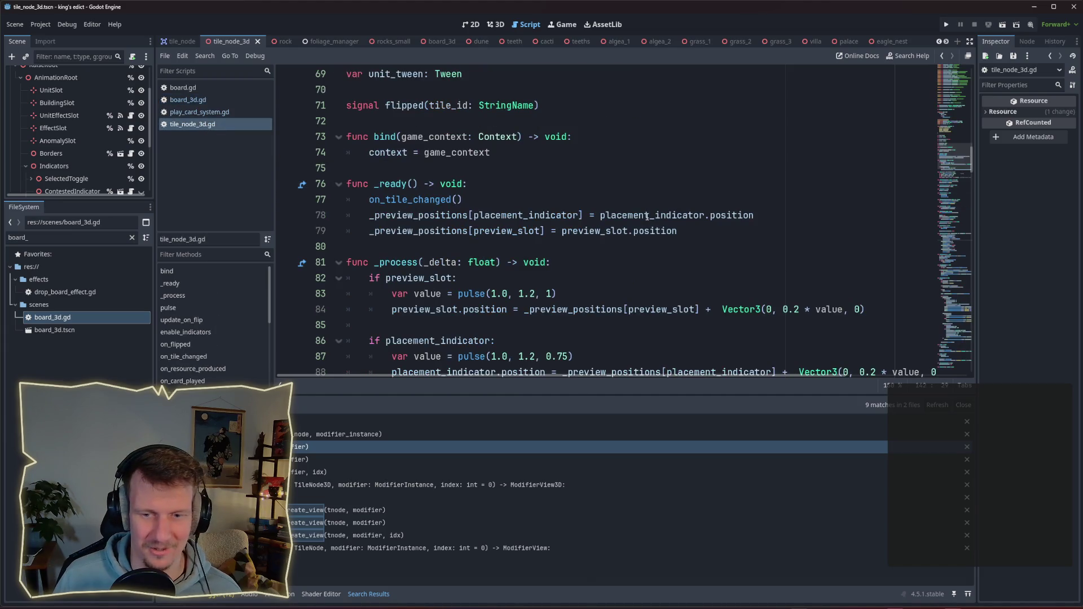
pyautogui.scroll(-12, 580, 230)
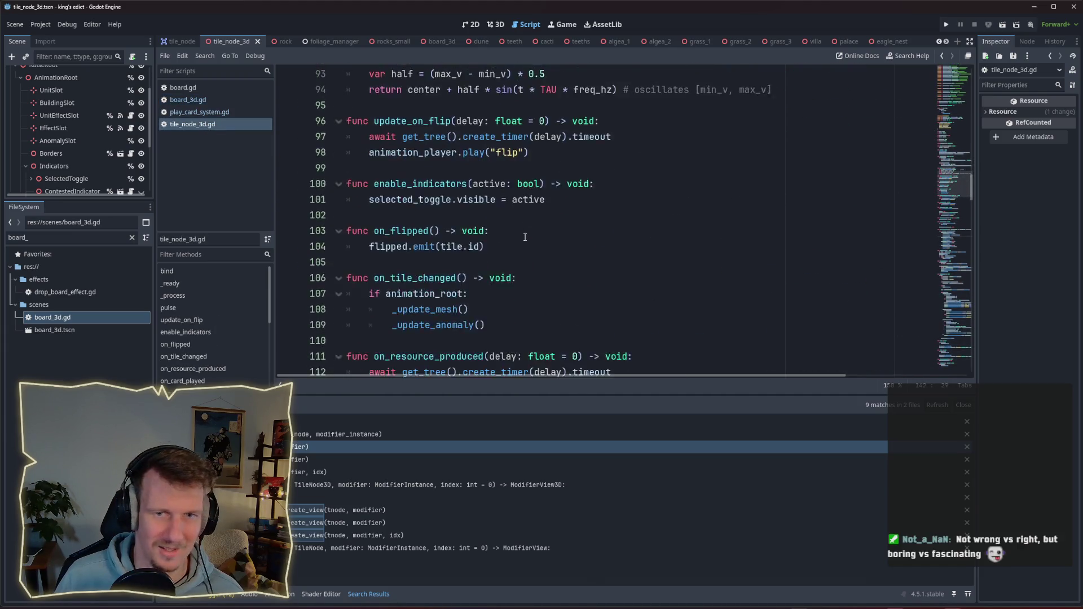
pyautogui.scroll(-9, 524, 237)
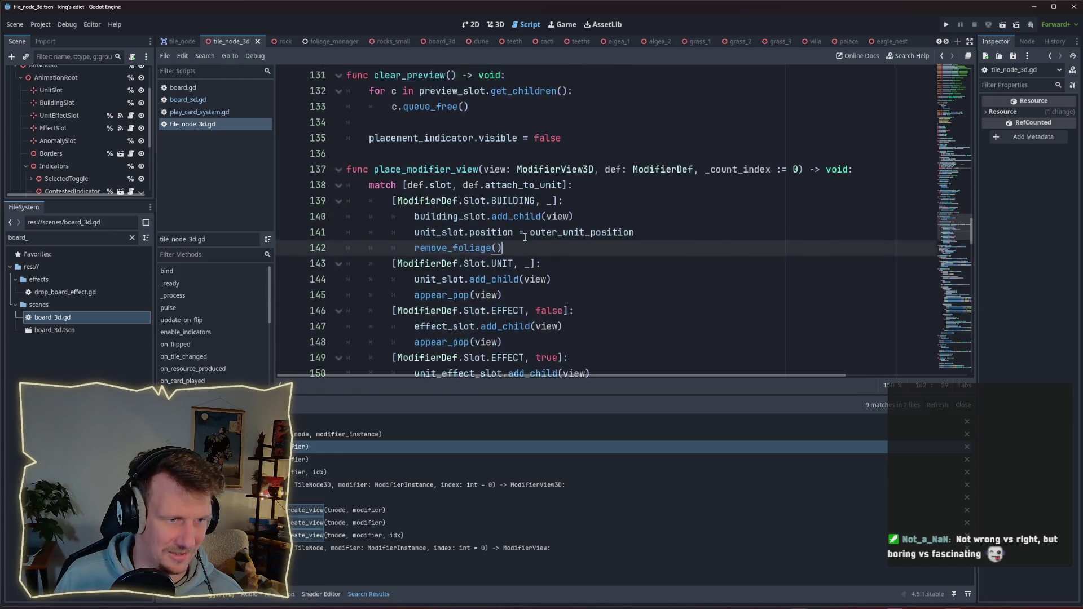
pyautogui.scroll(10, 524, 237)
pyautogui.scroll(1, 525, 236)
pyautogui.scroll(-4, 458, 262)
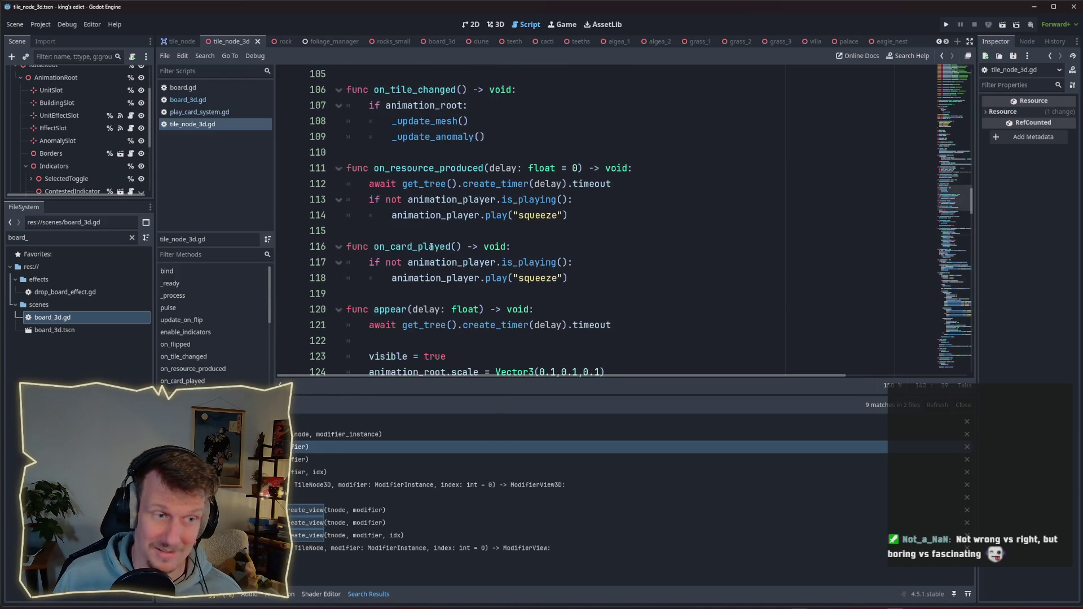
pyautogui.click(372, 201)
pyautogui.press('Return')
pyautogui.press('Return')
pyautogui.press('Up')
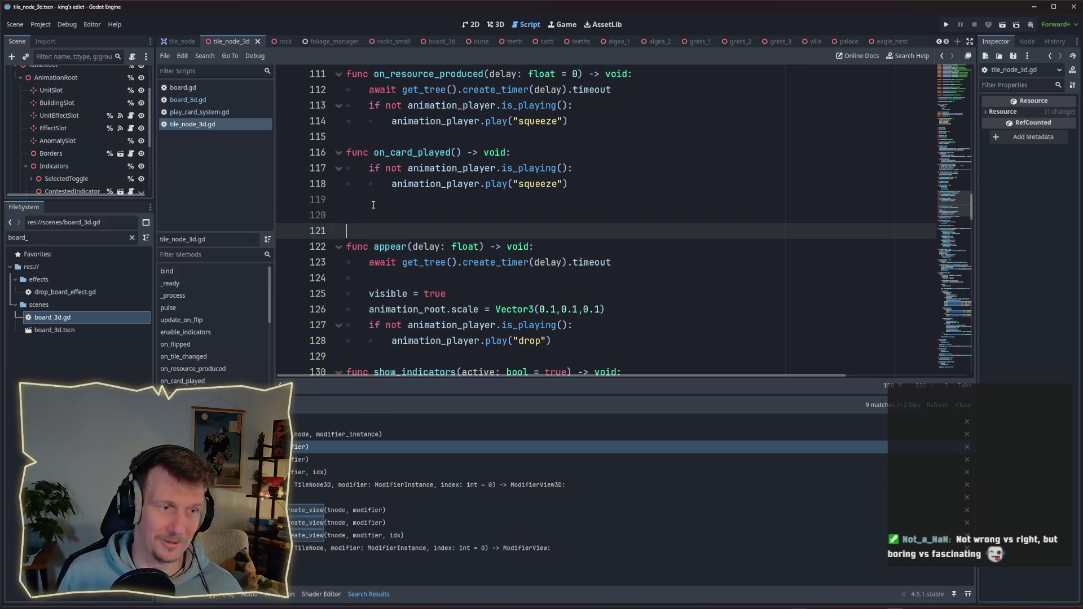
pyautogui.write('func on_modif')
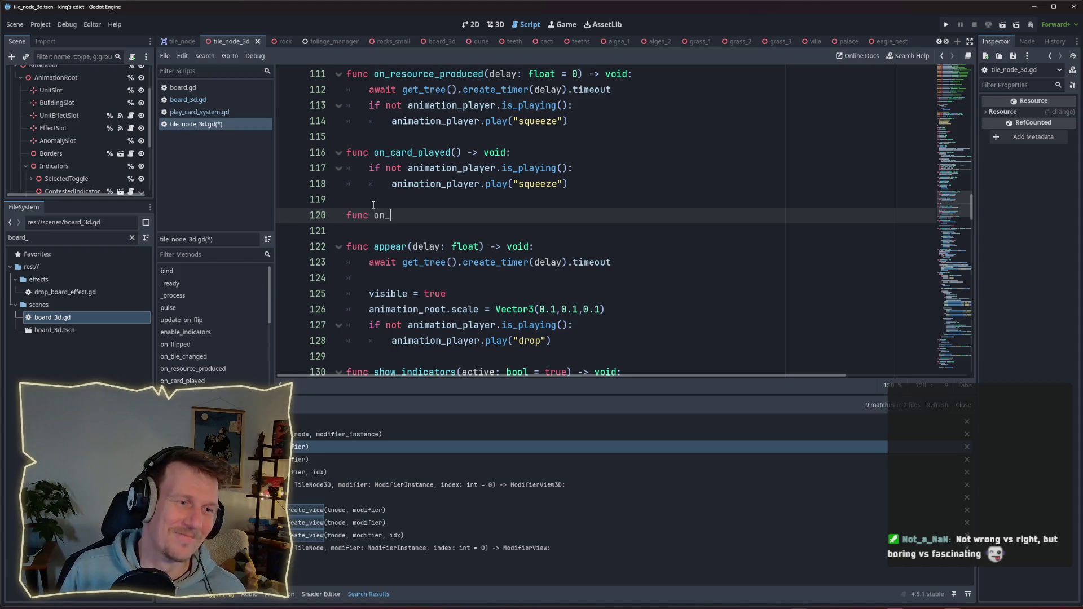
pyautogui.write('iers')
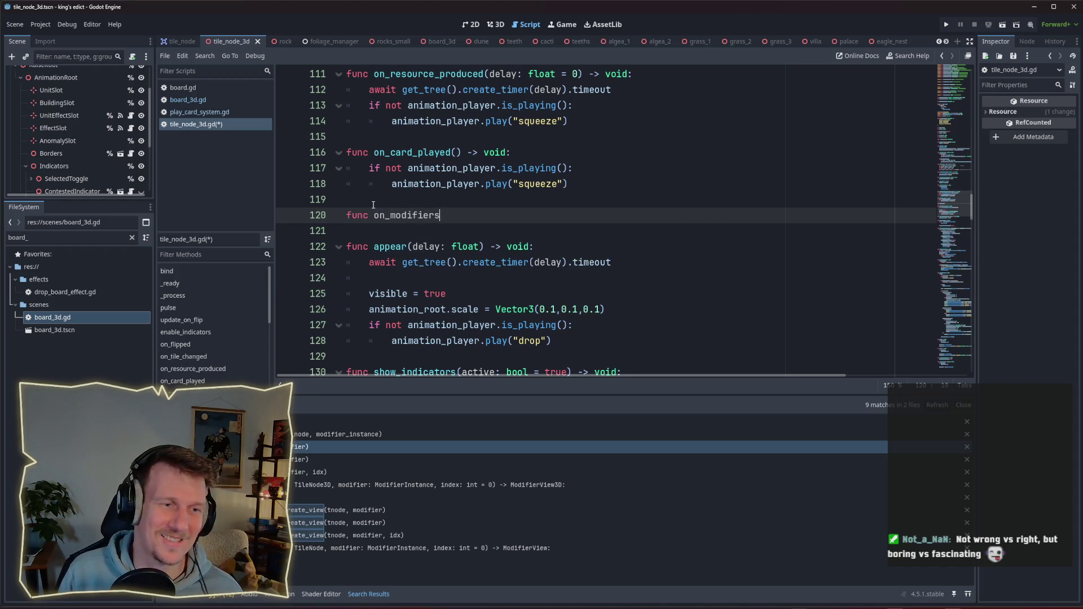
pyautogui.write('_')
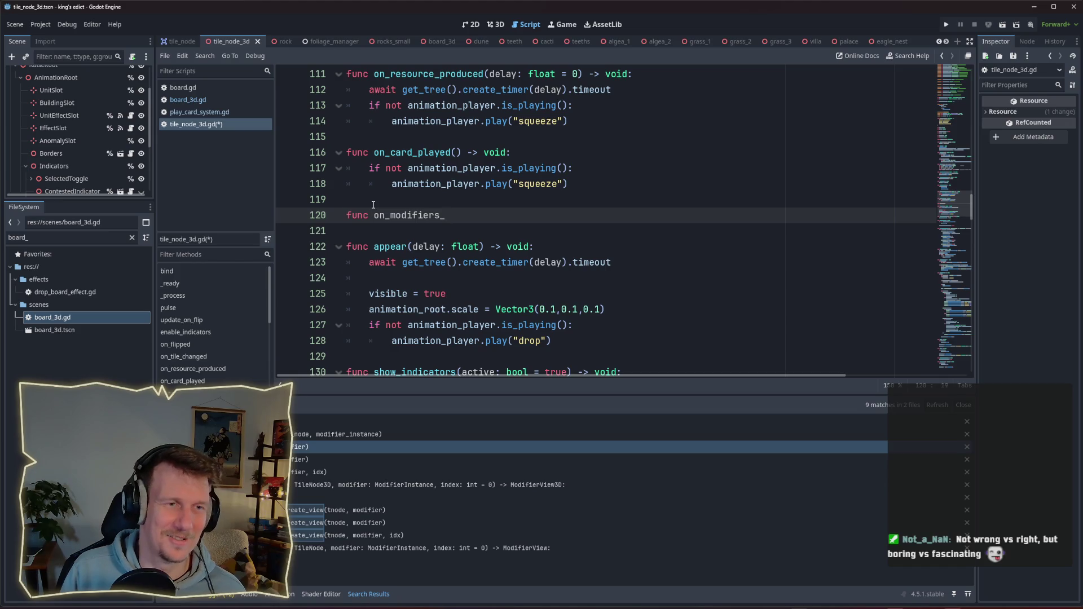
pyautogui.write('change')
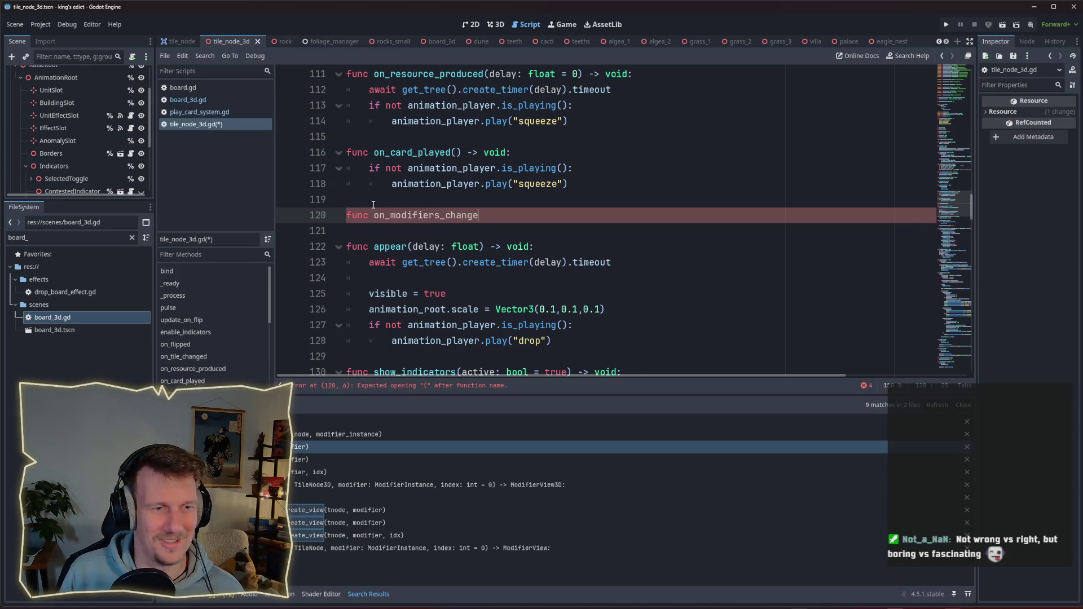
pyautogui.write('d() -> v')
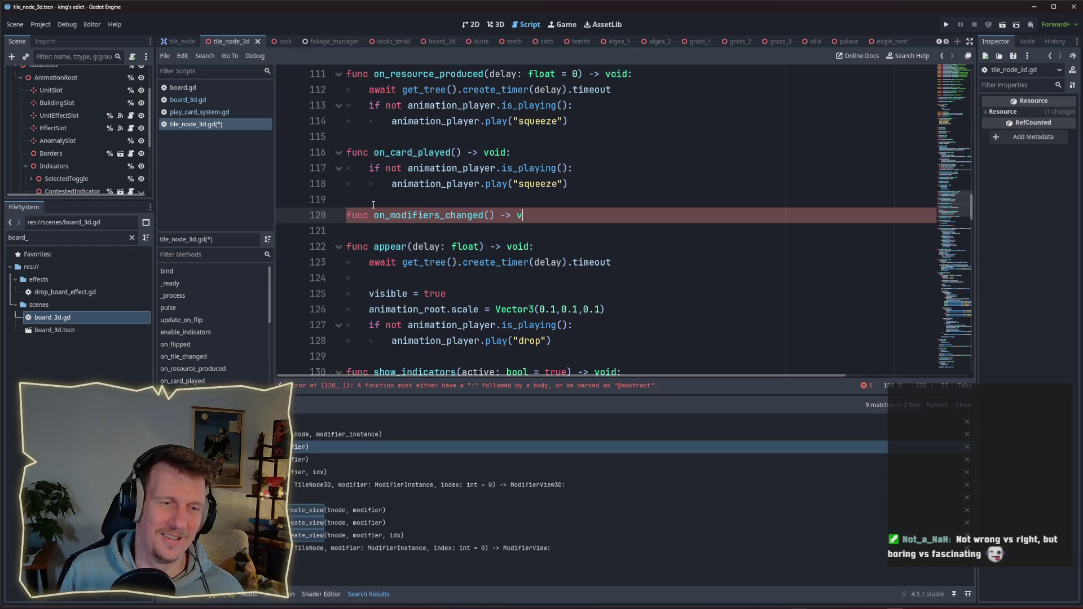
pyautogui.write('oid:')
pyautogui.press('Return')
# Paste the building, unit and effect view code as its body, remove blank line 121, and save.
pyautogui.write('if tile.building_id != "": \t\tvar modifier: ModifierInstance = context.game_state.modifiers.get(tile.building_id) \t\tif modifier: \t\t\t_create_view(tile_node, modifier)  \tif not tile.unit_ids.is_empty(): \t\tfor unit_id in tile.unit_ids.values(): \t\t\tvar modifier: ModifierInstance = context.game_state.modifiers.get(unit_id) \t\t\tif modifier: \t\t\t\t_create_view(tile_node, modifier)  \tvar idx := 0 \tfor eid in tile.effect_ids: \t\tvar modifier: ModifierInstance = context.game_state.modifiers.get(eid) \t\tif modifier: \t\t\t_create_view(tile_node, modifier, idx) \t\t\tidx += 1')
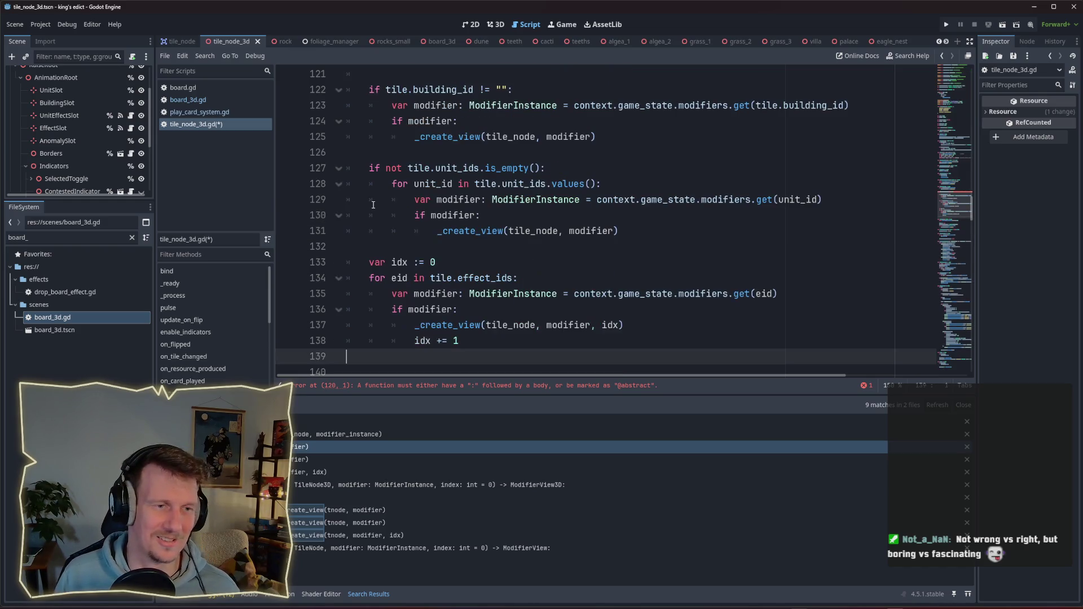
pyautogui.scroll(4, 455, 230)
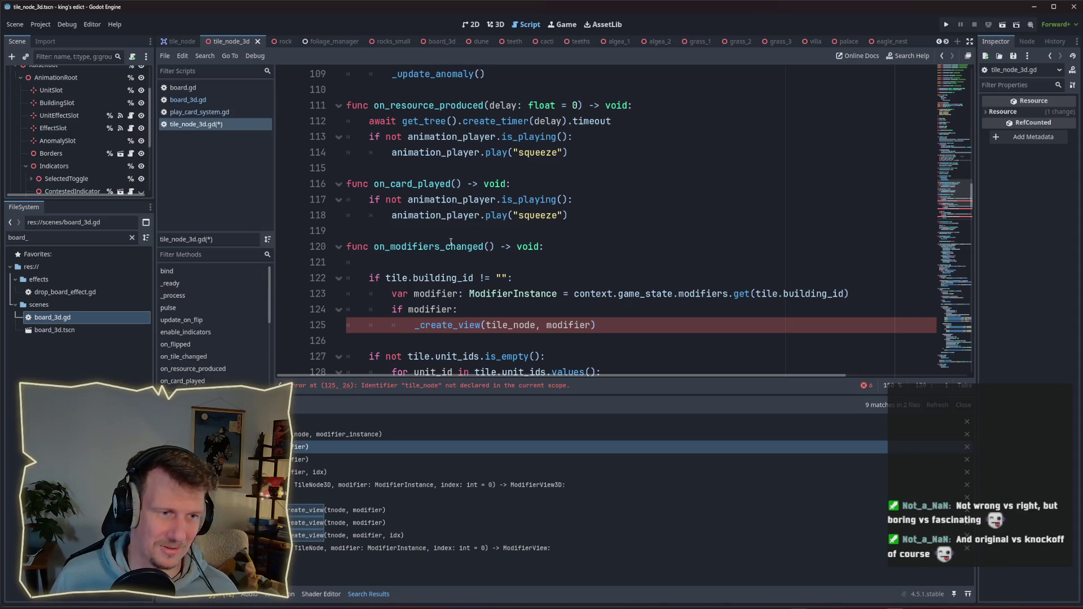
pyautogui.click(431, 264)
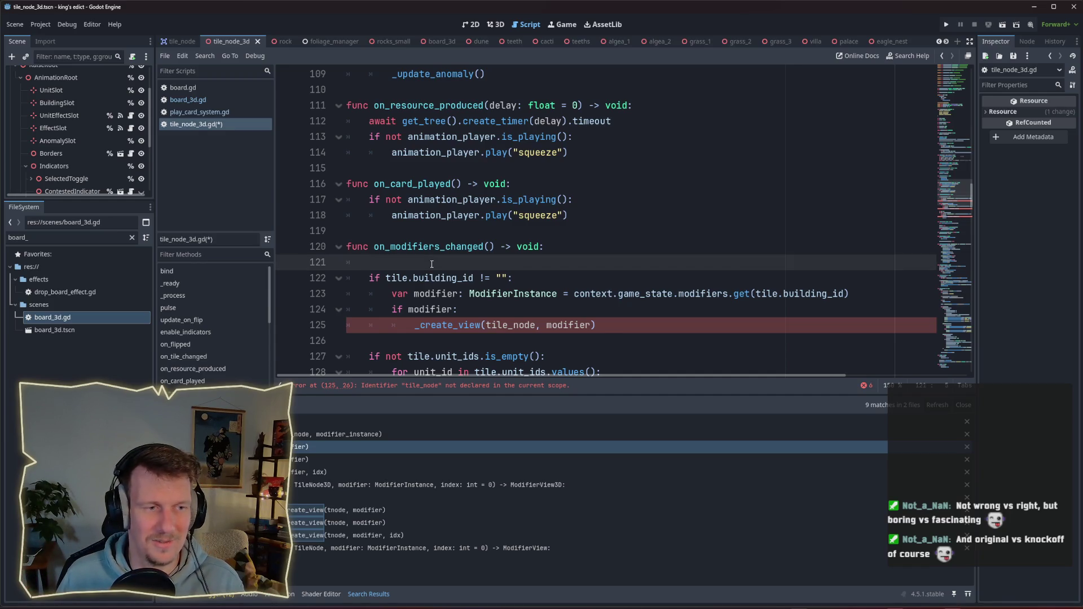
pyautogui.press('BackSpace')
pyautogui.press('BackSpace')
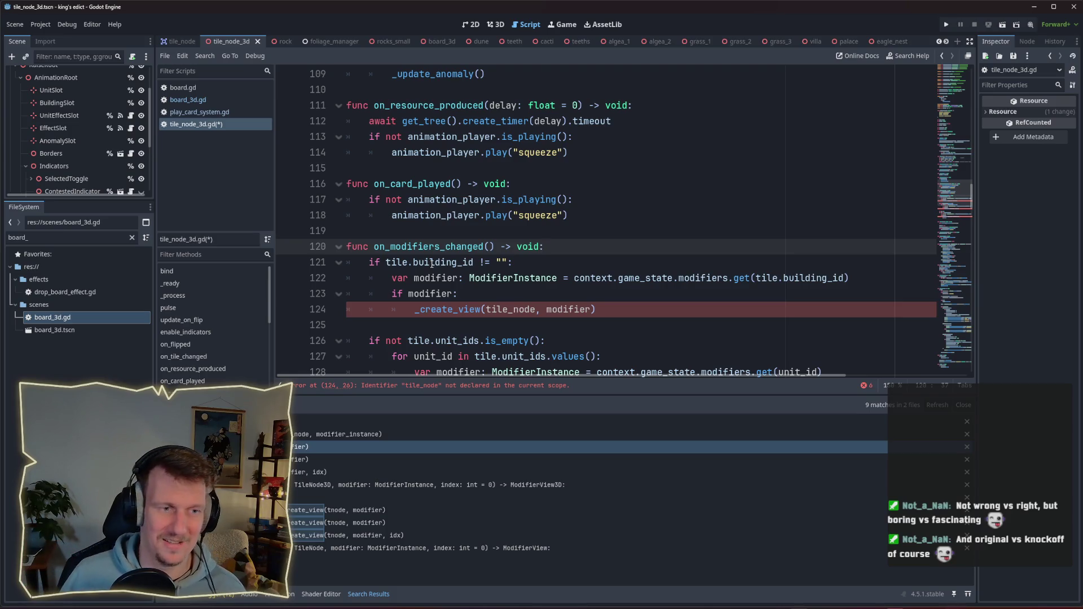
pyautogui.scroll(-1, 470, 287)
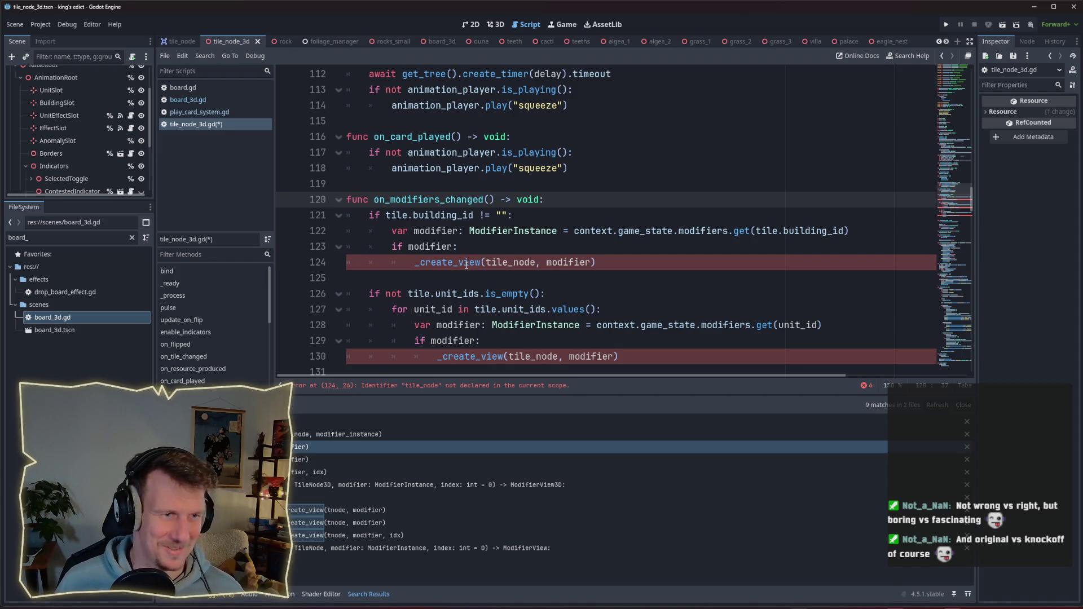
pyautogui.click(519, 249)
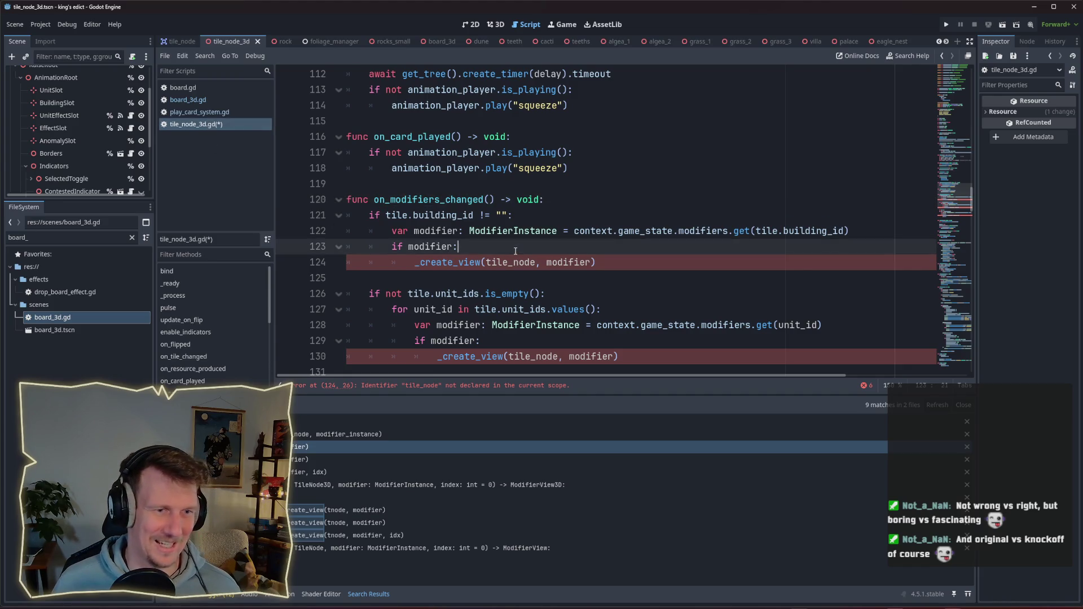
pyautogui.hotkey('ctrl', 's')
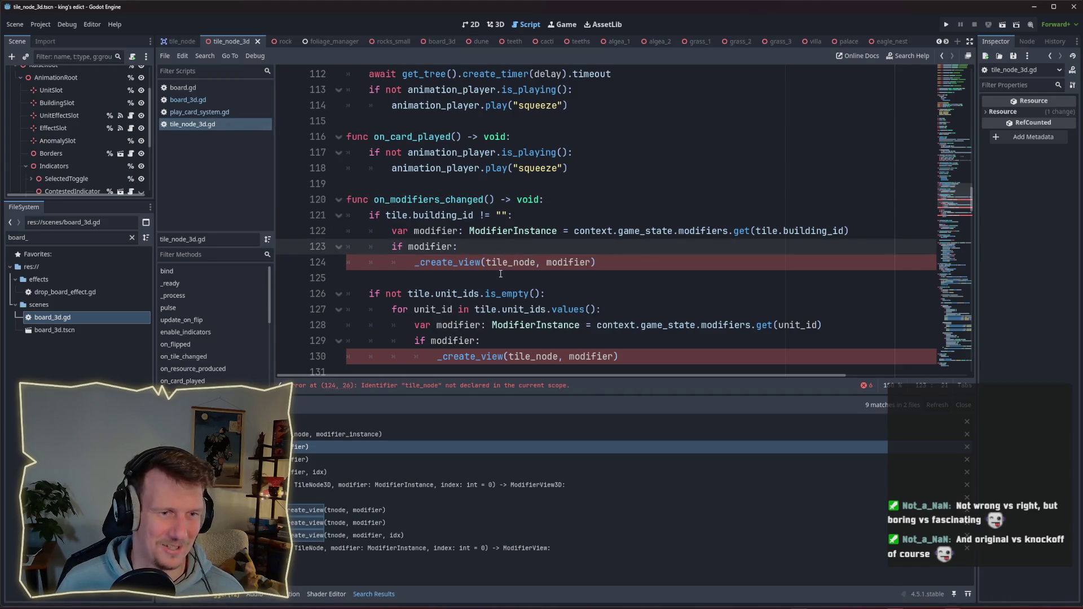
pyautogui.click(193, 101)
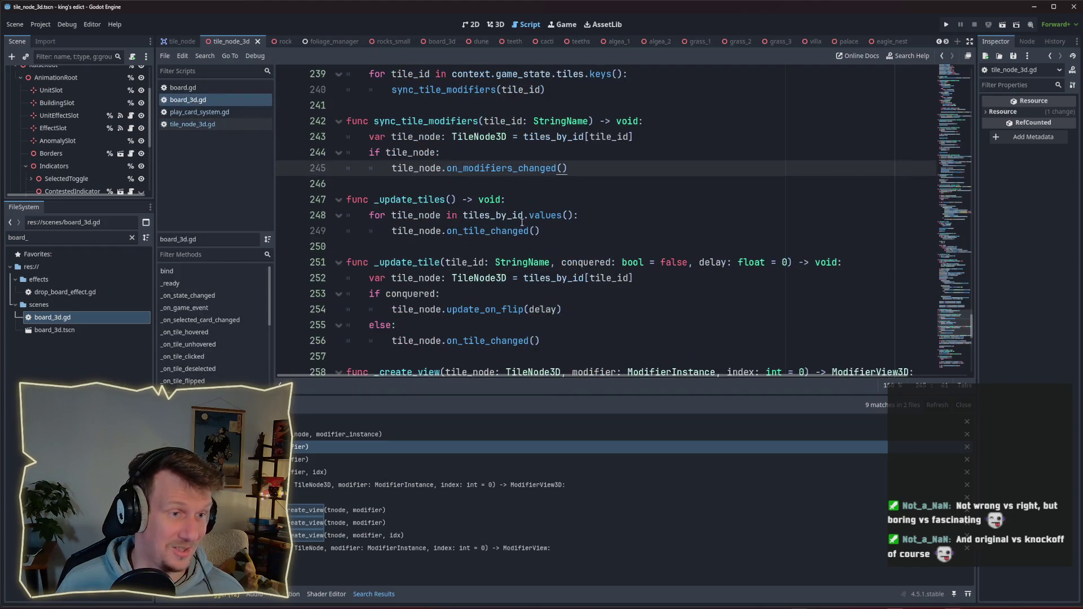
# Select _create_view on line 258 of board_3d.gd and launch Find in Files for it.
pyautogui.scroll(-4, 522, 222)
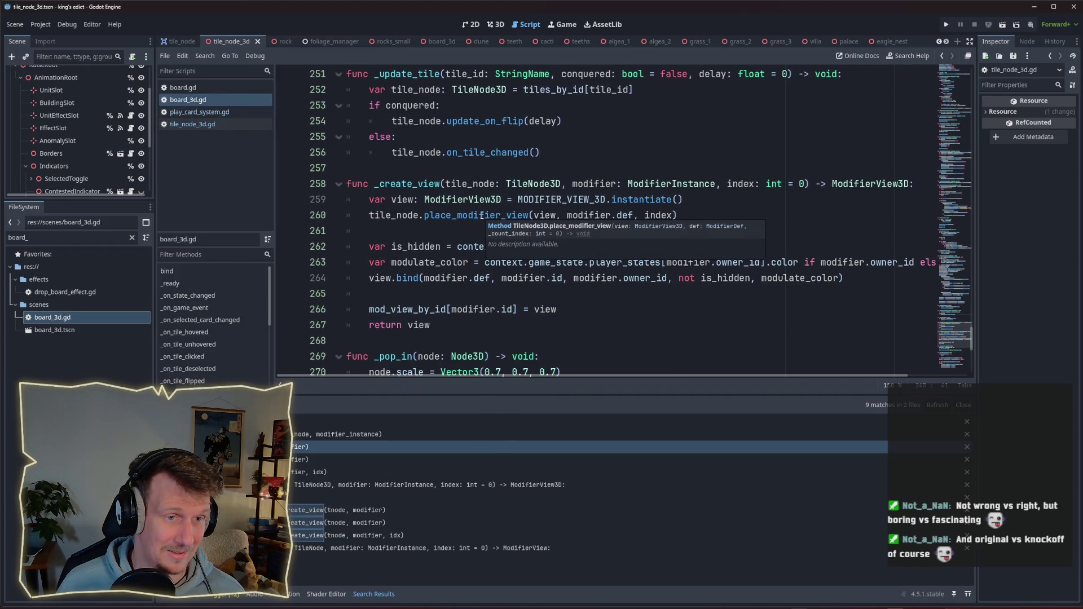
pyautogui.click(470, 183)
pyautogui.click(528, 184)
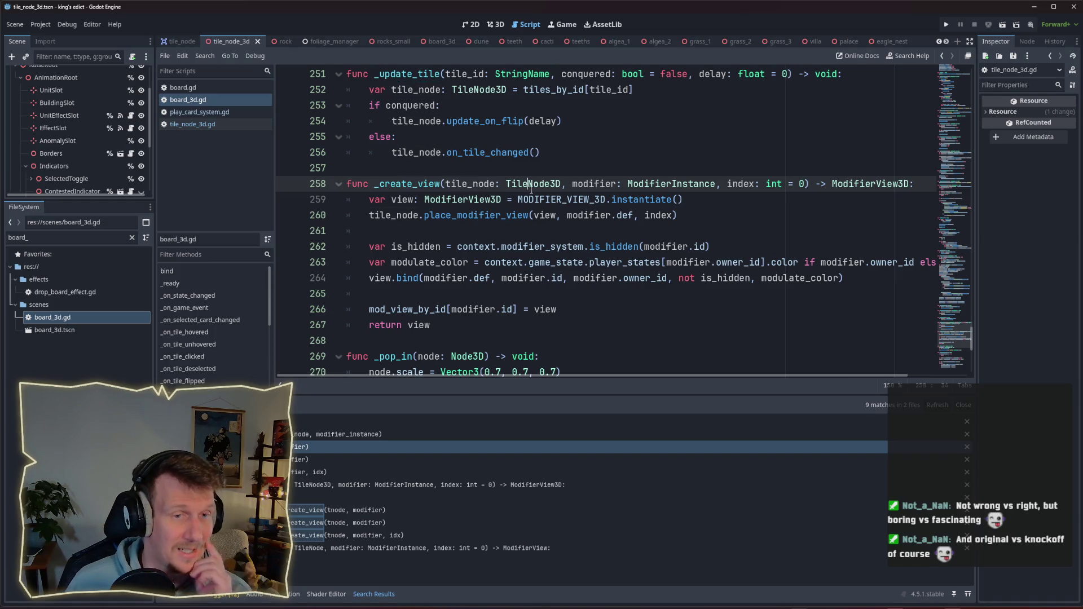
pyautogui.doubleClick(658, 186)
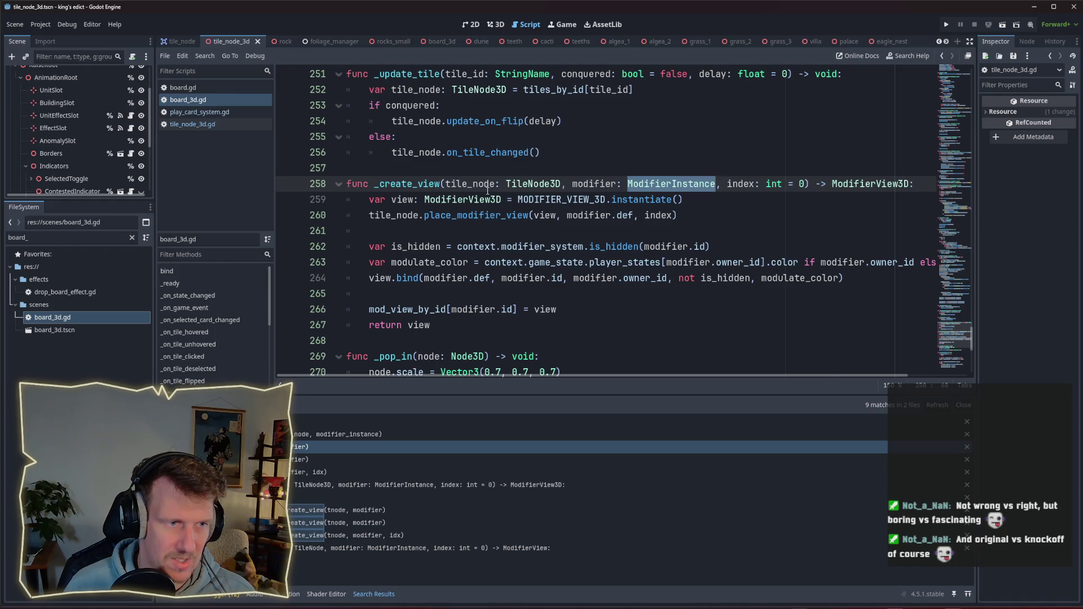
pyautogui.click(456, 333)
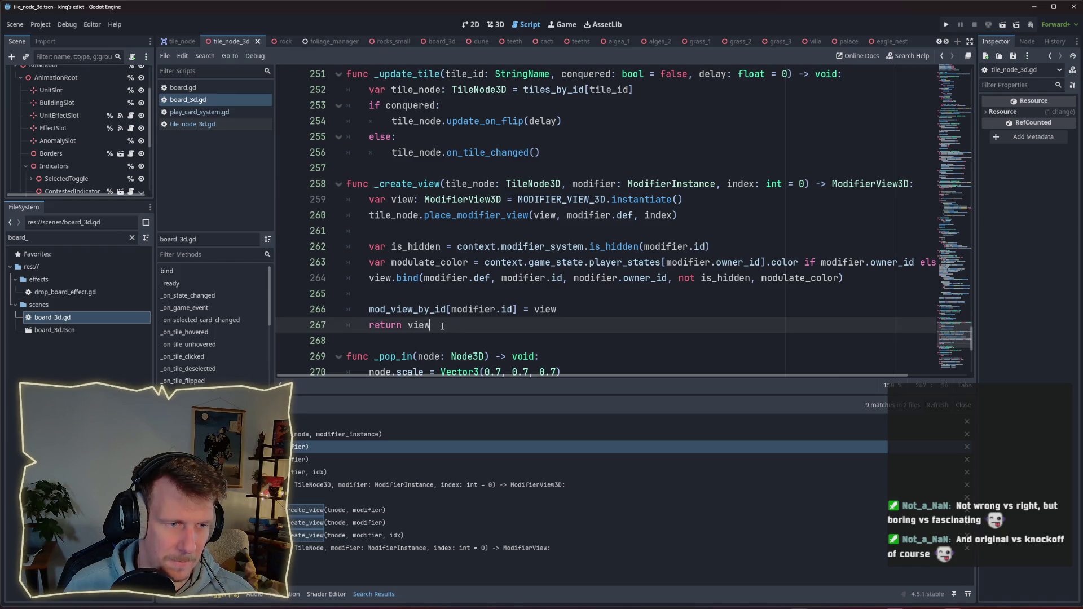
pyautogui.doubleClick(406, 184)
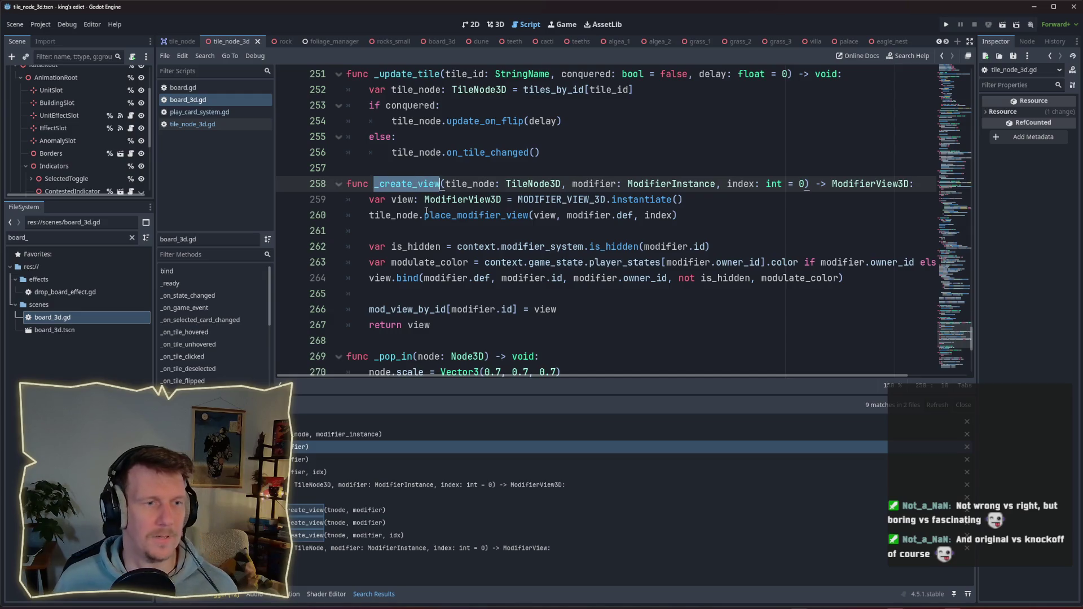
pyautogui.hotkey('ctrl', 'shift', 'f')
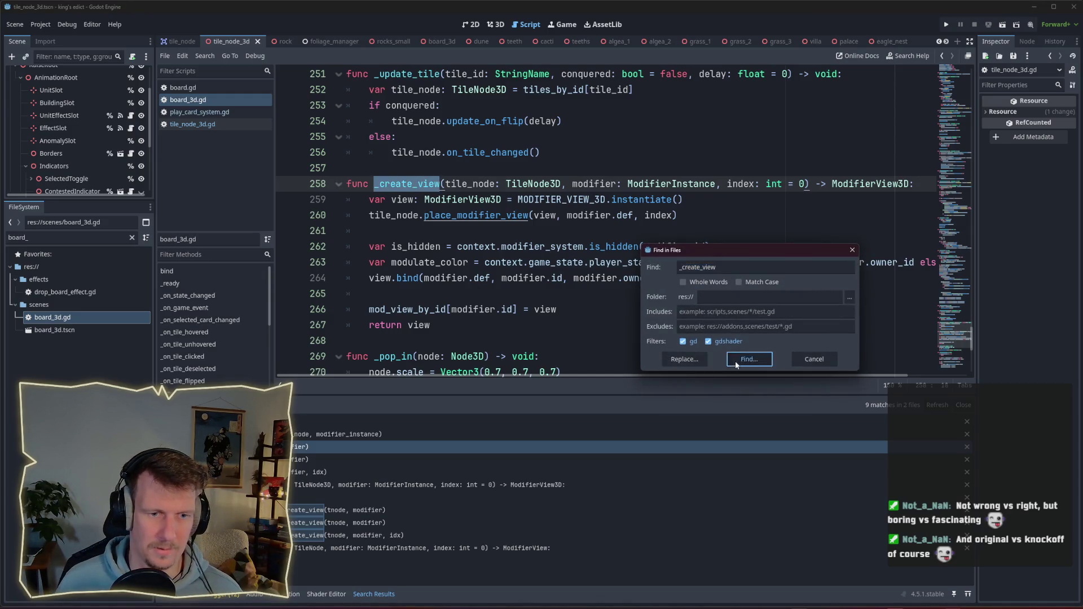
pyautogui.click(736, 361)
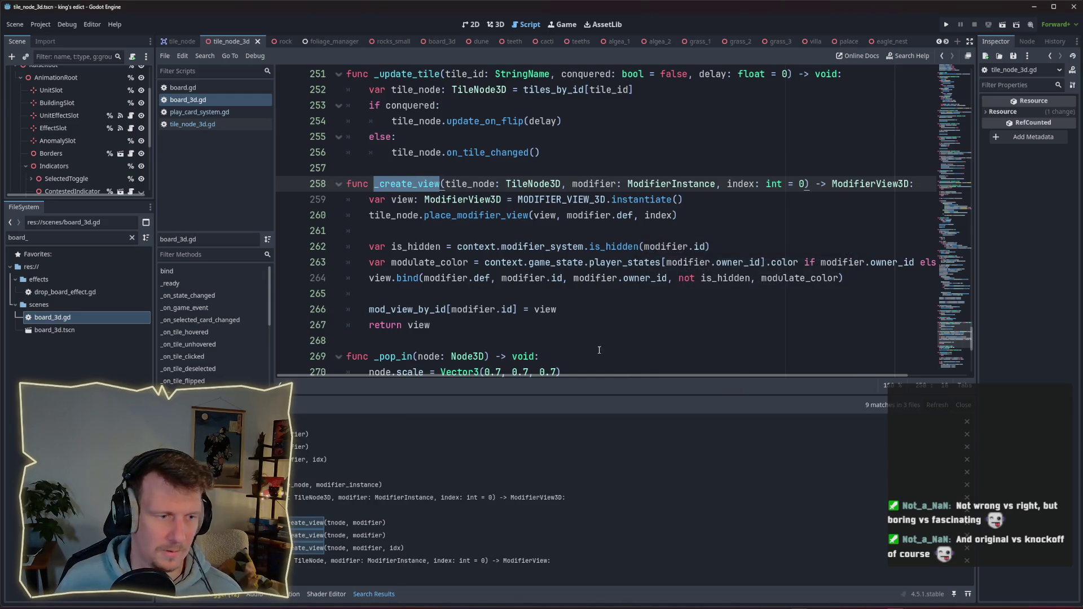
pyautogui.click(388, 438)
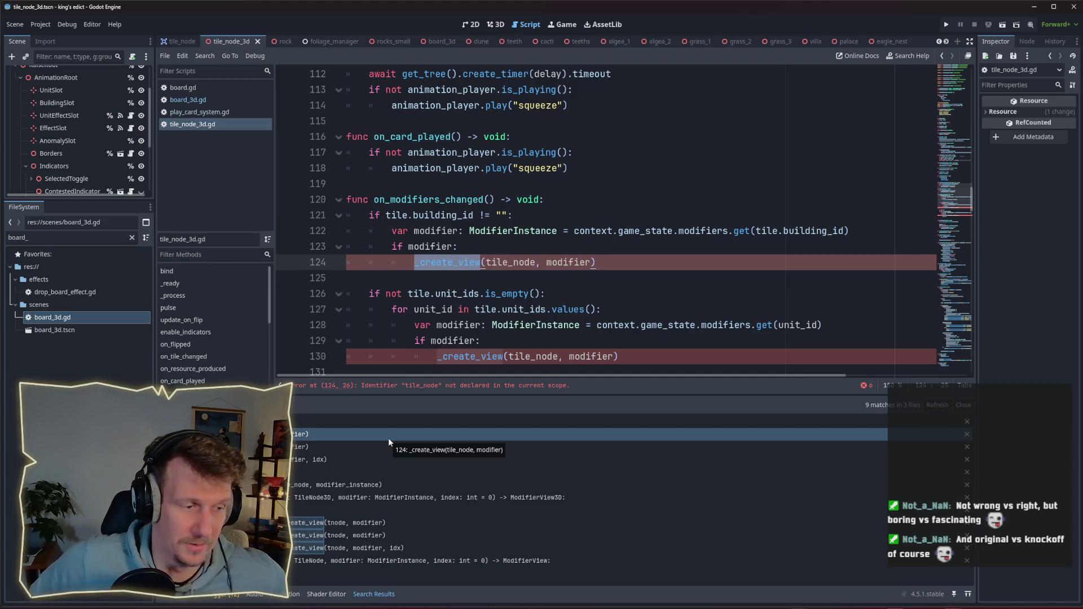
pyautogui.click(356, 485)
pyautogui.scroll(2, 561, 213)
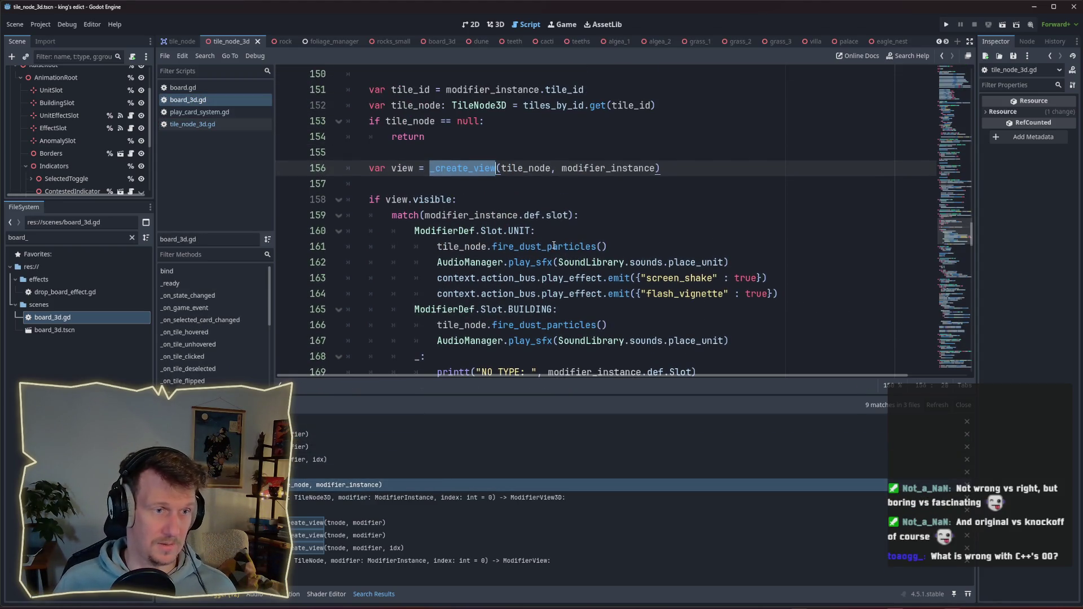
pyautogui.scroll(4, 547, 239)
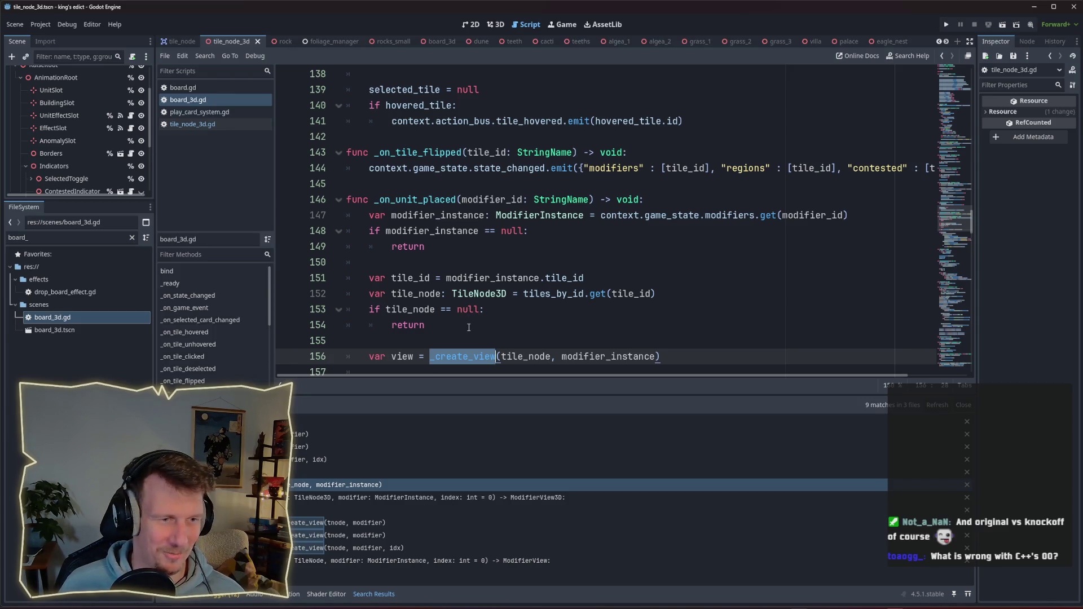
pyautogui.scroll(-1, 469, 327)
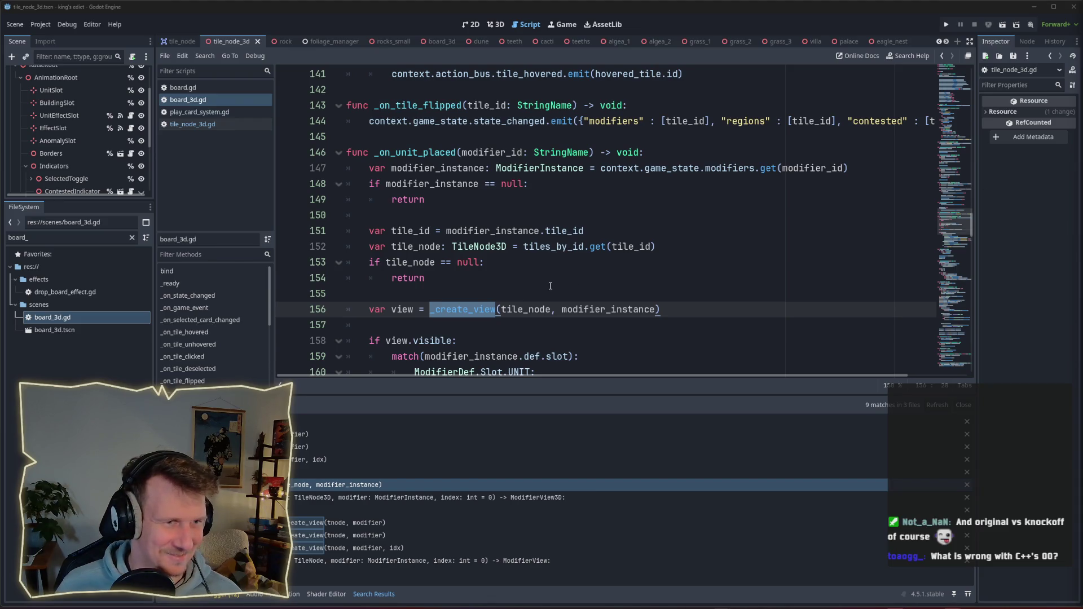
pyautogui.scroll(-1, 550, 285)
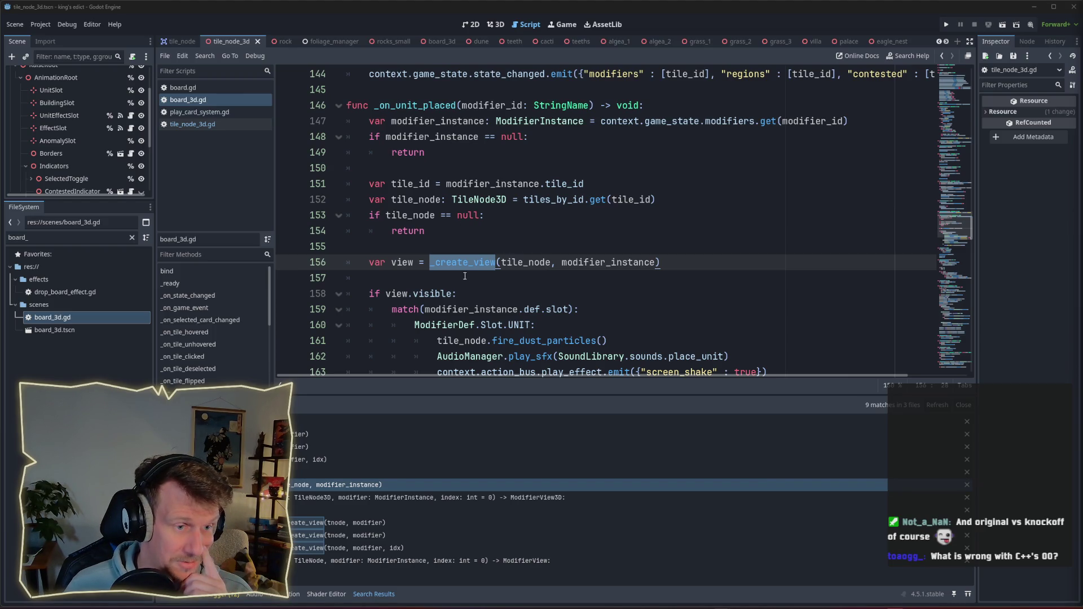
pyautogui.scroll(-1, 471, 261)
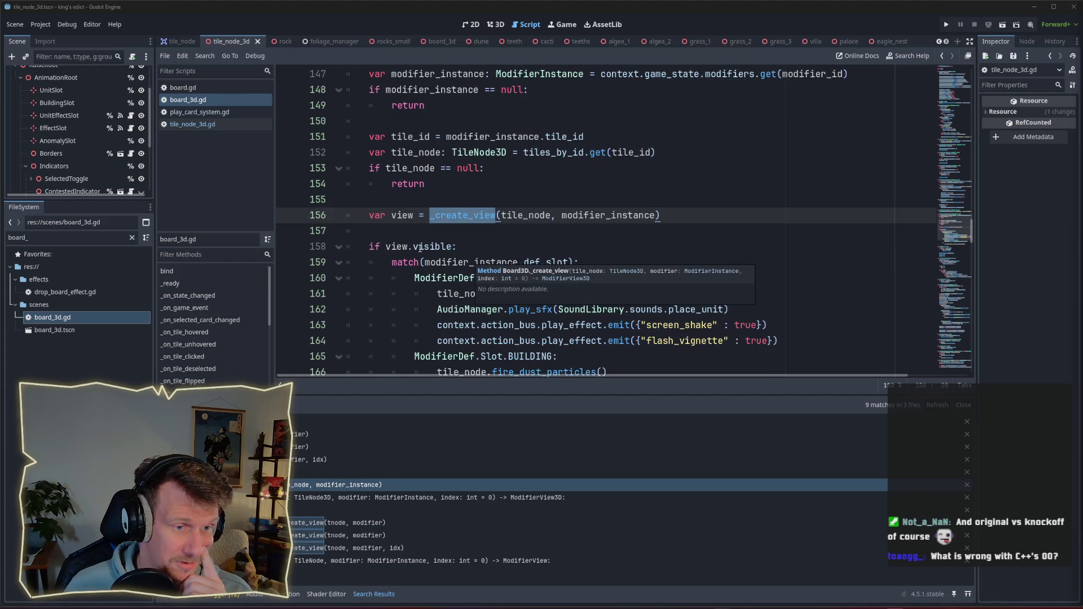
pyautogui.scroll(-1, 503, 250)
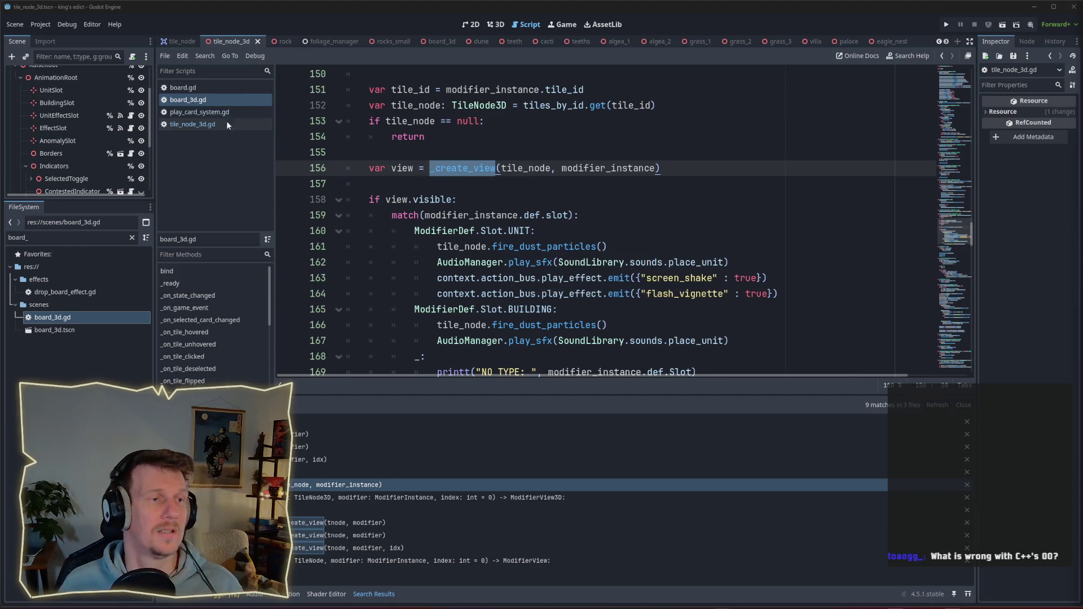
pyautogui.keyDown('ctrl'); pyautogui.click(462, 169); pyautogui.keyUp('ctrl')
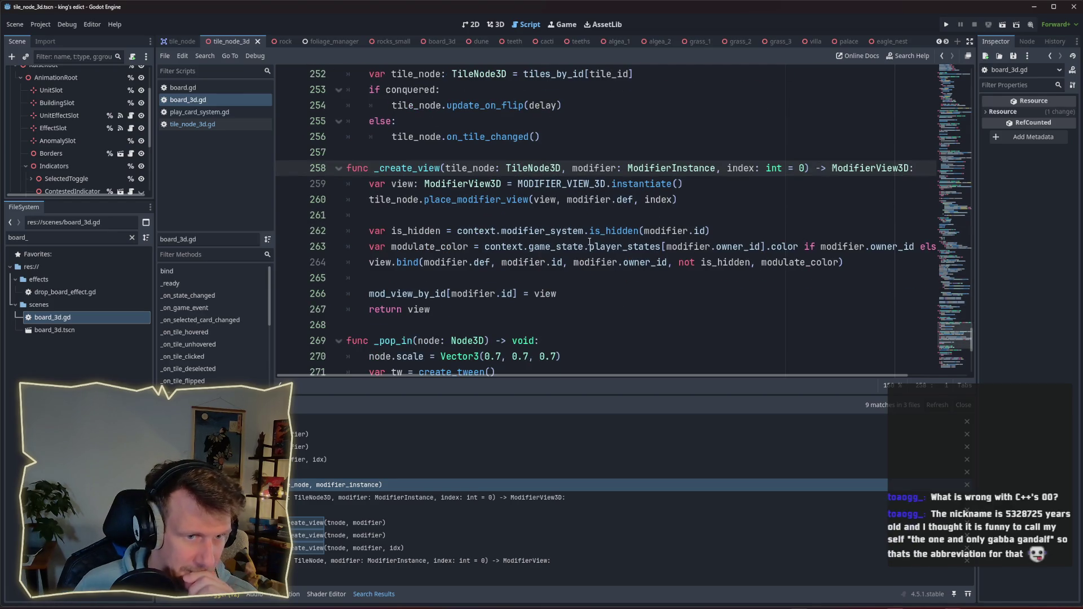
pyautogui.moveTo(524, 238)
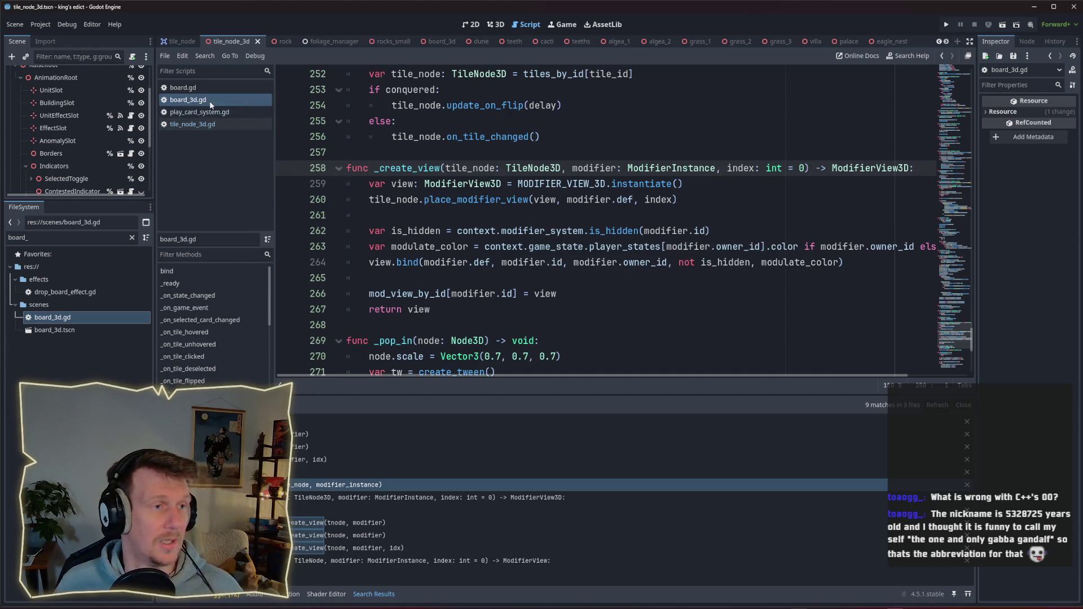
pyautogui.click(210, 124)
# Scroll through tile_node_3d.gd's variables down to the context: Context declaration.
pyautogui.moveTo(971, 211); pyautogui.dragTo(968, 118)
pyautogui.moveTo(969, 106); pyautogui.dragTo(969, 84)
pyautogui.scroll(-2, 970, 89)
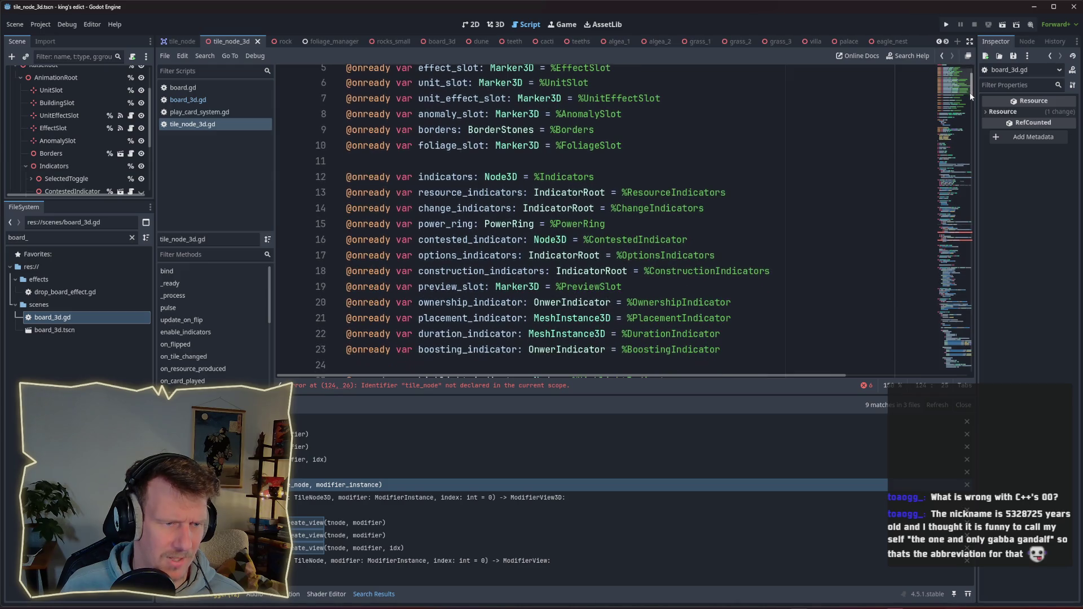
pyautogui.scroll(-4, 706, 194)
pyautogui.scroll(-1, 706, 194)
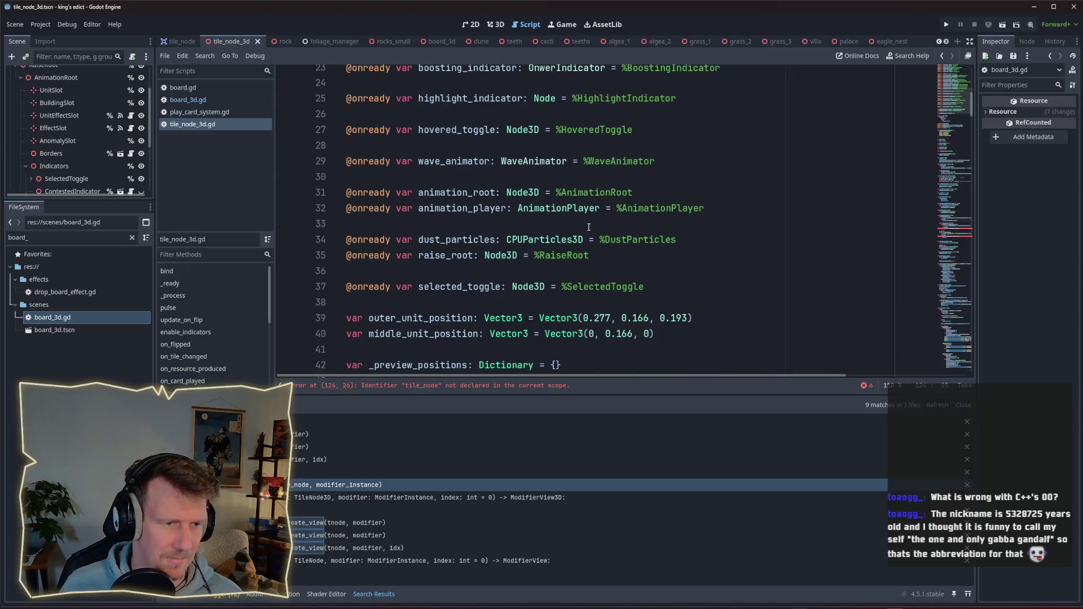
pyautogui.scroll(-3, 589, 226)
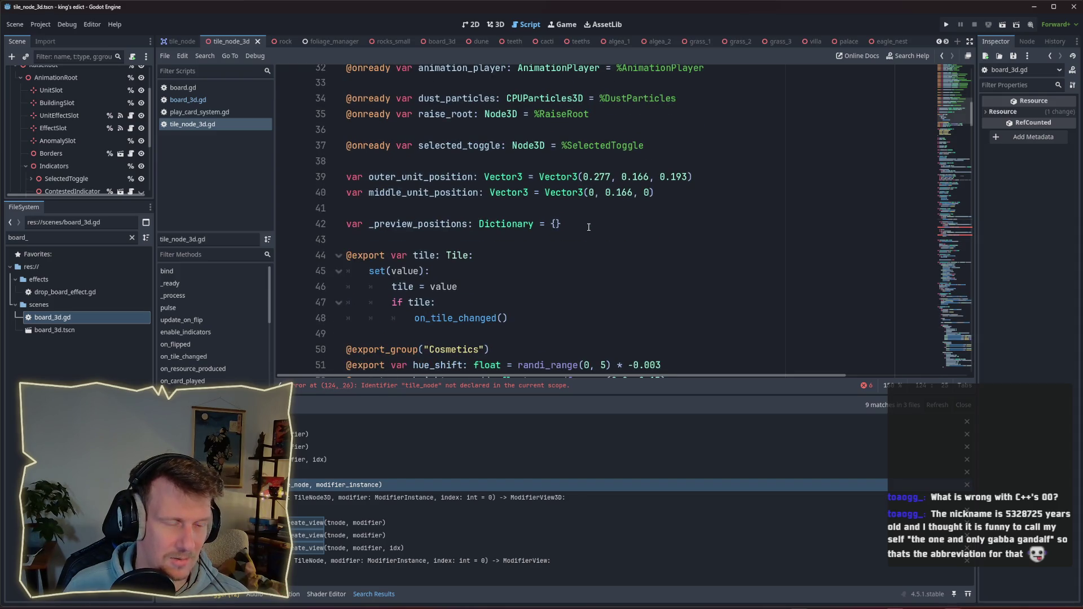
pyautogui.scroll(-1, 589, 226)
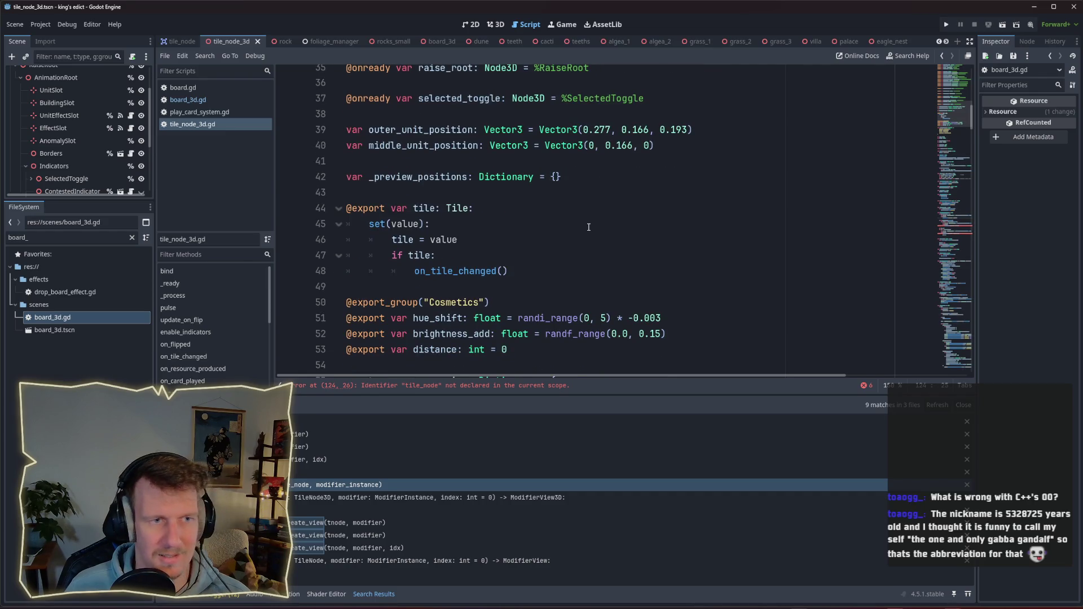
pyautogui.scroll(-1, 589, 226)
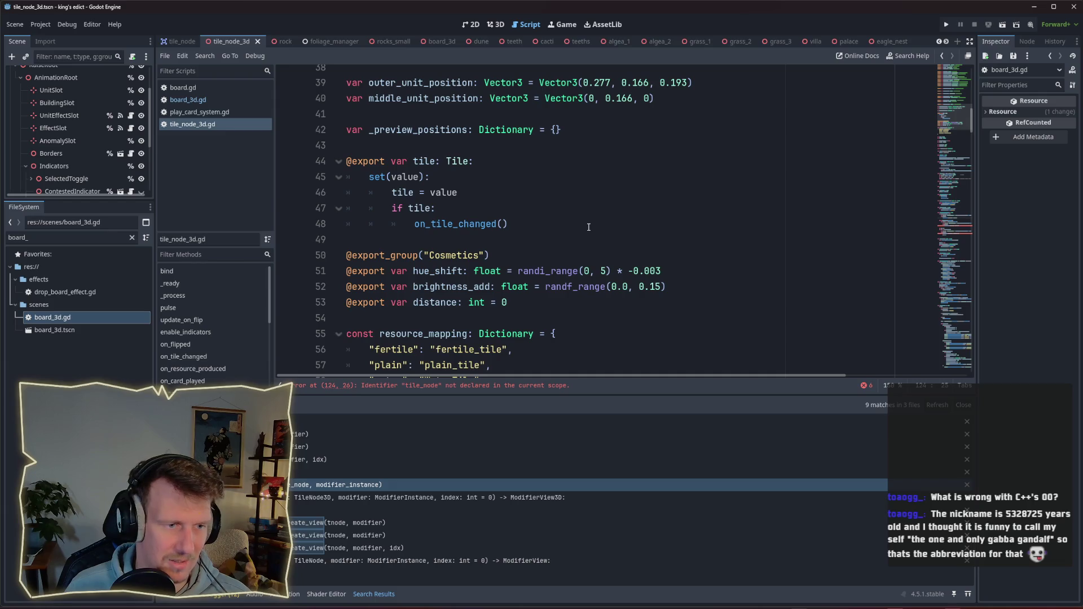
pyautogui.scroll(-3, 588, 227)
pyautogui.scroll(-2, 454, 272)
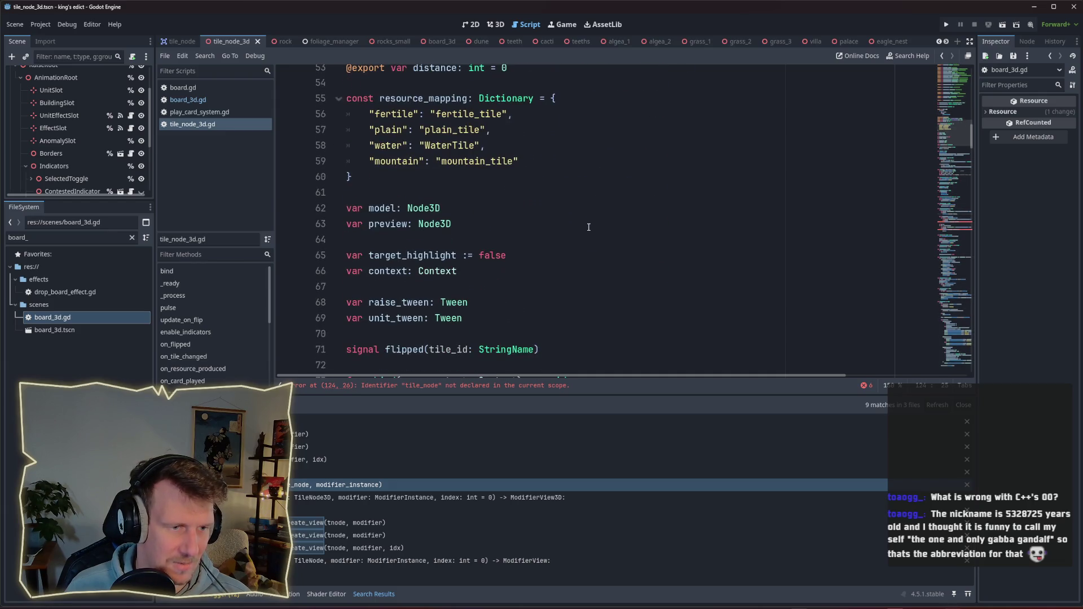
pyautogui.moveTo(454, 271); pyautogui.dragTo(369, 272)
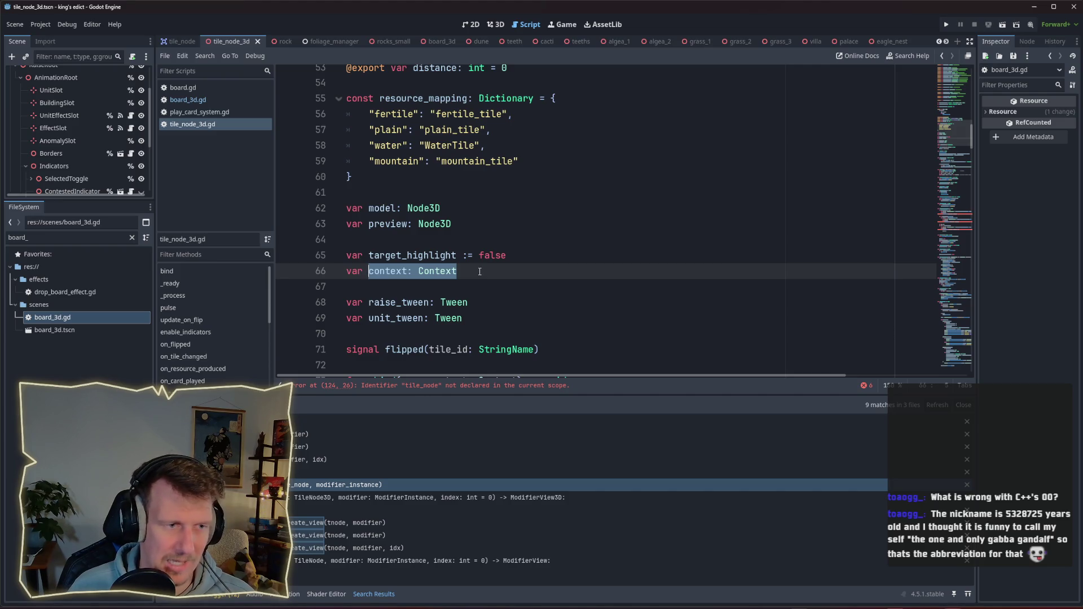
# Jump to on_modifiers_changed, then return to board_3d.gd at the _create_view definition.
pyautogui.scroll(-1, 479, 272)
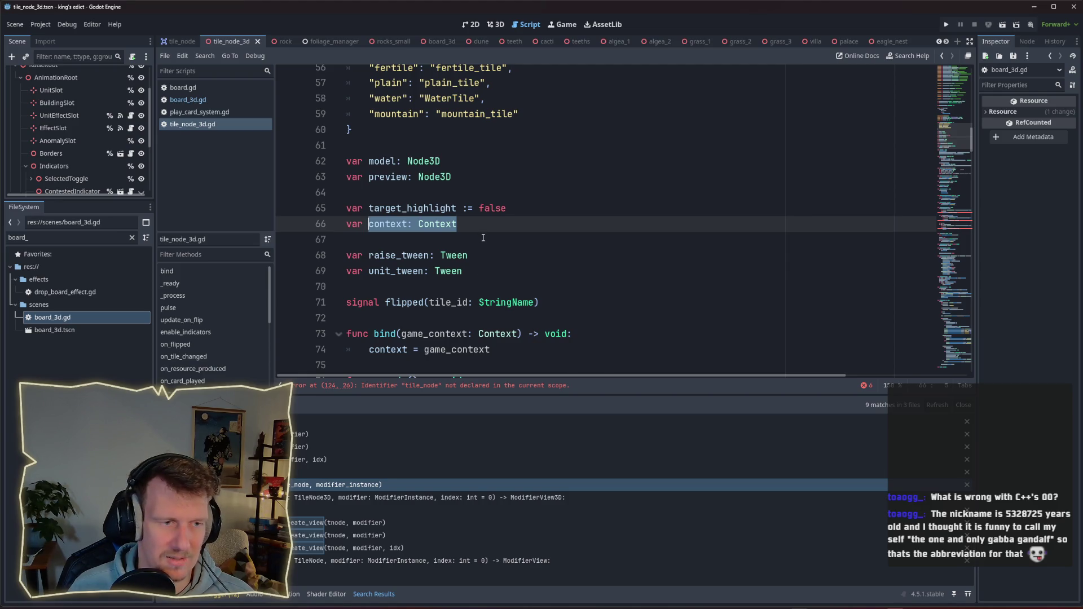
pyautogui.scroll(-1, 483, 238)
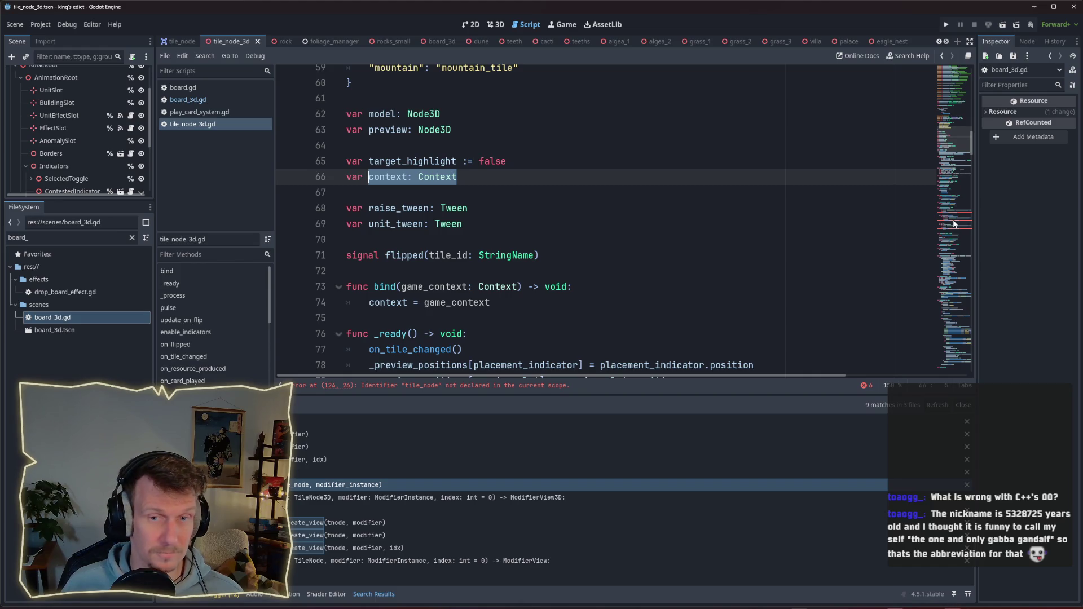
pyautogui.click(953, 224)
pyautogui.scroll(1, 480, 207)
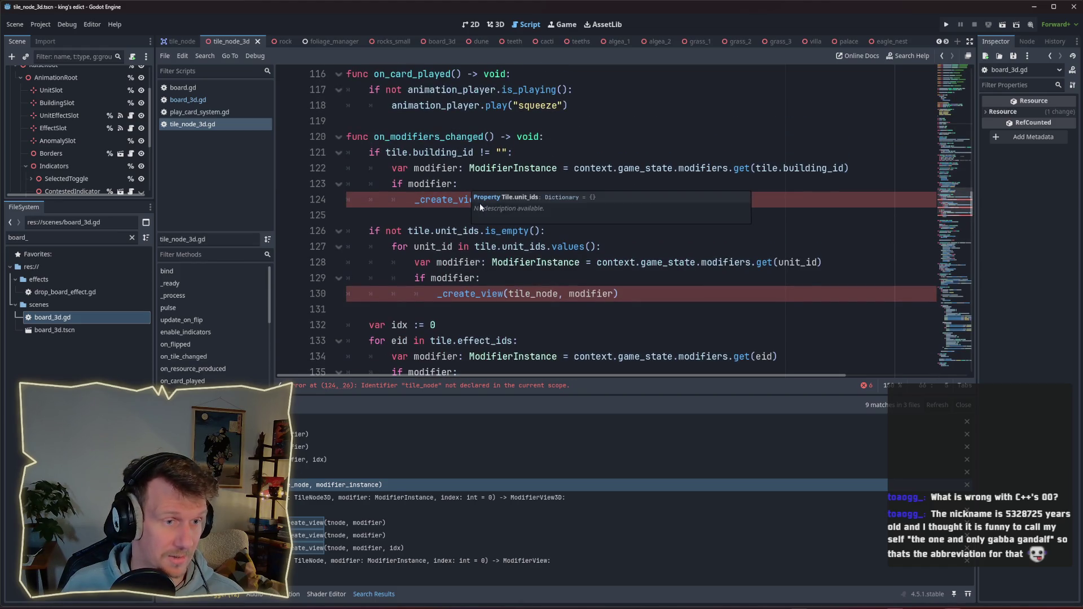
pyautogui.click(205, 101)
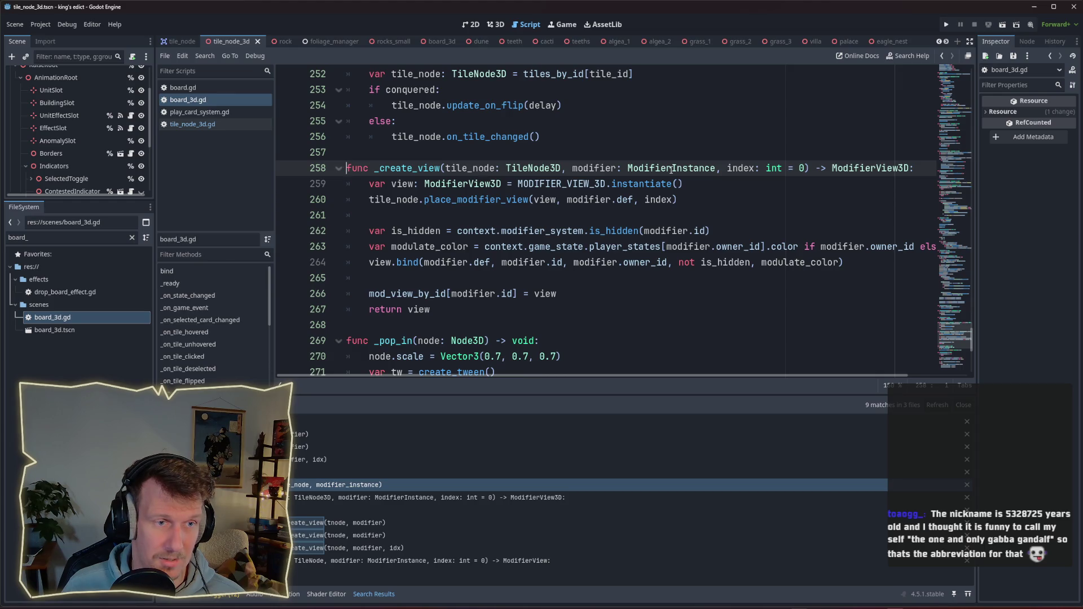
# Cut _create_view out of board_3d.gd and paste it into tile_node_3d.gd after on_modifiers_changed.
pyautogui.moveTo(441, 310)
pyautogui.mouseDown()
pyautogui.moveTo(370, 293)
pyautogui.moveTo(349, 161)
pyautogui.mouseUp()
pyautogui.press('BackSpace')
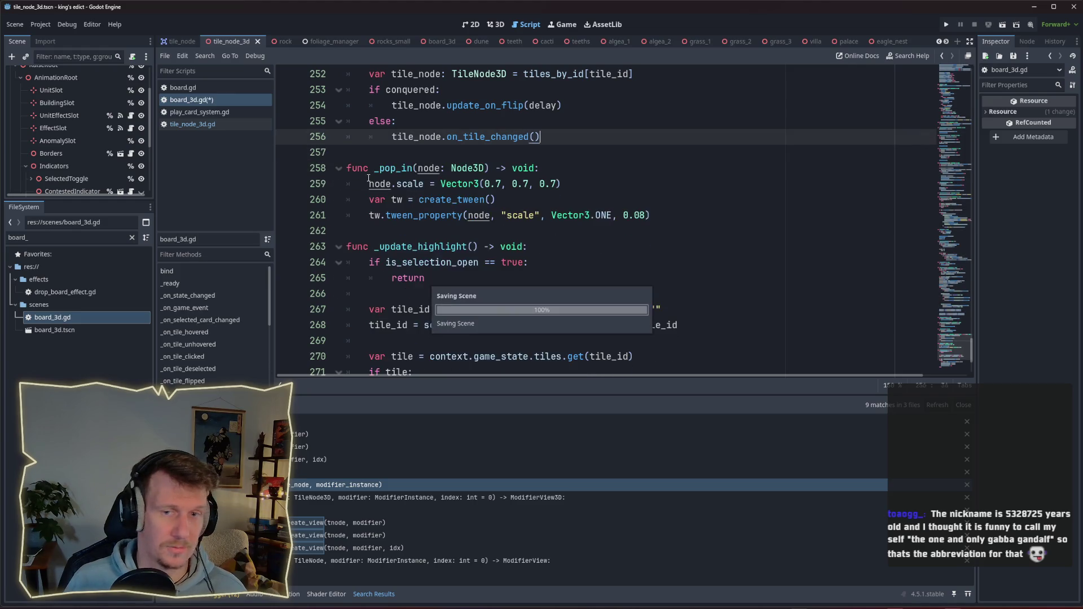
pyautogui.click(202, 122)
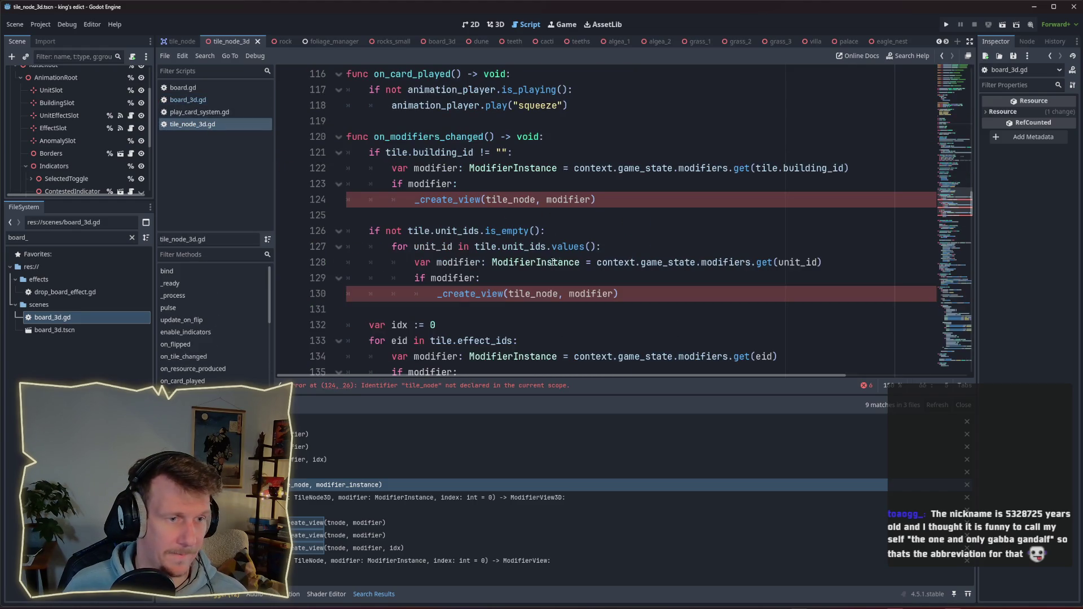
pyautogui.scroll(-3, 431, 263)
pyautogui.click(379, 286)
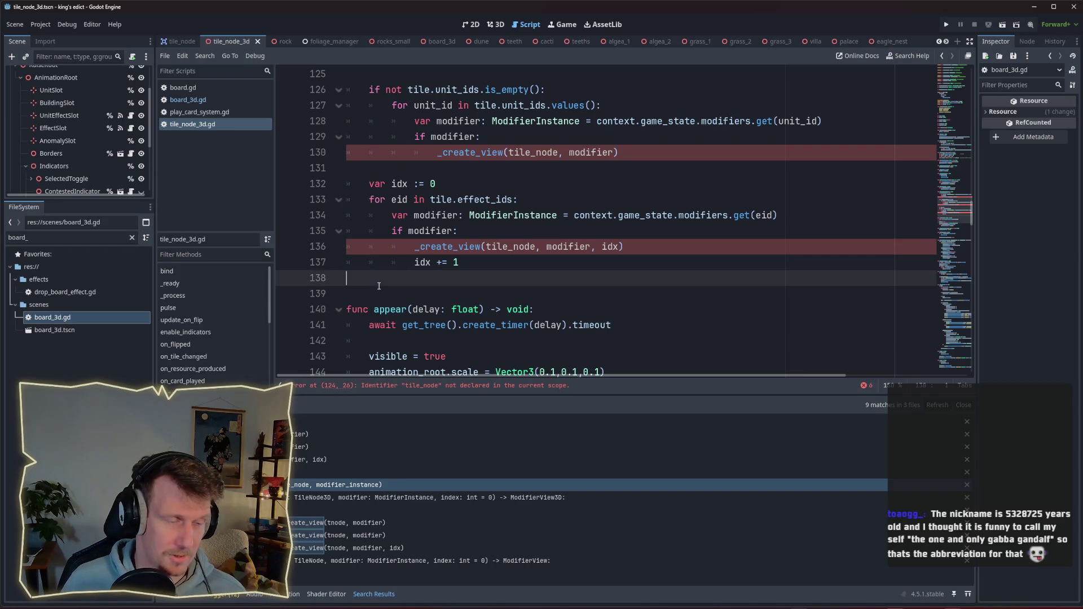
pyautogui.press('Return')
pyautogui.hotkey('ctrl', 'v')
# Drop the tile_node parameter and the tile_node. prefix from the pasted _create_view.
pyautogui.scroll(1, 398, 257)
pyautogui.moveTo(446, 263); pyautogui.dragTo(569, 263)
pyautogui.press('BackSpace')
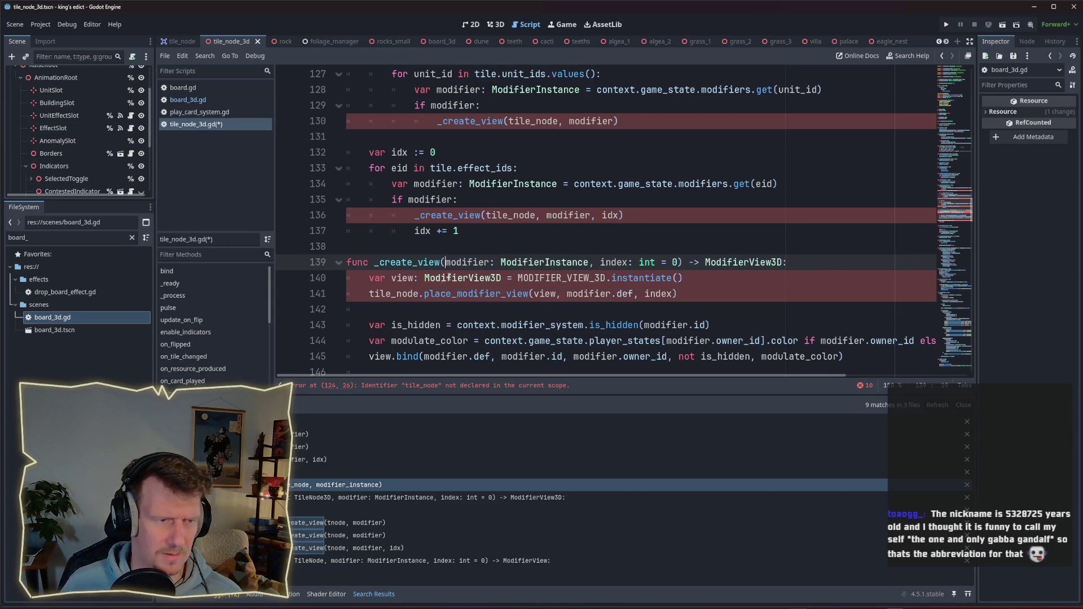
pyautogui.moveTo(425, 294); pyautogui.dragTo(369, 294)
pyautogui.press('BackSpace')
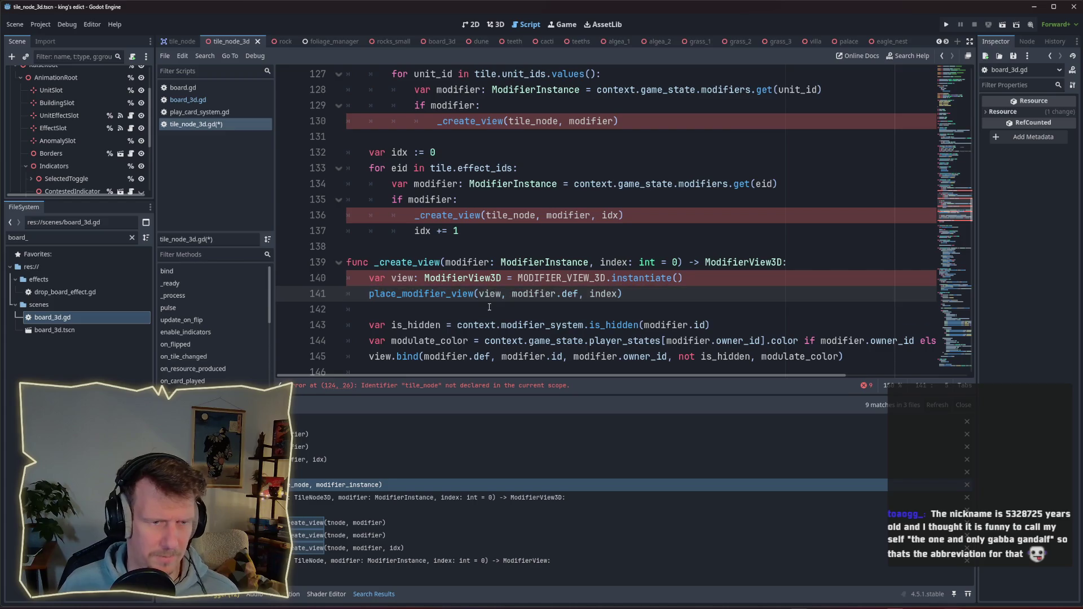
pyautogui.scroll(-1, 489, 307)
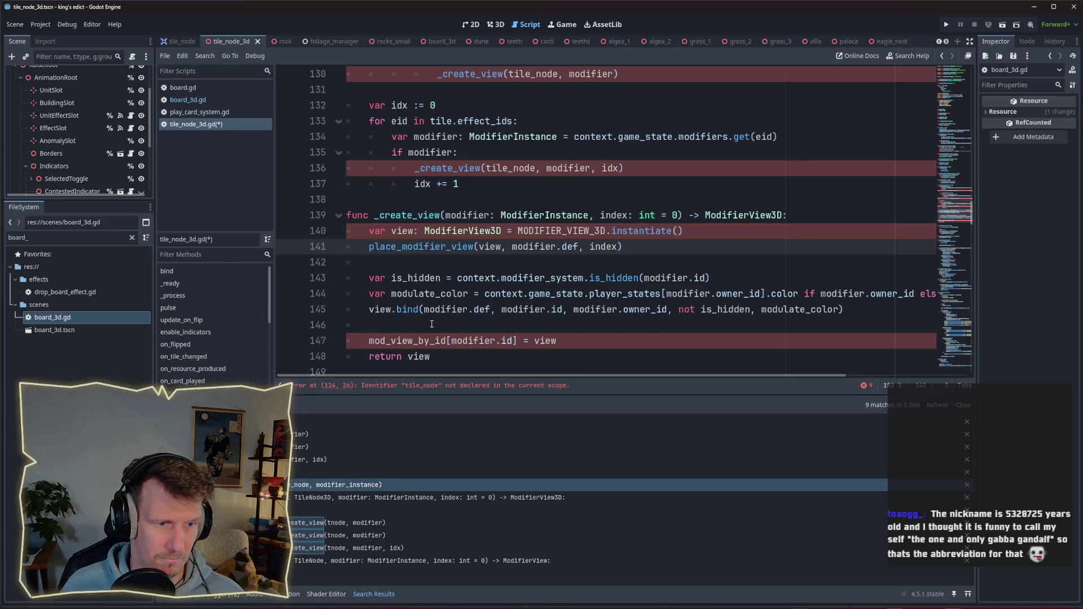
# Inspect the mod_view_by_id assignment line on line 147 of _create_view.
pyautogui.click(431, 324)
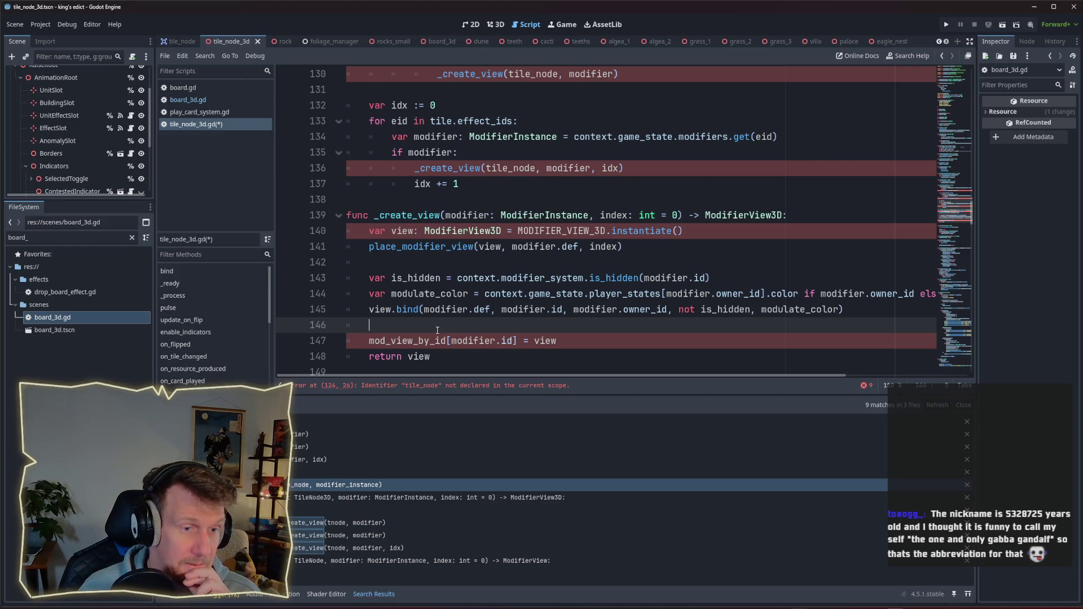
pyautogui.doubleClick(416, 340)
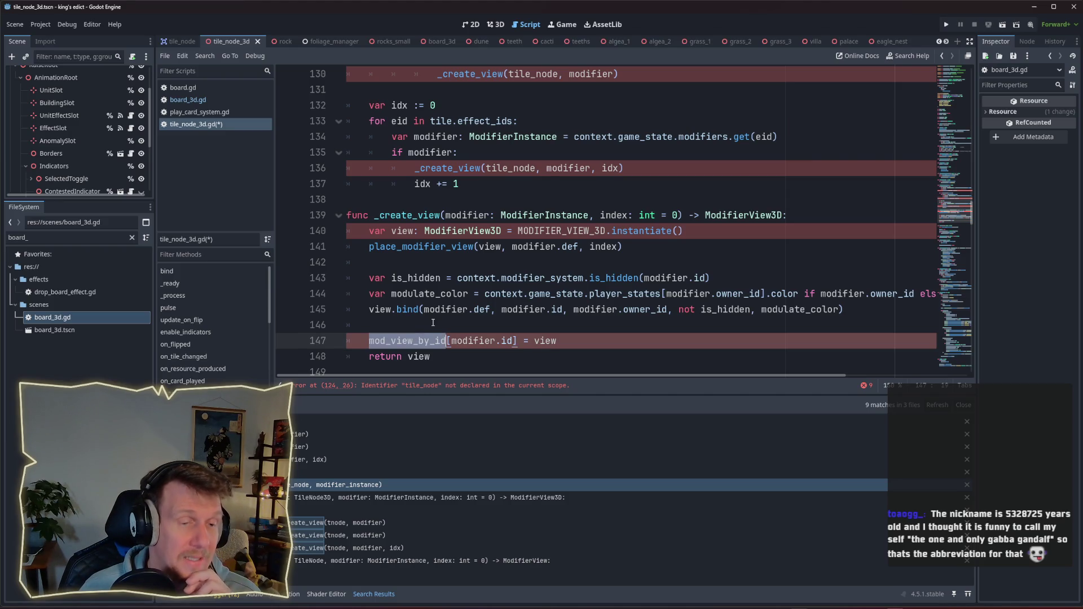
pyautogui.scroll(-1, 436, 310)
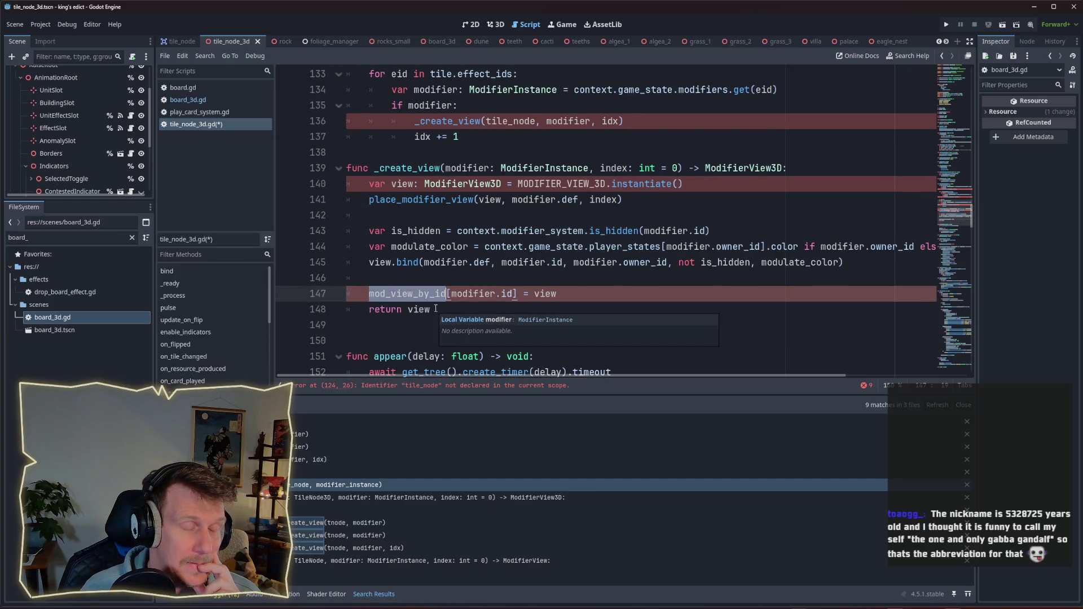
pyautogui.moveTo(557, 293); pyautogui.dragTo(368, 294)
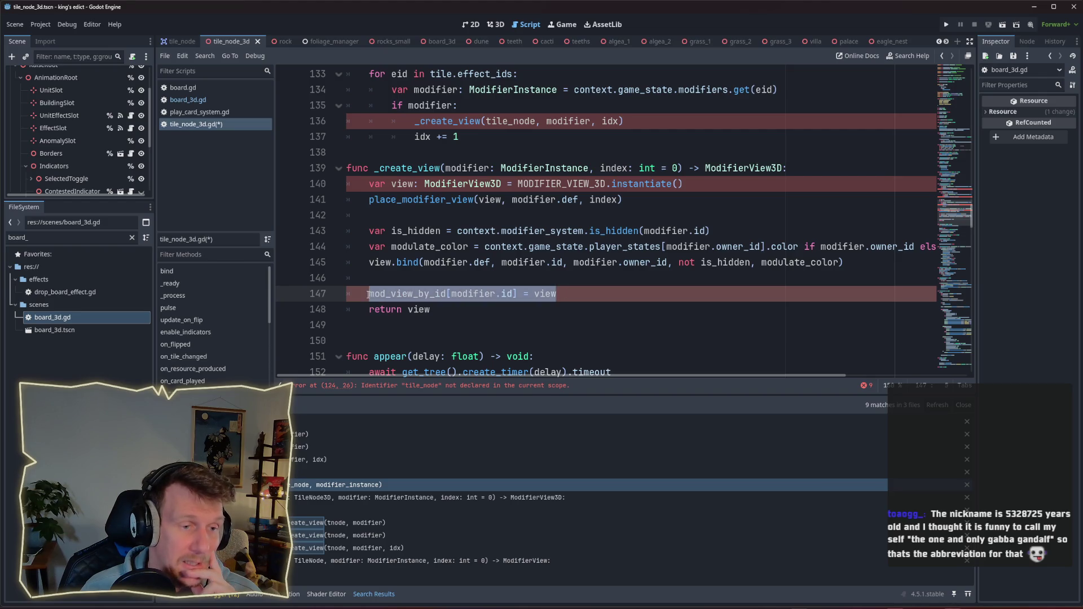
pyautogui.click(368, 294)
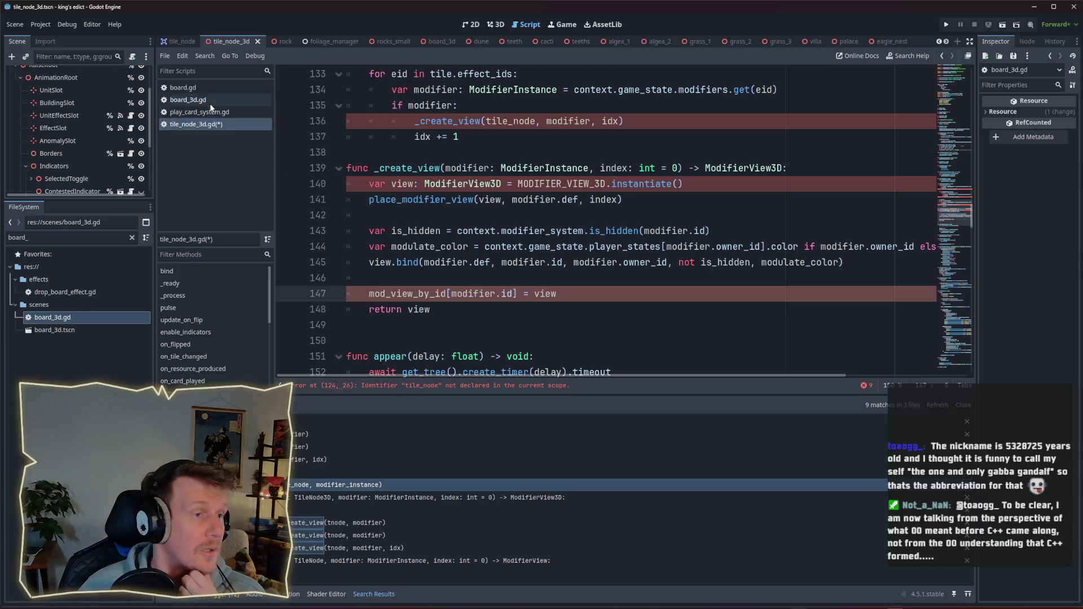
# Find the mod_view_by_id declaration near the top of board_3d.gd.
pyautogui.click(195, 99)
pyautogui.click(967, 110)
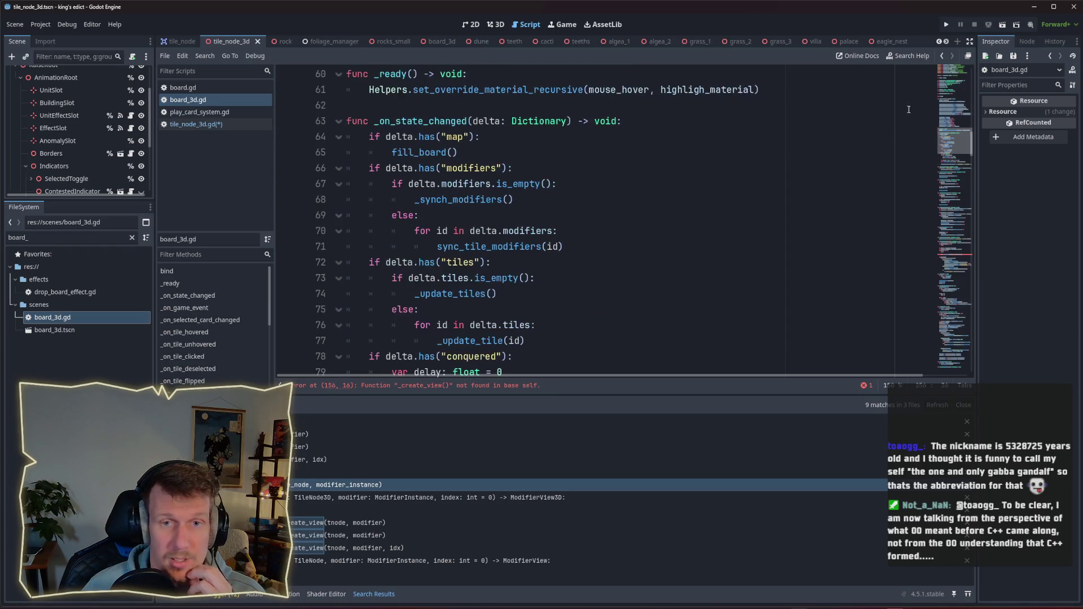
pyautogui.scroll(6, 462, 253)
pyautogui.scroll(7, 462, 253)
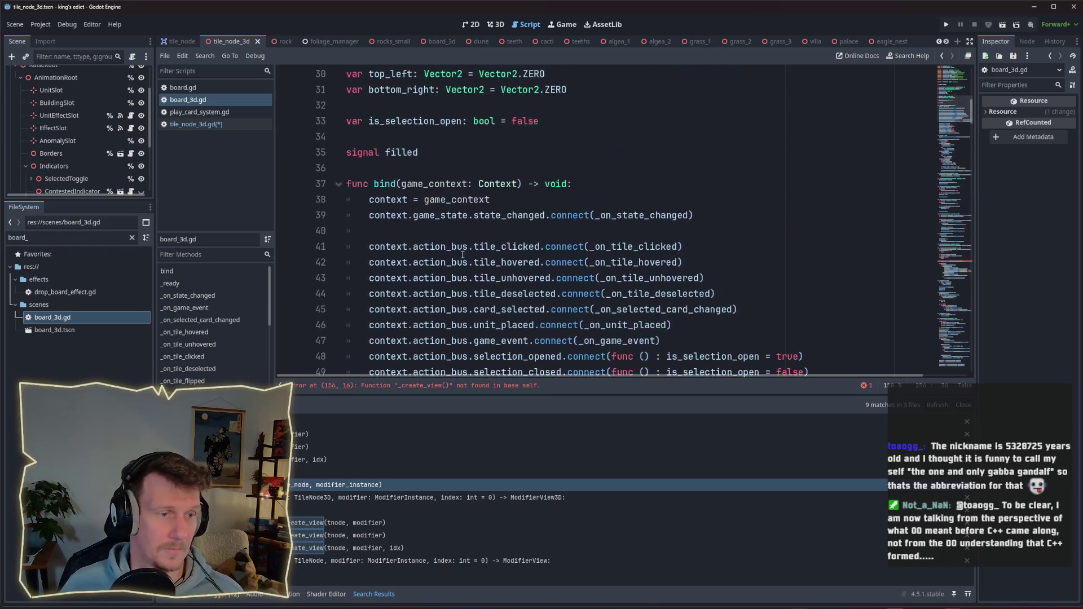
pyautogui.scroll(2, 481, 274)
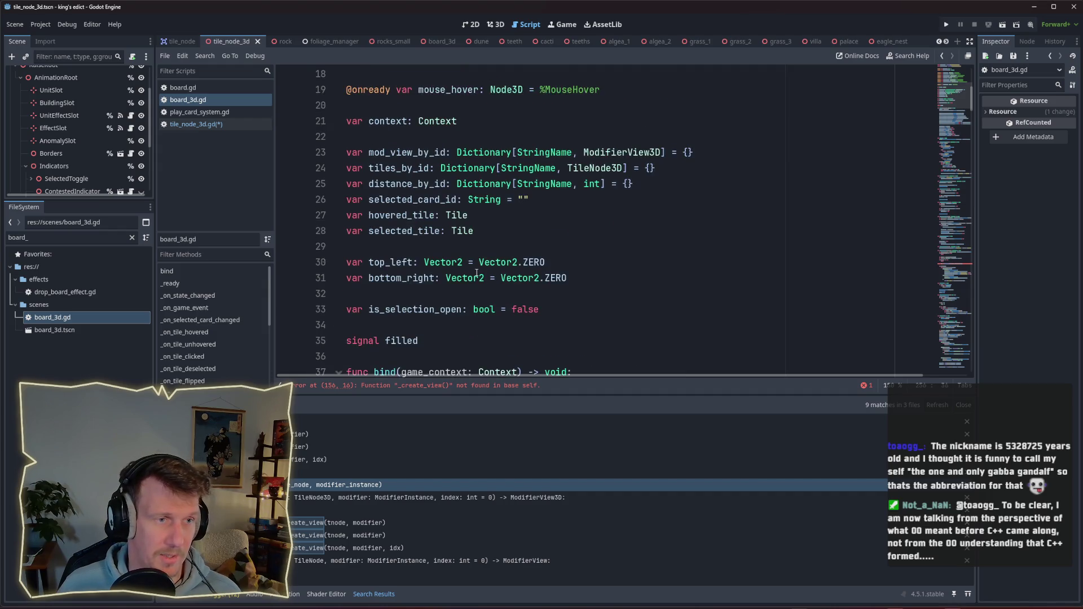
pyautogui.doubleClick(414, 201)
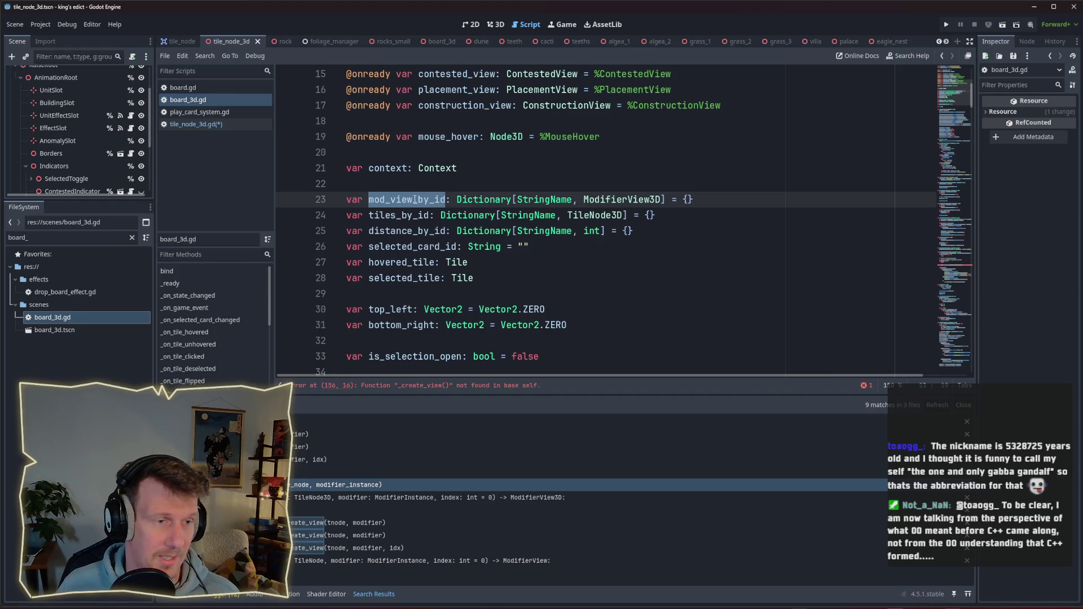
# Search all files for mod_view_by_id and review the board.gd and board_3d.gd matches.
pyautogui.hotkey('ctrl', 'shift', 'f')
pyautogui.click(751, 358)
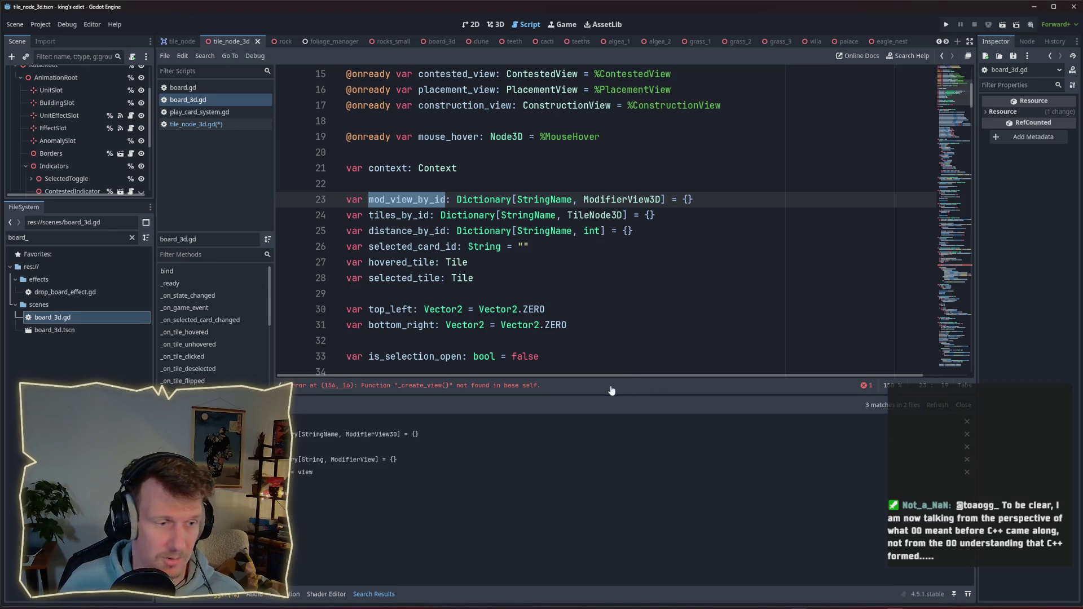
pyautogui.click(316, 436)
pyautogui.press('Down')
pyautogui.press('Down')
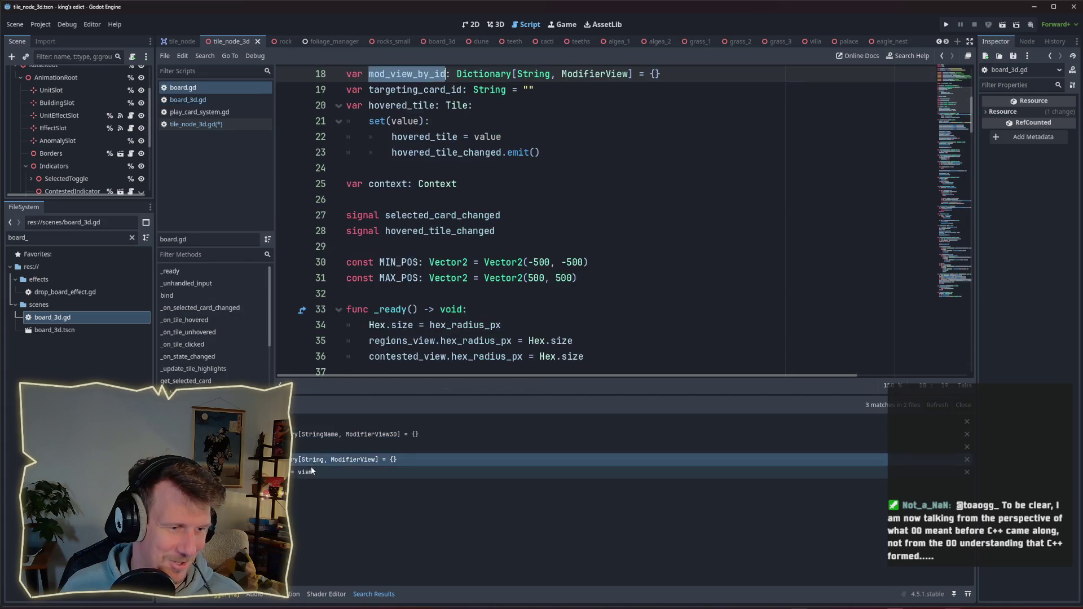
pyautogui.click(317, 435)
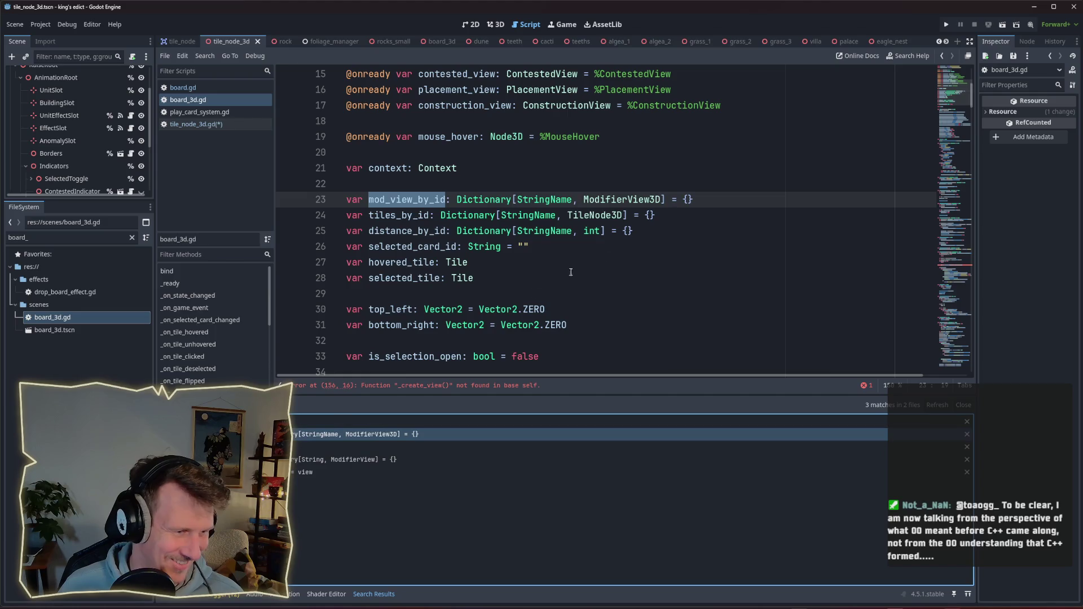
# Delete the mod_view_by_id declaration from board_3d.gd and save the scripts.
pyautogui.click(742, 228)
pyautogui.moveTo(728, 200); pyautogui.dragTo(388, 189)
pyautogui.press('BackSpace')
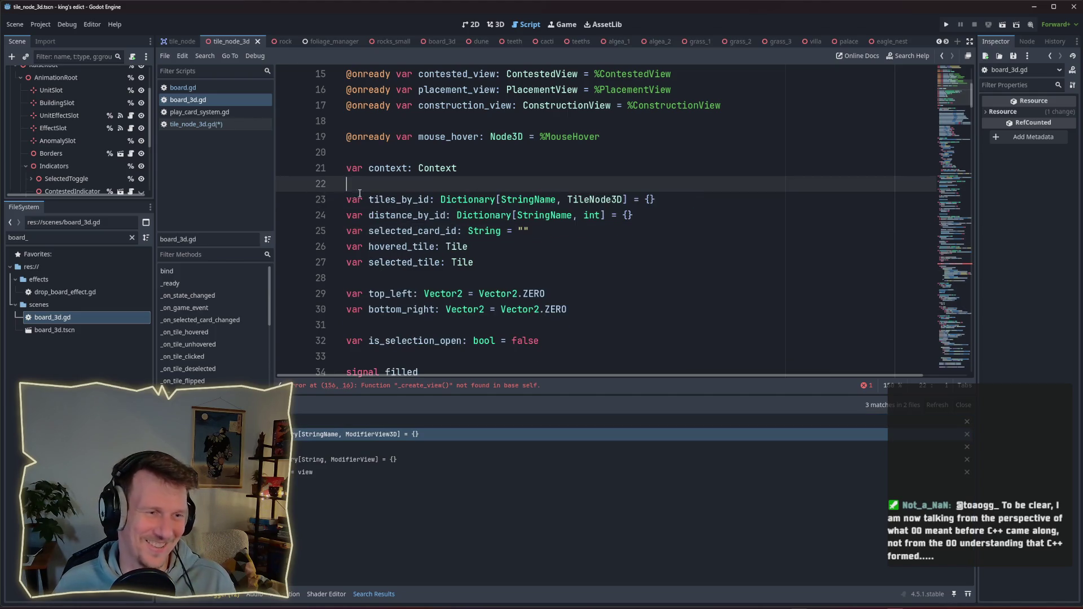
pyautogui.hotkey('ctrl', 's')
# Delete the mod_view_by_id assignment line from _create_view in tile_node_3d.gd.
pyautogui.click(951, 271)
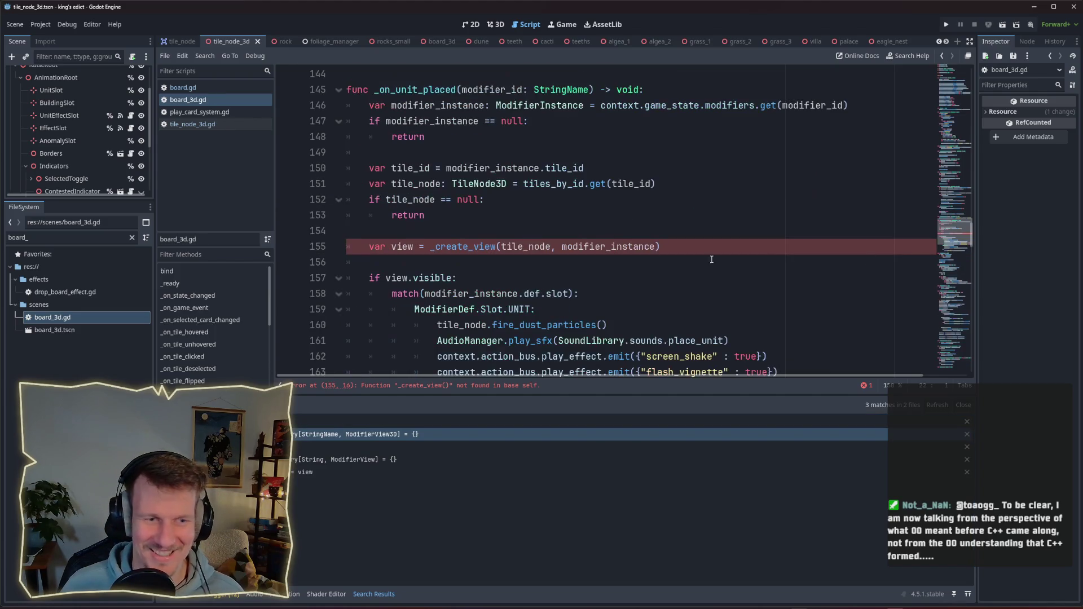
pyautogui.click(205, 133)
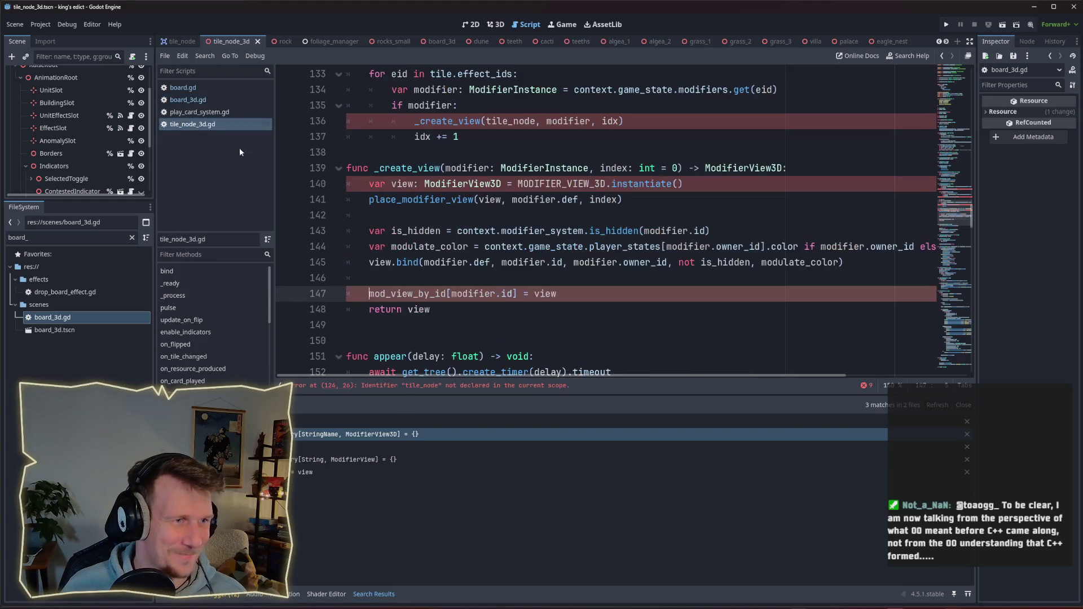
pyautogui.tripleClick(418, 293)
pyautogui.press('BackSpace')
pyautogui.press('BackSpace')
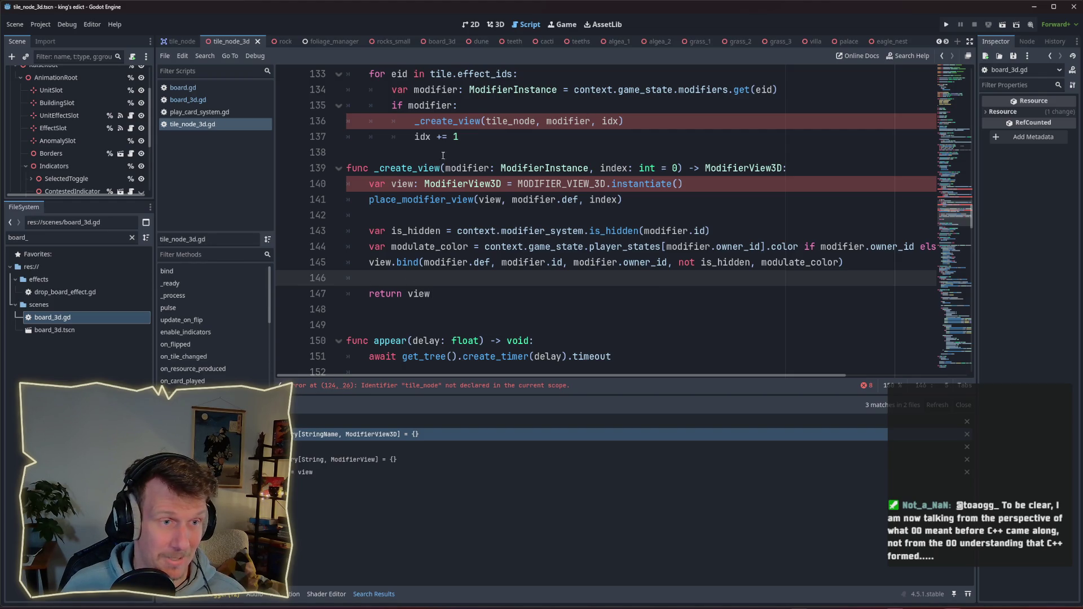
pyautogui.tripleClick(425, 294)
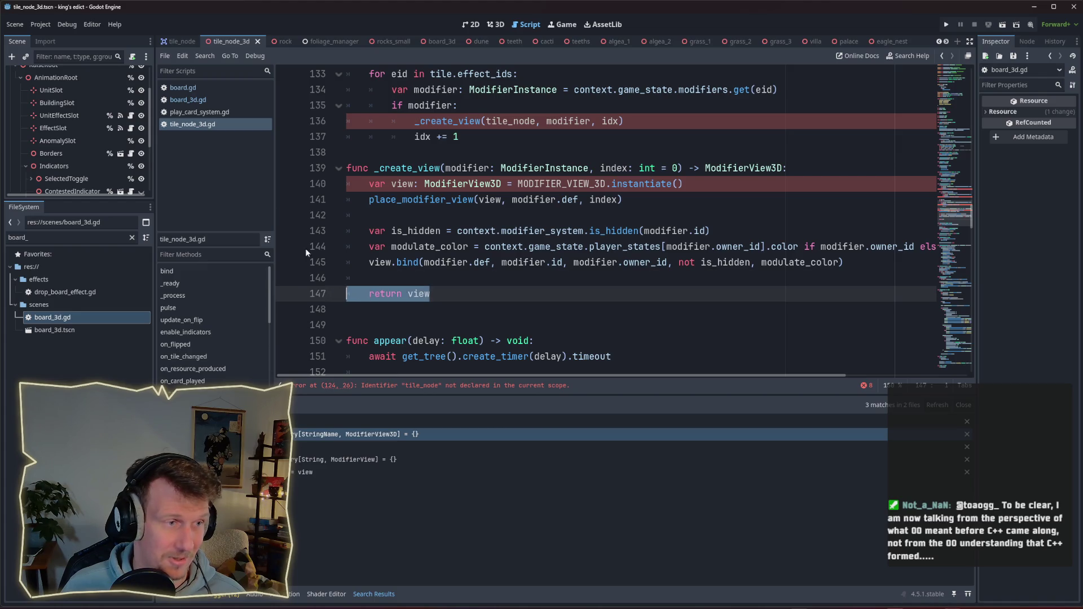
pyautogui.click(189, 102)
pyautogui.doubleClick(405, 247)
pyautogui.scroll(-3, 475, 259)
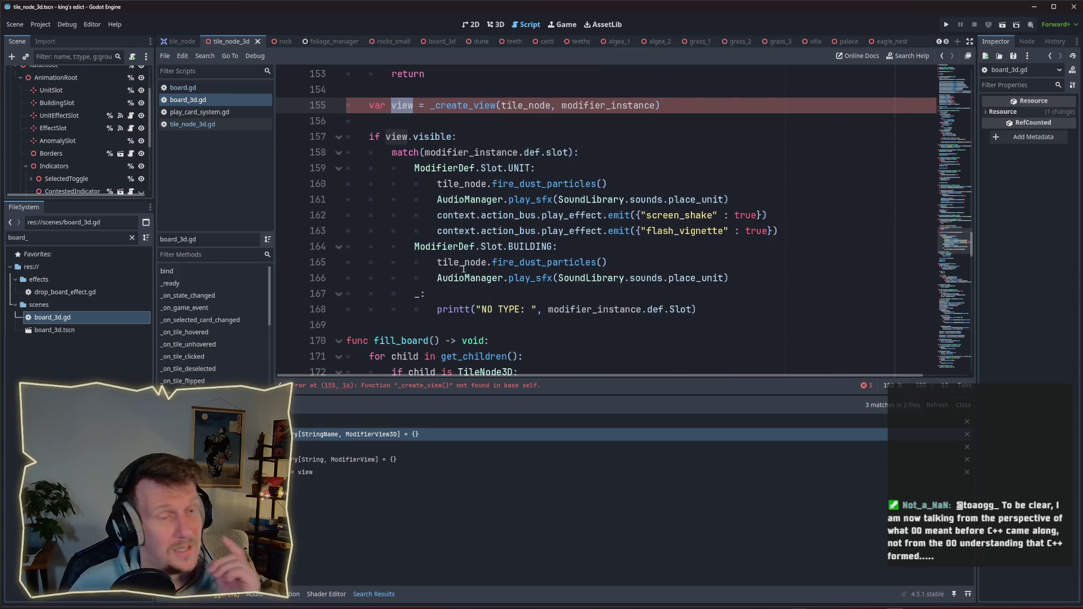
pyautogui.scroll(4, 464, 269)
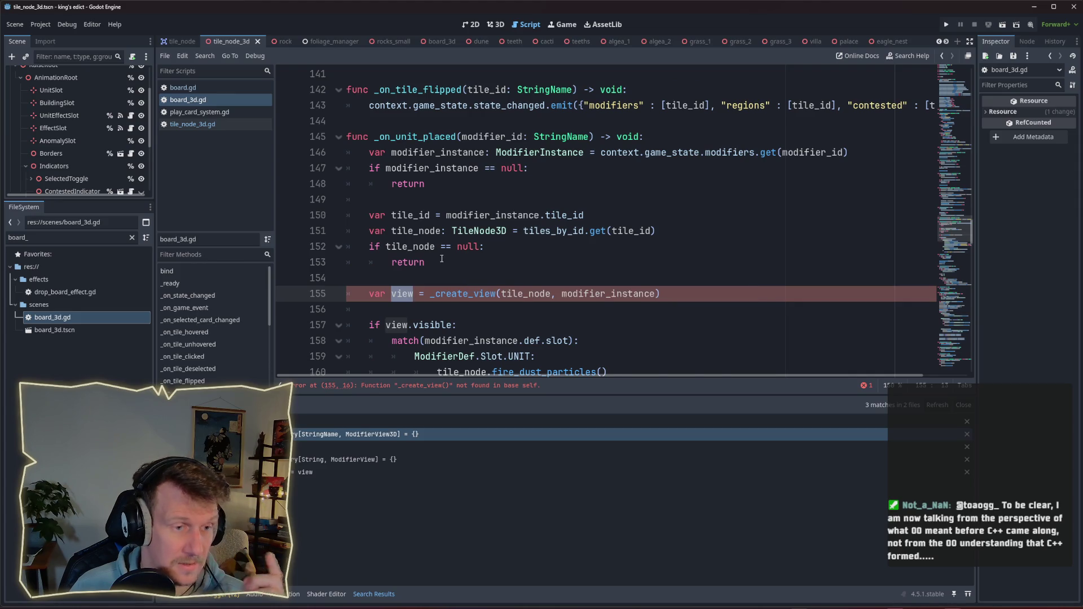
pyautogui.scroll(-2, 442, 259)
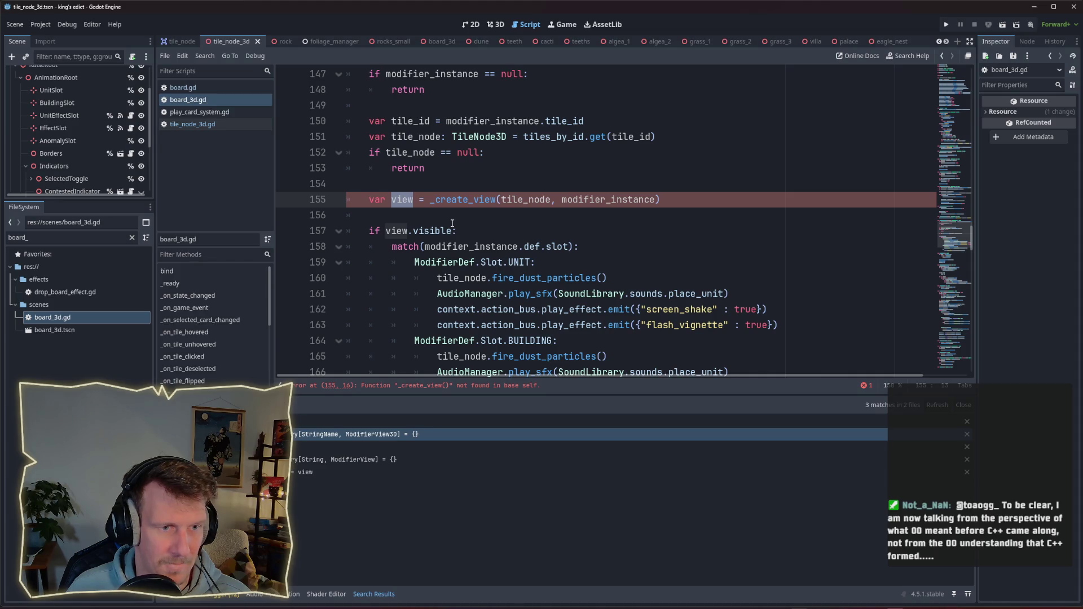
pyautogui.scroll(-1, 452, 223)
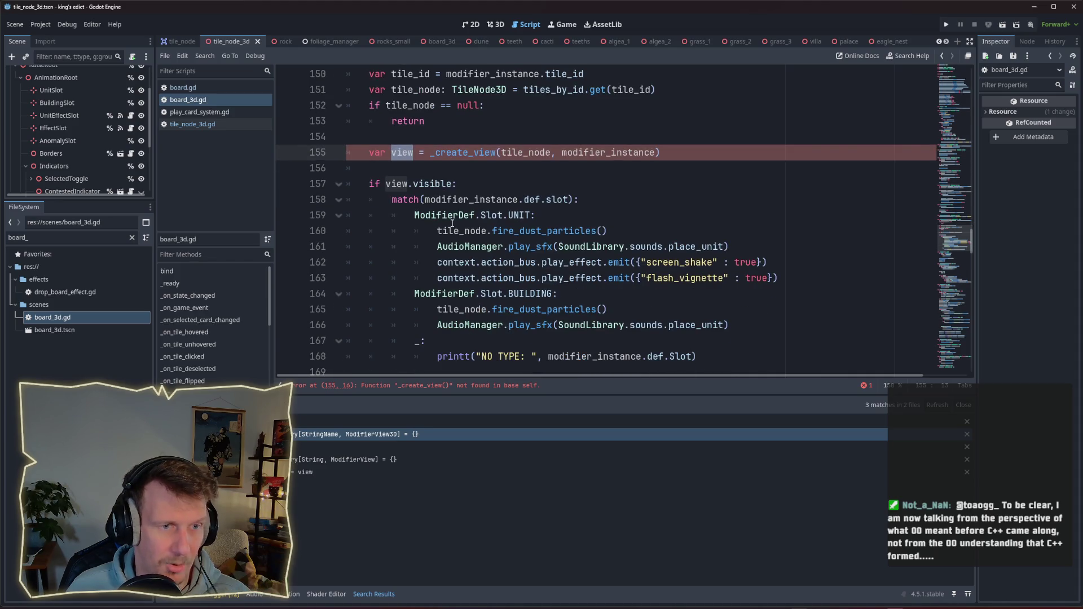
pyautogui.moveTo(608, 230); pyautogui.dragTo(494, 229)
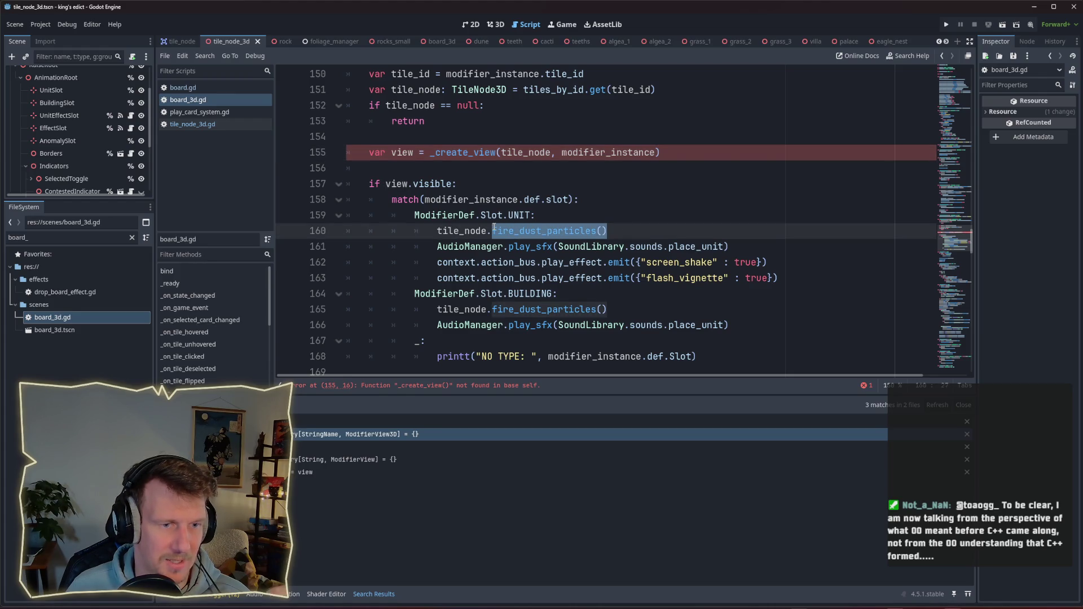
pyautogui.moveTo(767, 263)
pyautogui.mouseDown()
pyautogui.moveTo(630, 263)
pyautogui.moveTo(643, 278)
pyautogui.moveTo(563, 278)
pyautogui.mouseUp()
pyautogui.click(505, 184)
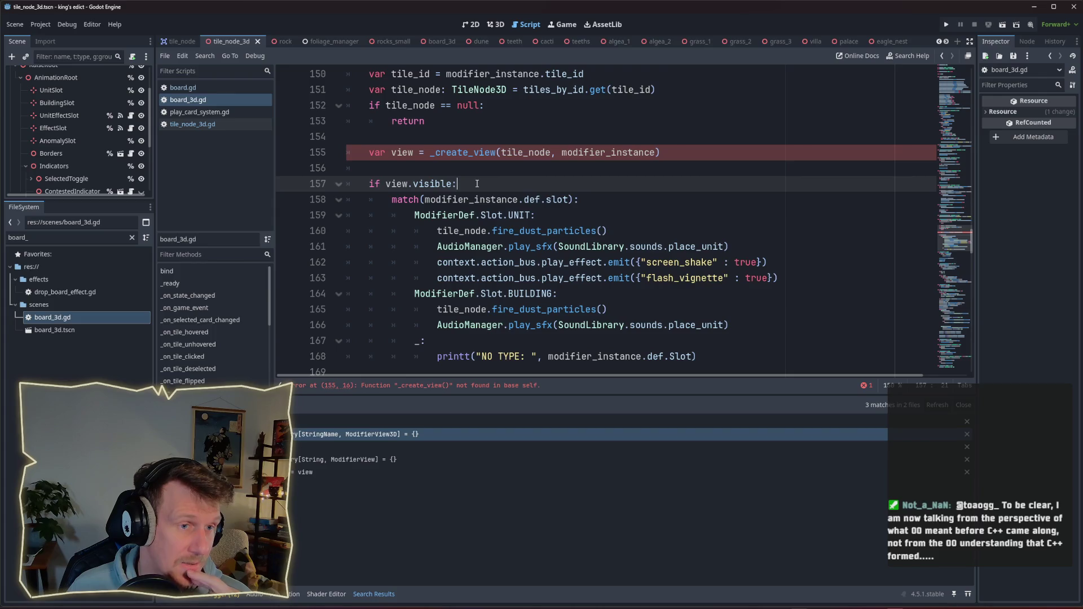
pyautogui.scroll(1, 477, 183)
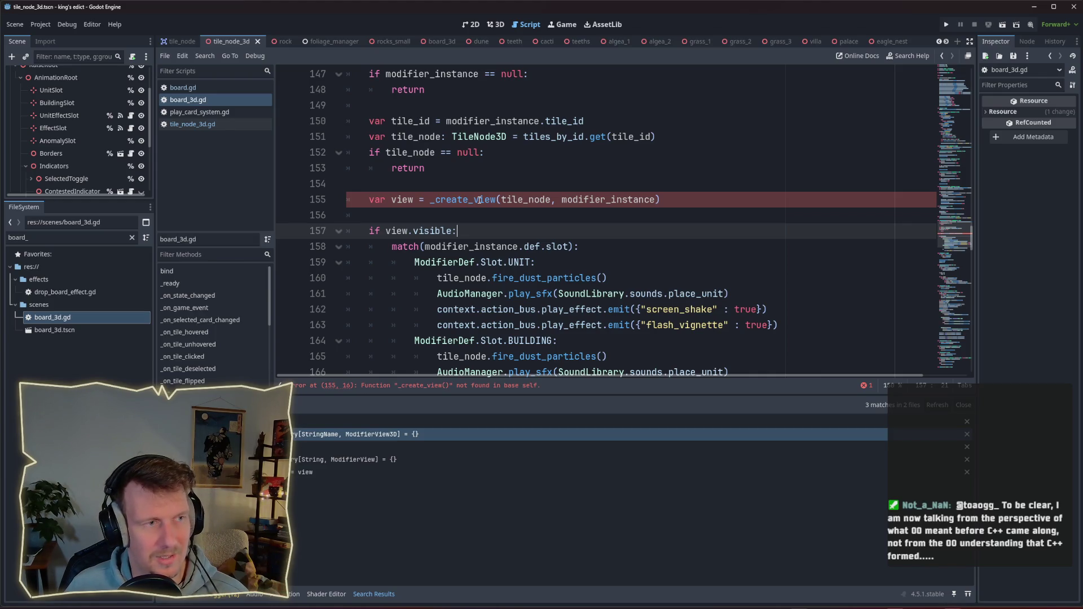
pyautogui.scroll(1, 414, 218)
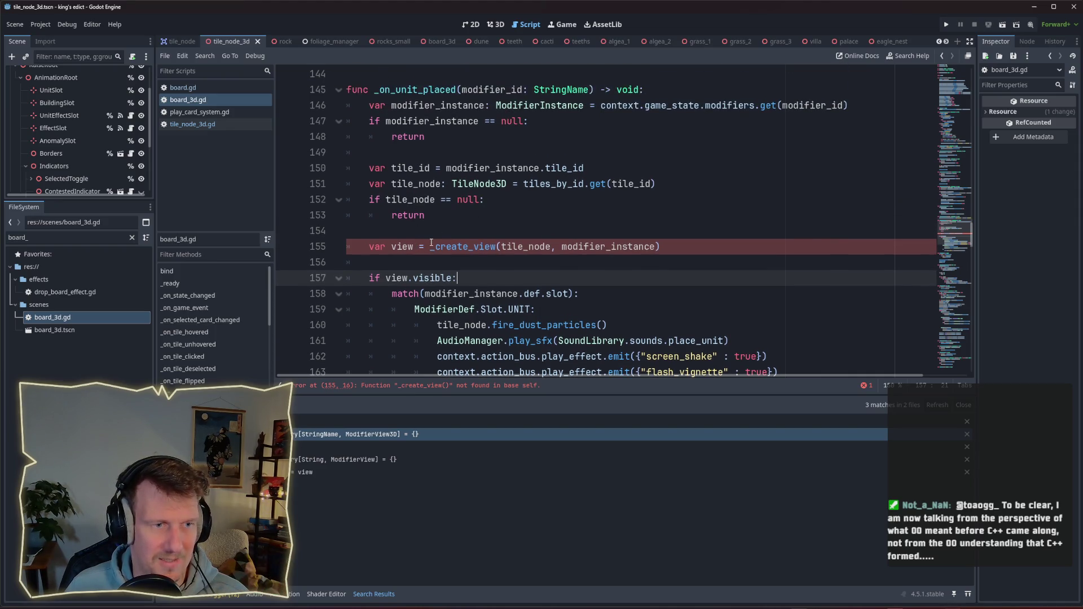
pyautogui.scroll(-2, 432, 243)
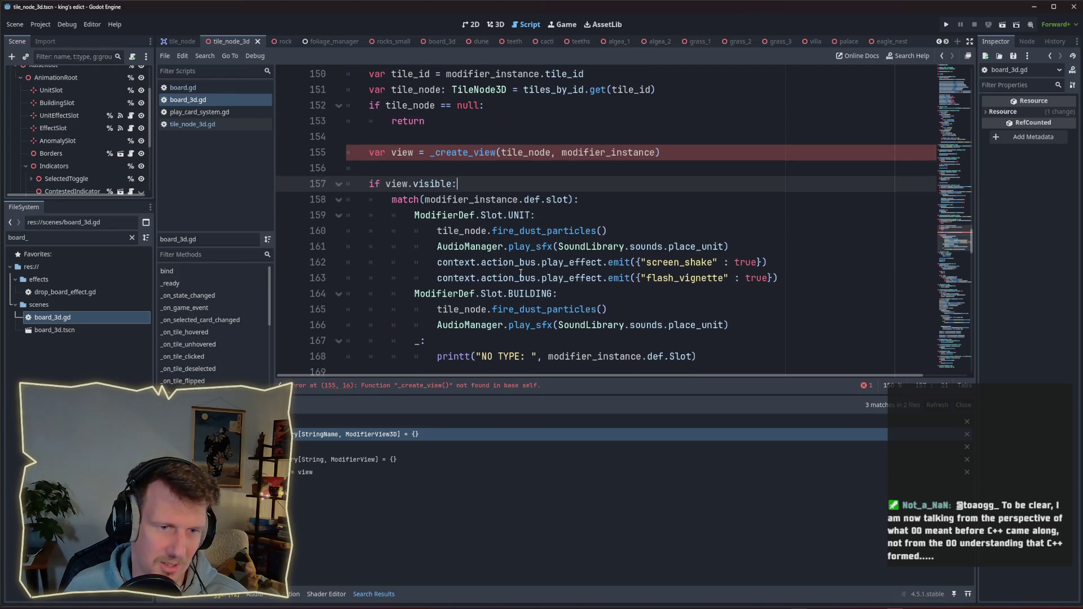
pyautogui.scroll(-2, 553, 275)
pyautogui.scroll(3, 553, 274)
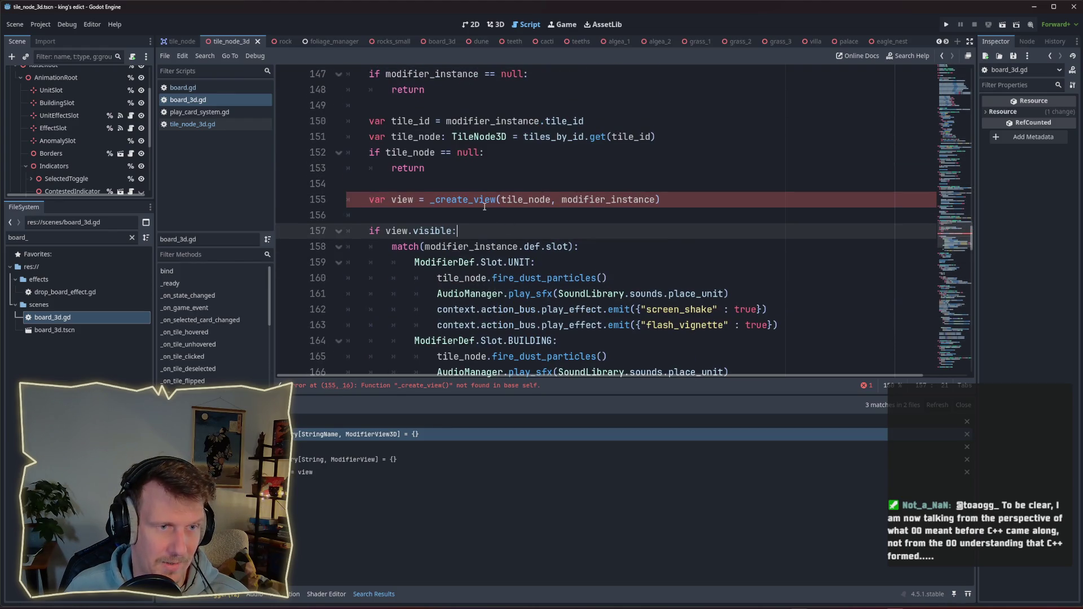
pyautogui.doubleClick(484, 203)
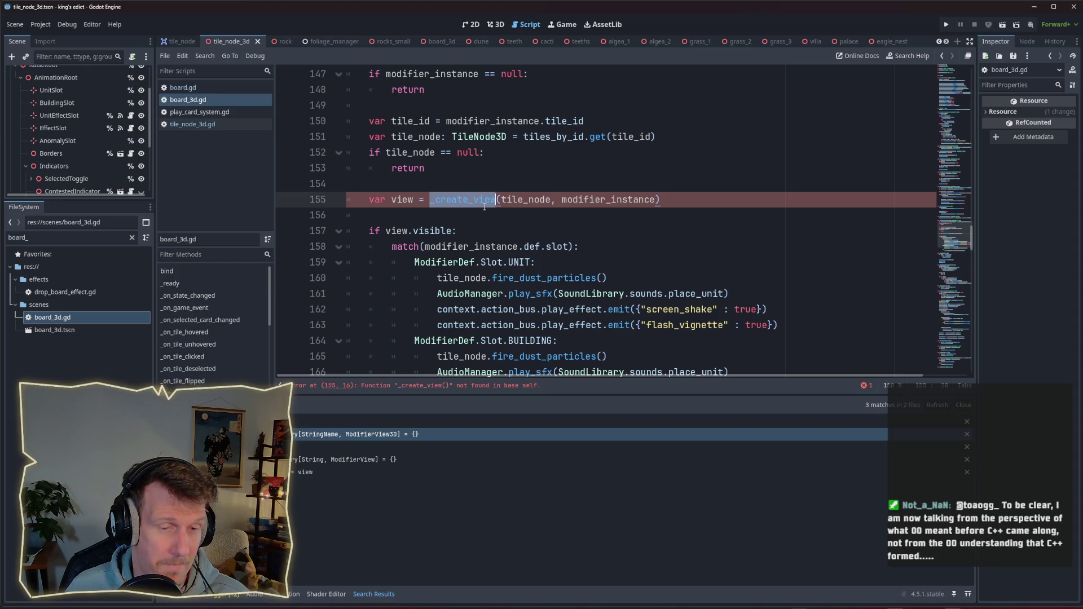
pyautogui.scroll(-2, 484, 206)
pyautogui.scroll(3, 484, 210)
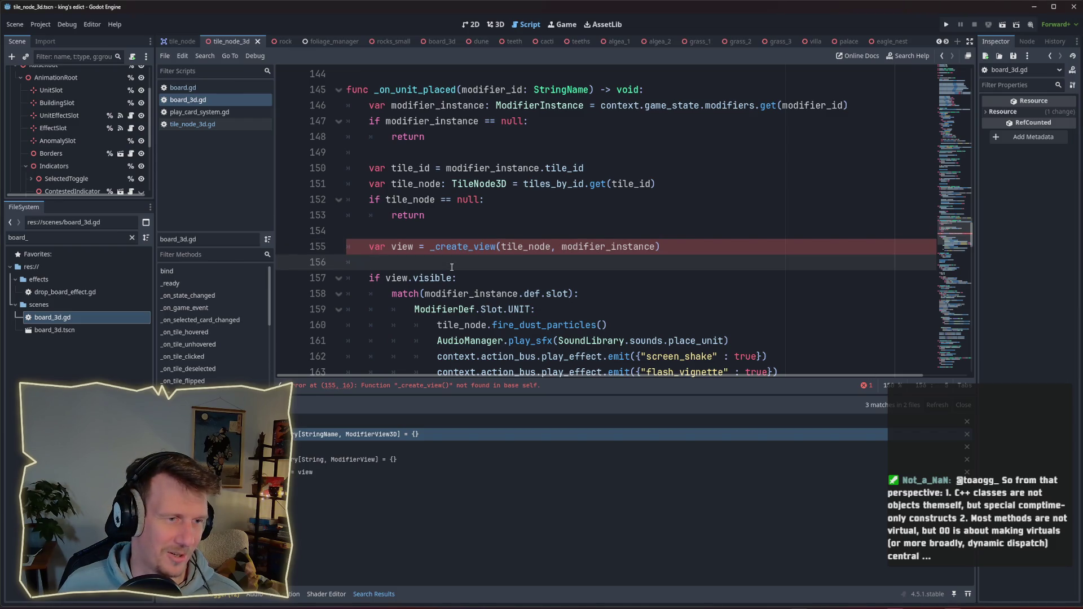
pyautogui.click(365, 231)
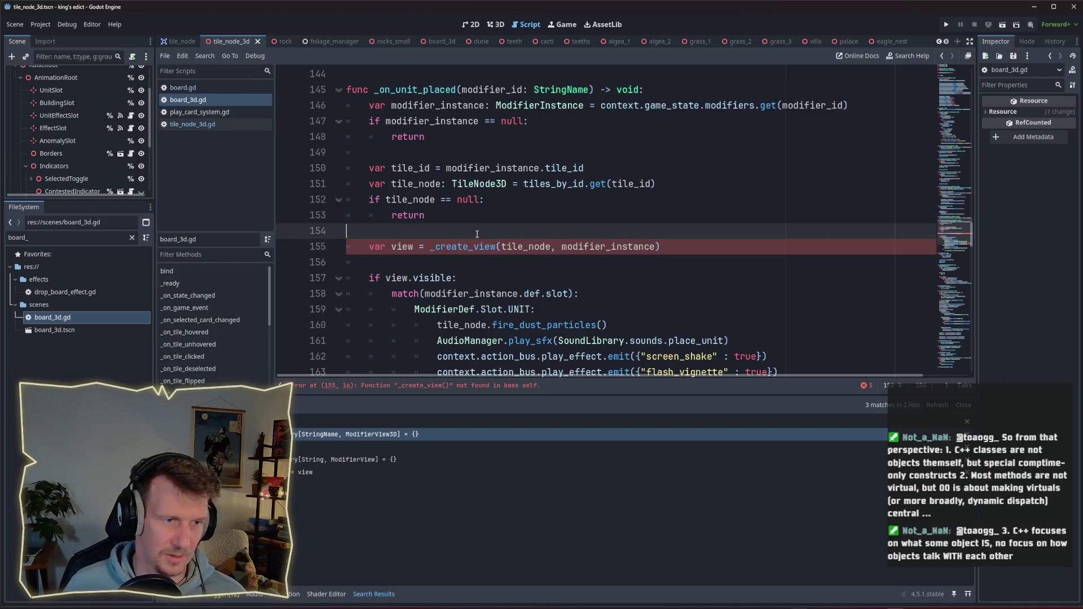
# Locate the MODIFIER_VIEW_3D.instantiate() call on line 140 of tile_node_3d.gd.
pyautogui.scroll(1, 492, 232)
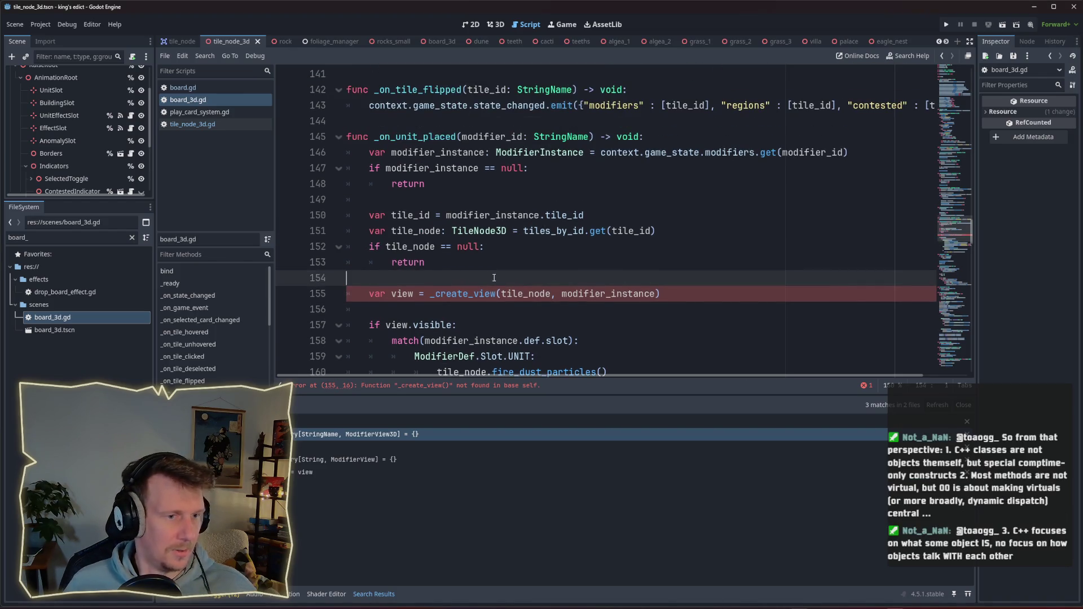
pyautogui.click(206, 125)
pyautogui.scroll(1, 545, 204)
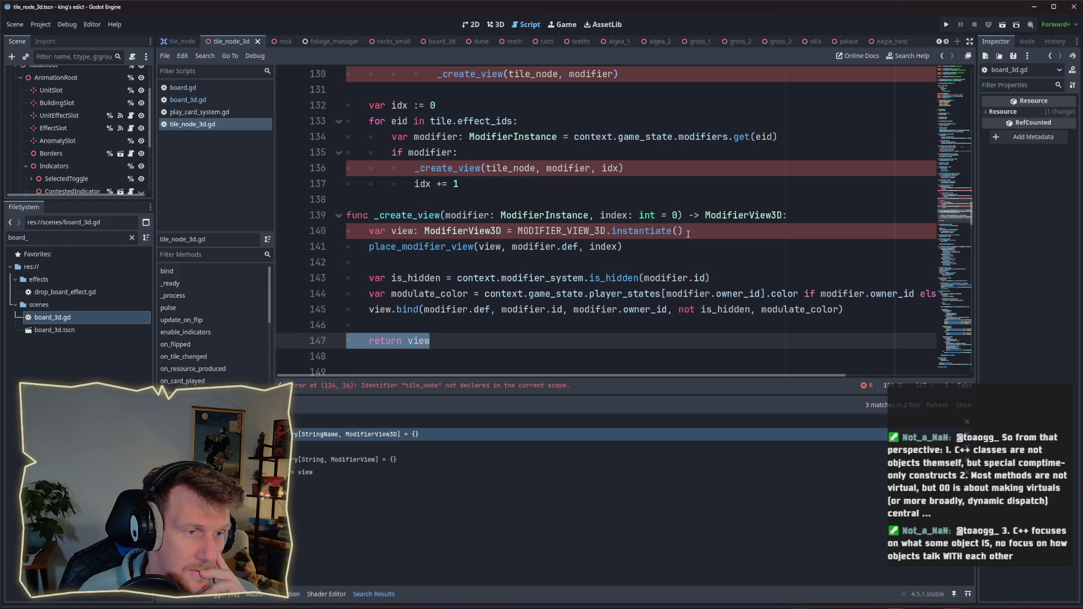
pyautogui.moveTo(684, 232); pyautogui.dragTo(518, 234)
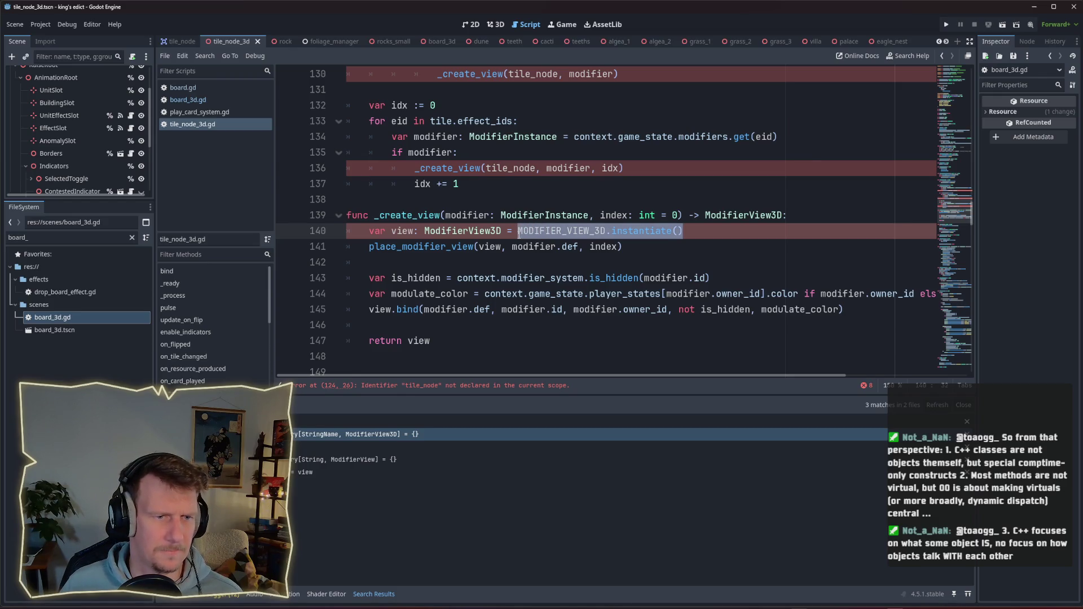
# Cut the MODIFIER_VIEW_3D preload line from board_3d.gd and return to tile_node_3d.gd.
pyautogui.click(188, 100)
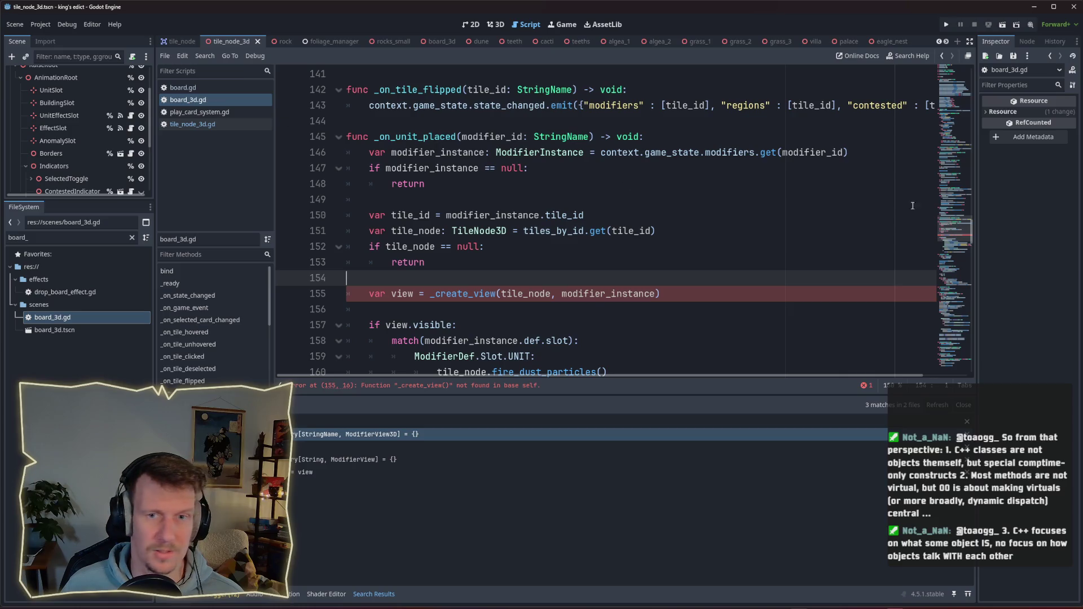
pyautogui.scroll(20, 621, 169)
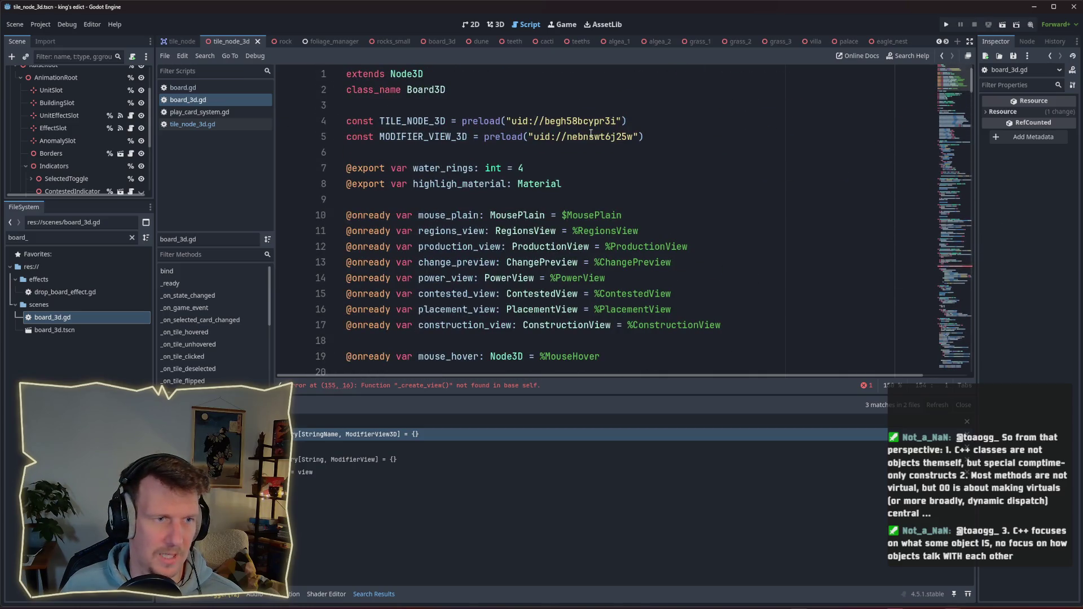
pyautogui.moveTo(645, 136); pyautogui.dragTo(339, 136)
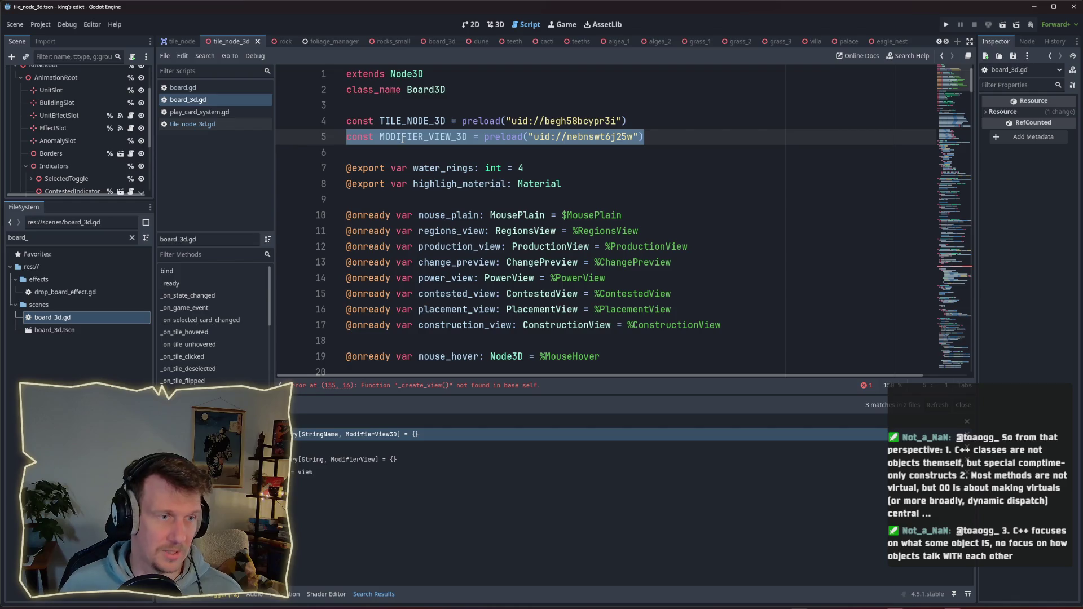
pyautogui.press('BackSpace')
pyautogui.press('BackSpace')
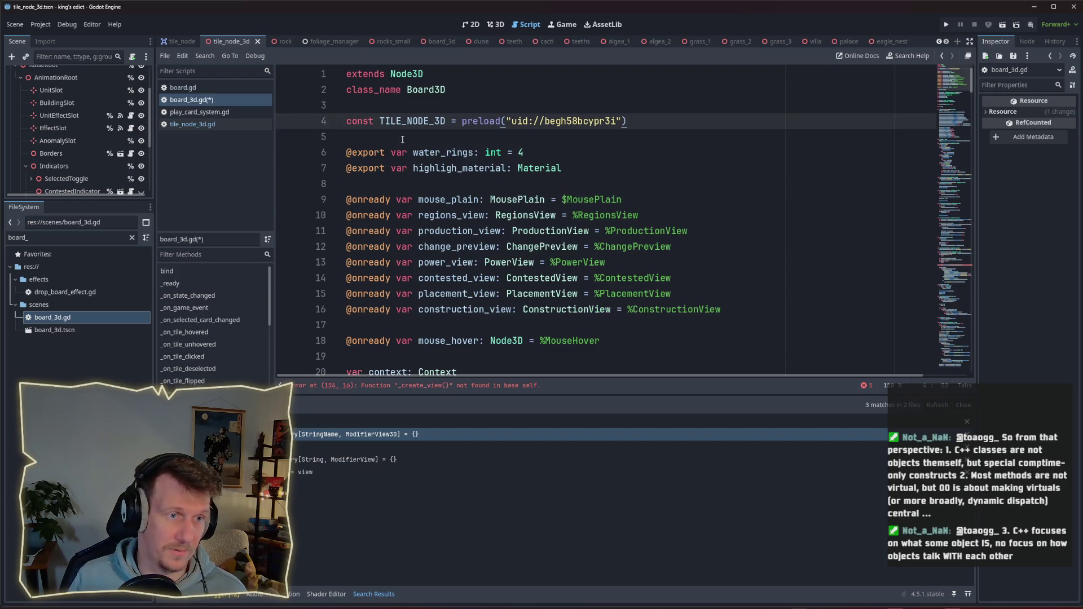
pyautogui.click(208, 124)
pyautogui.click(959, 119)
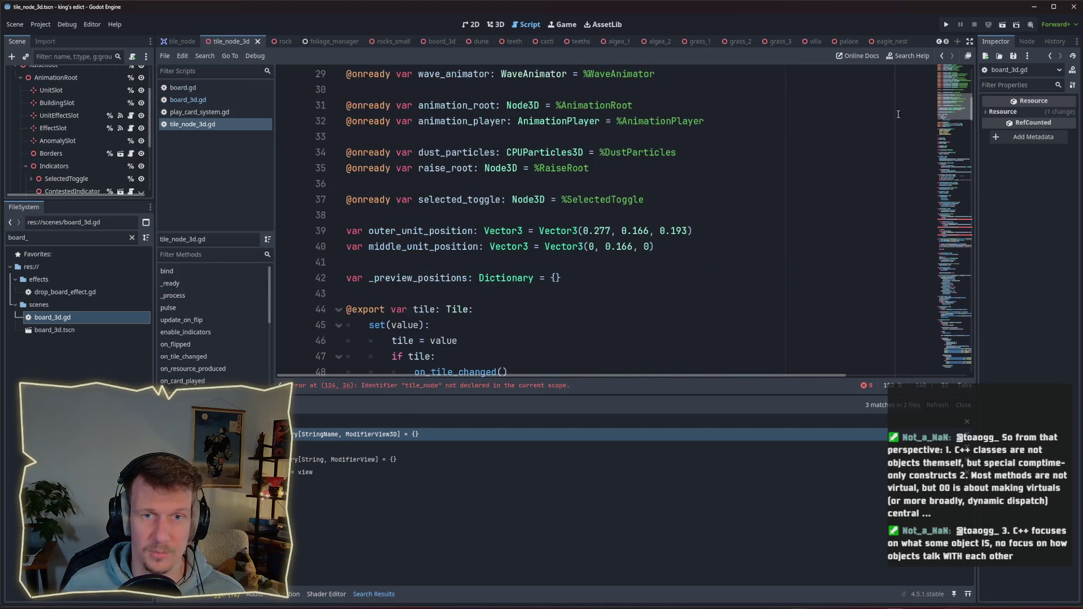
pyautogui.scroll(3, 569, 192)
pyautogui.scroll(6, 530, 202)
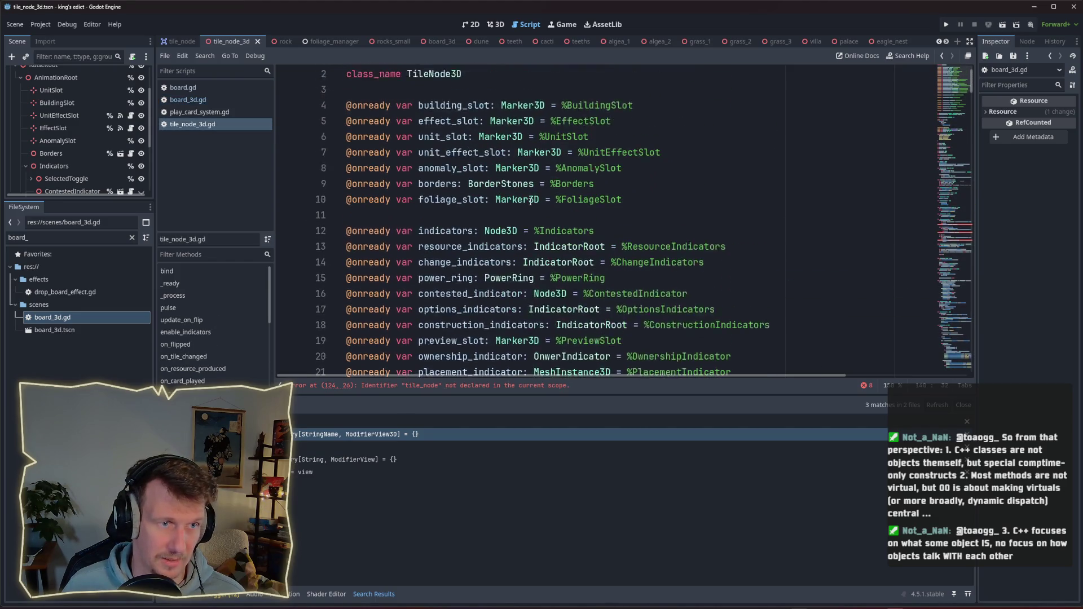
# Paste the MODIFIER_VIEW_3D preload constant onto line 3 of tile_node_3d.gd.
pyautogui.click(483, 109)
pyautogui.hotkey('ctrl', 'v')
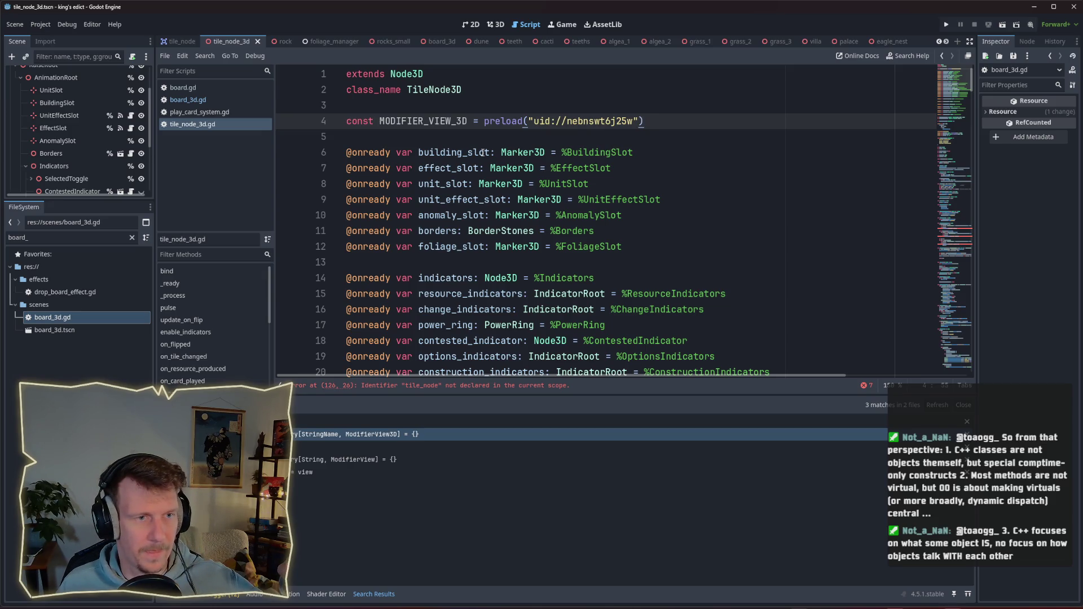
pyautogui.click(962, 231)
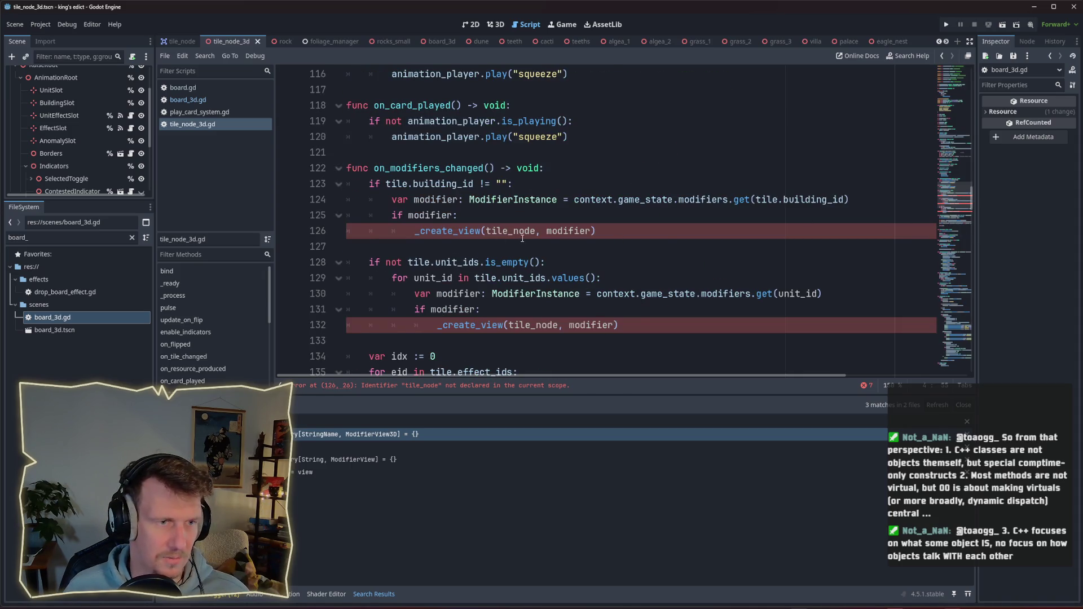
pyautogui.moveTo(573, 235)
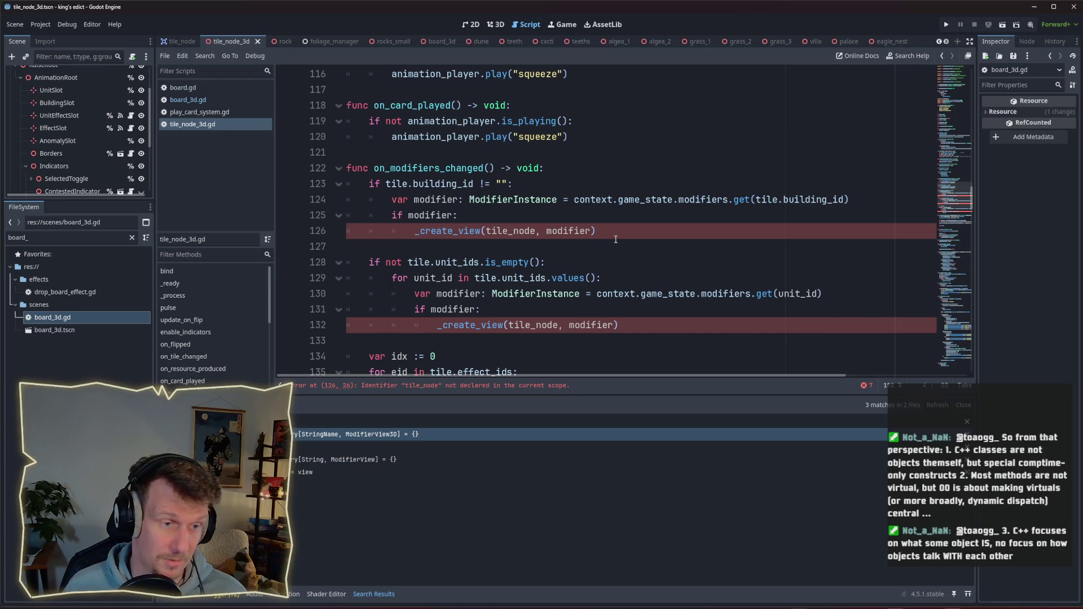
# Remove the tile_node argument from the effect, unit and building _create_view calls.
pyautogui.scroll(-6, 616, 240)
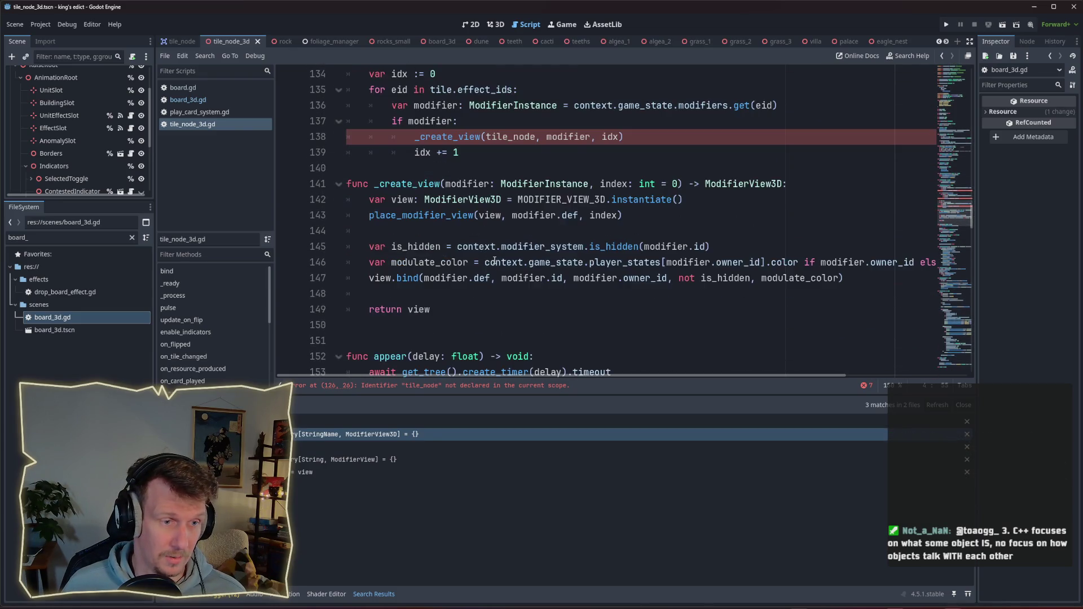
pyautogui.click(492, 292)
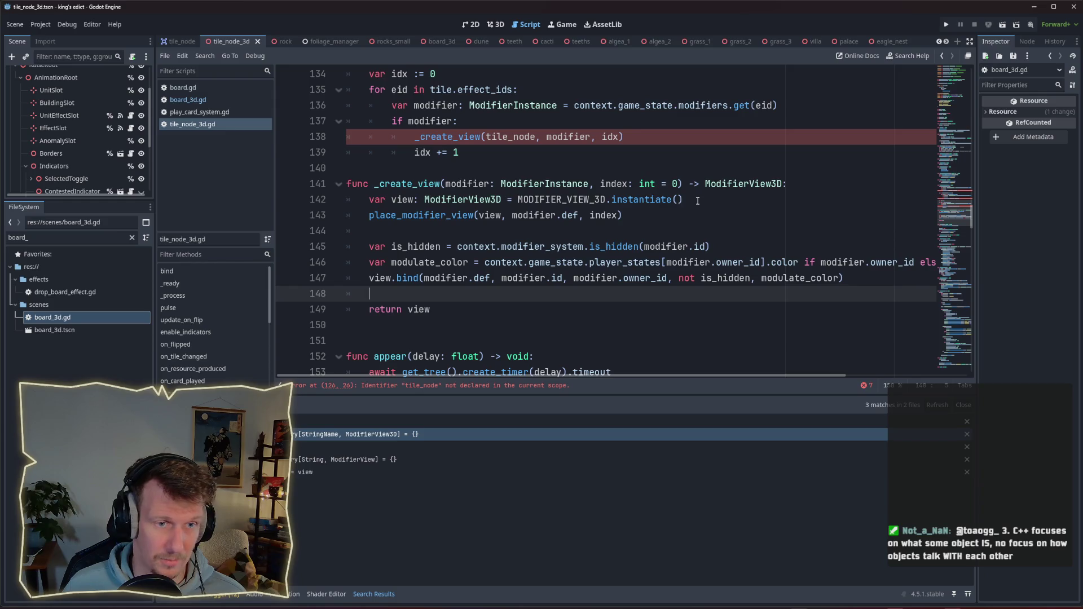
pyautogui.scroll(1, 491, 169)
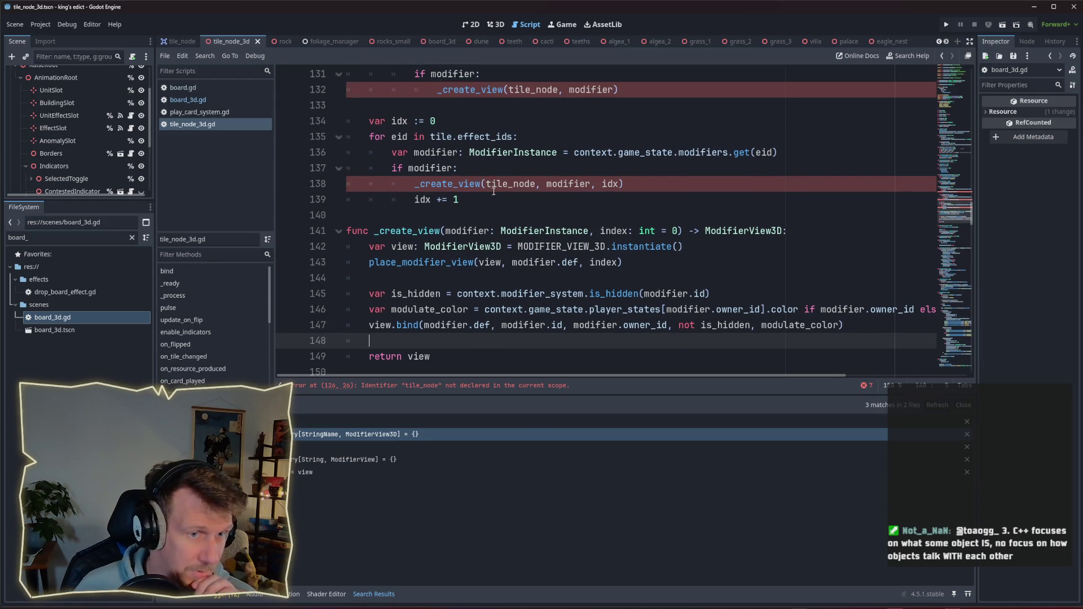
pyautogui.scroll(3, 491, 171)
pyautogui.scroll(-3, 480, 236)
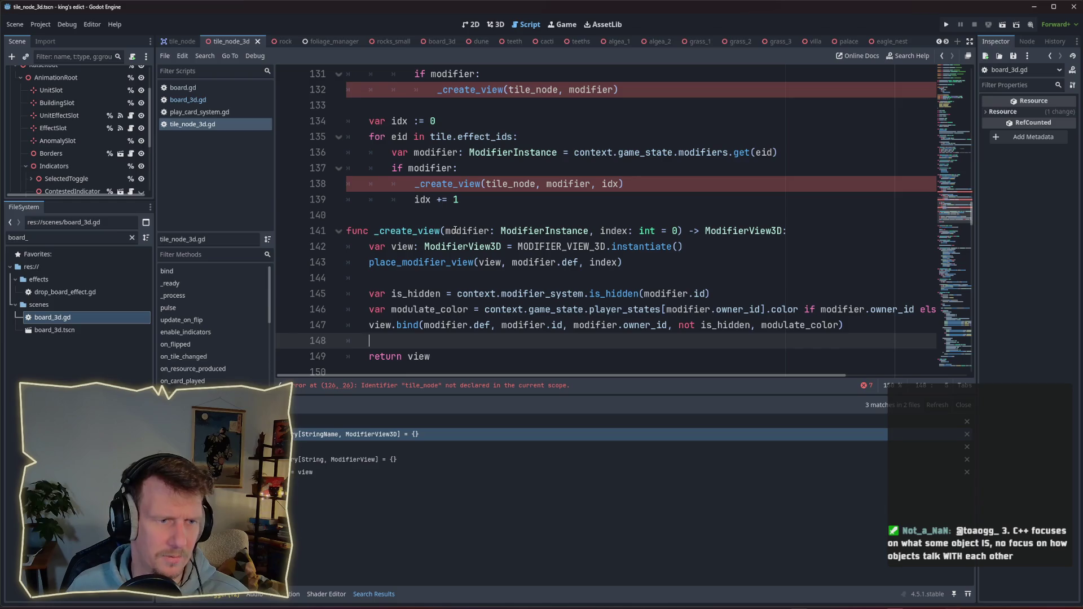
pyautogui.moveTo(486, 184); pyautogui.dragTo(546, 184)
pyautogui.press('BackSpace')
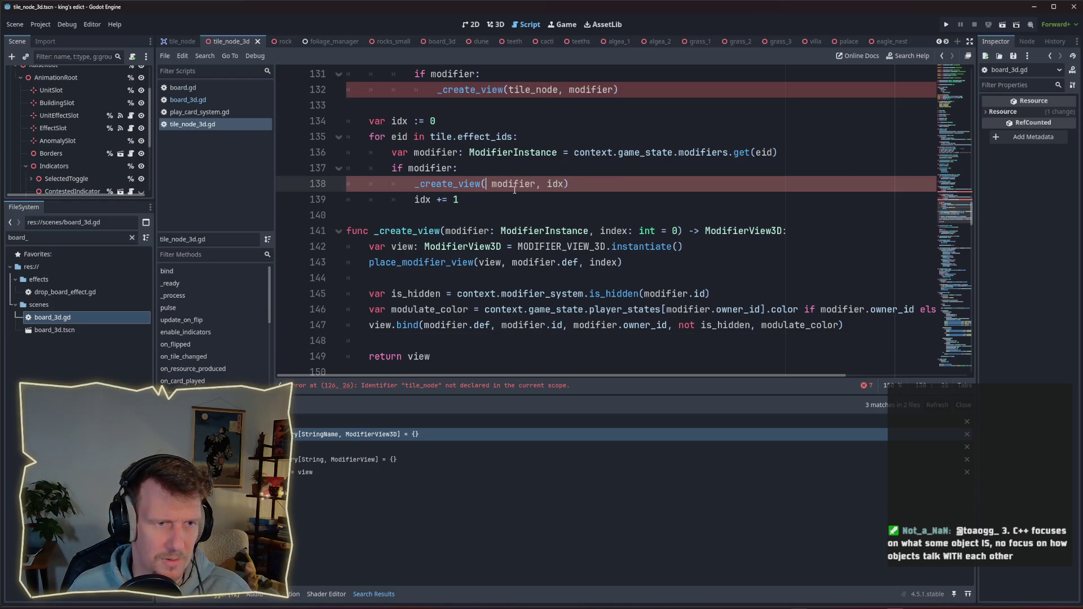
pyautogui.scroll(1, 513, 140)
pyautogui.doubleClick(514, 139)
pyautogui.press('BackSpace')
pyautogui.press('Delete')
pyautogui.press('Delete')
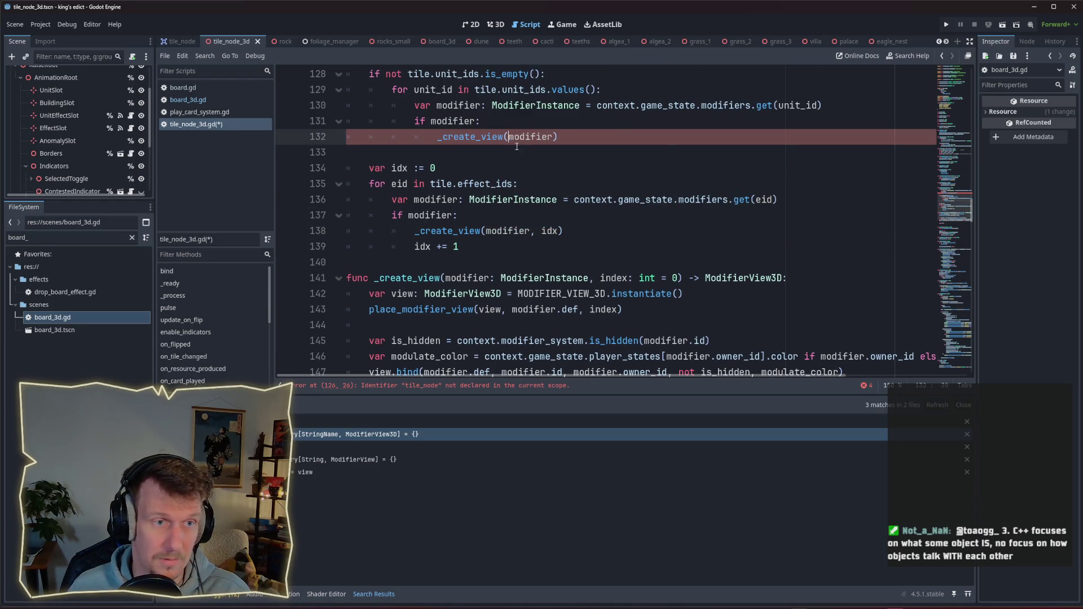
pyautogui.scroll(2, 511, 141)
pyautogui.doubleClick(508, 143)
pyautogui.press('BackSpace')
pyautogui.press('Delete')
pyautogui.press('Delete')
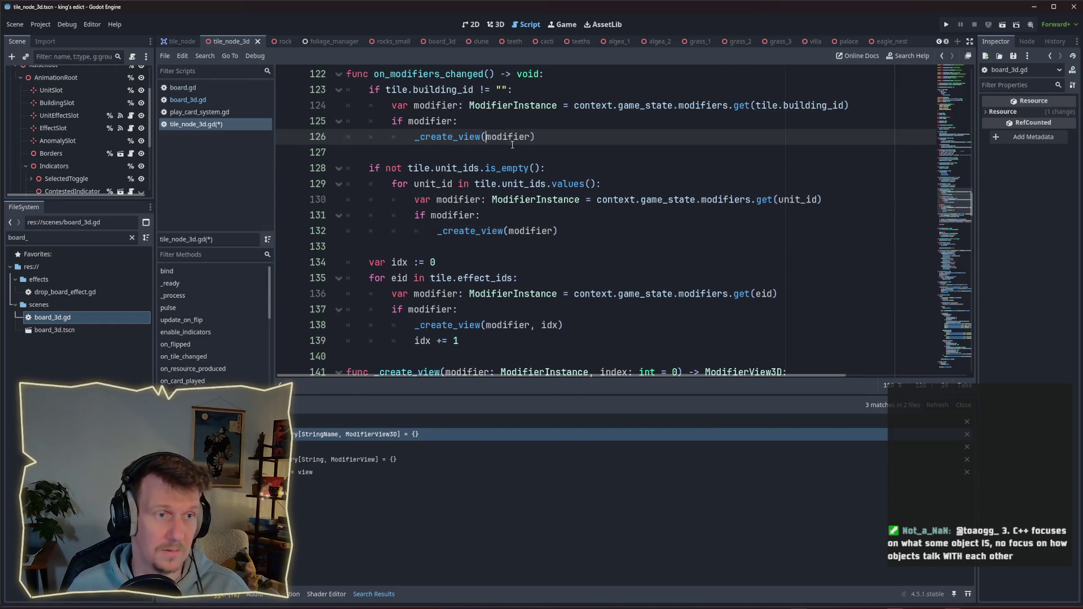
# Save the edited tile_node_3d.gd script.
pyautogui.click(514, 148)
pyautogui.hotkey('ctrl', 's')
pyautogui.scroll(1, 437, 118)
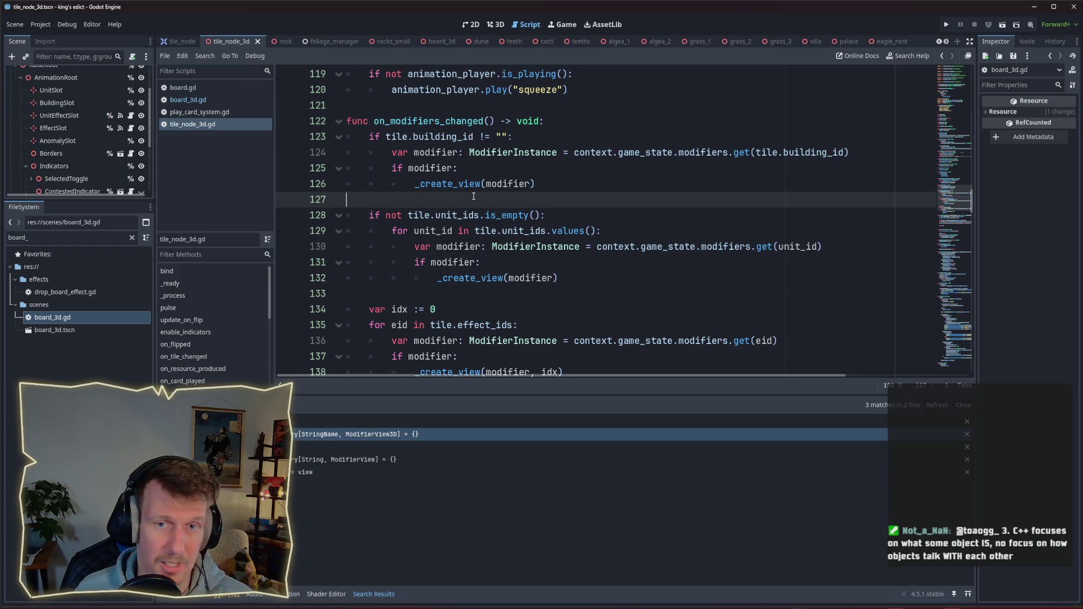
pyautogui.click(188, 99)
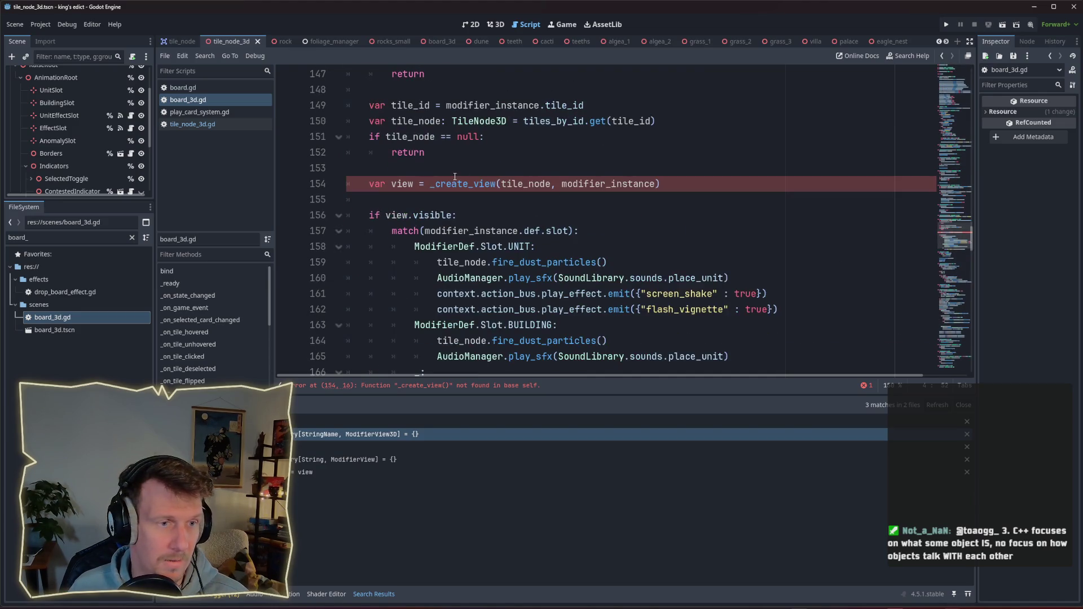
# Locate the remaining _create_view not-found error on line 154 of board_3d.gd.
pyautogui.scroll(3, 455, 176)
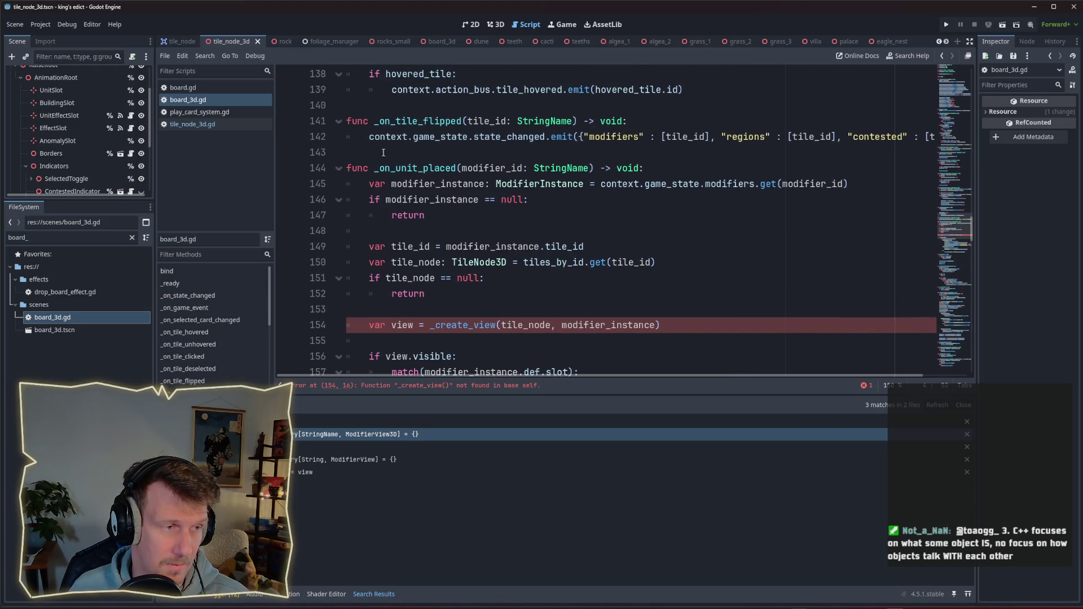
pyautogui.scroll(4, 578, 155)
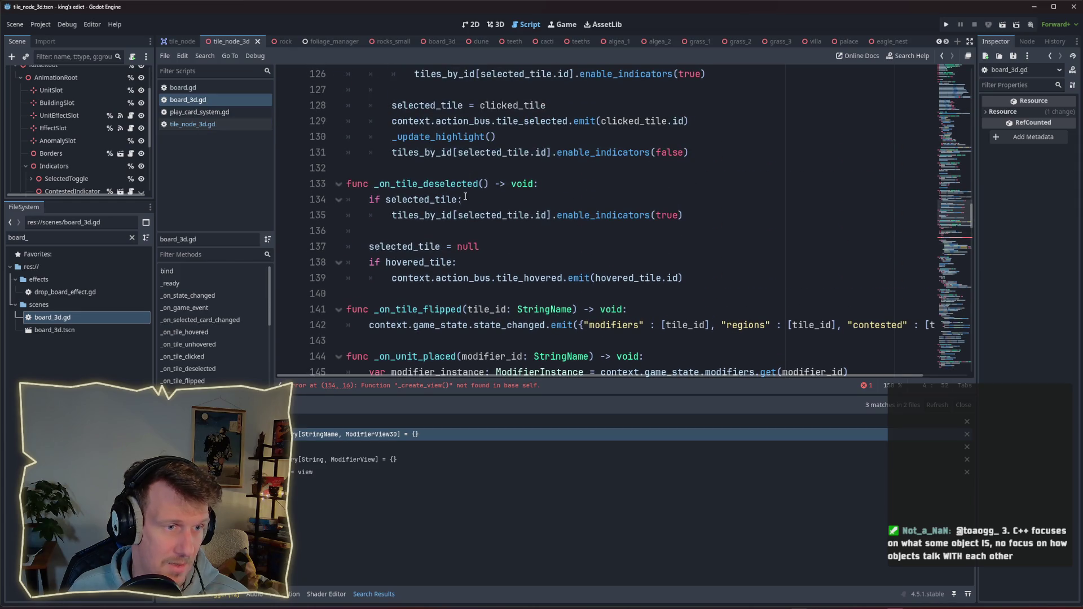
pyautogui.scroll(5, 465, 198)
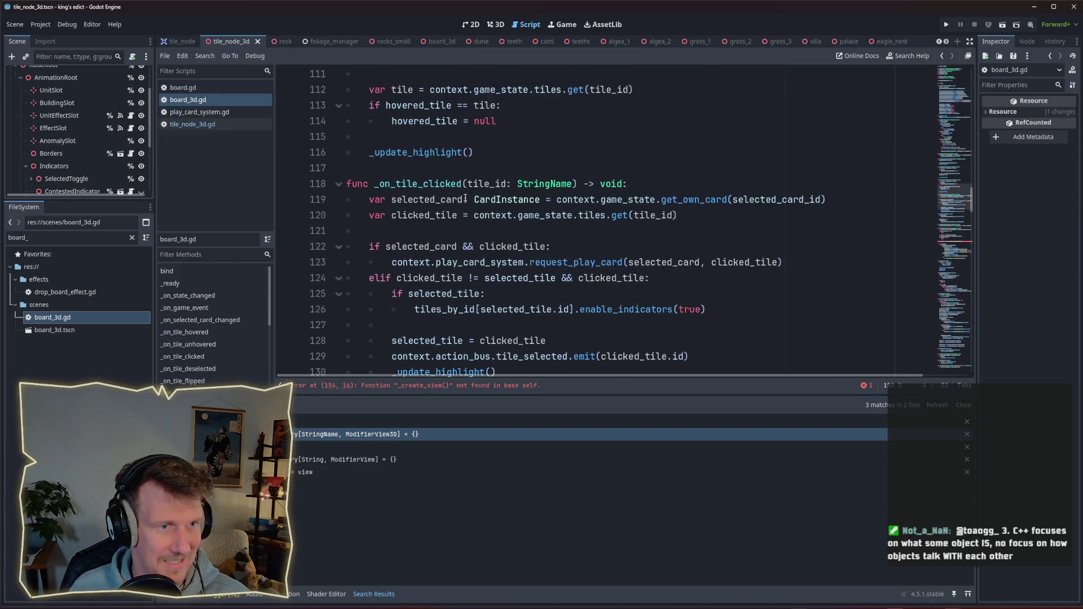
pyautogui.scroll(1, 465, 198)
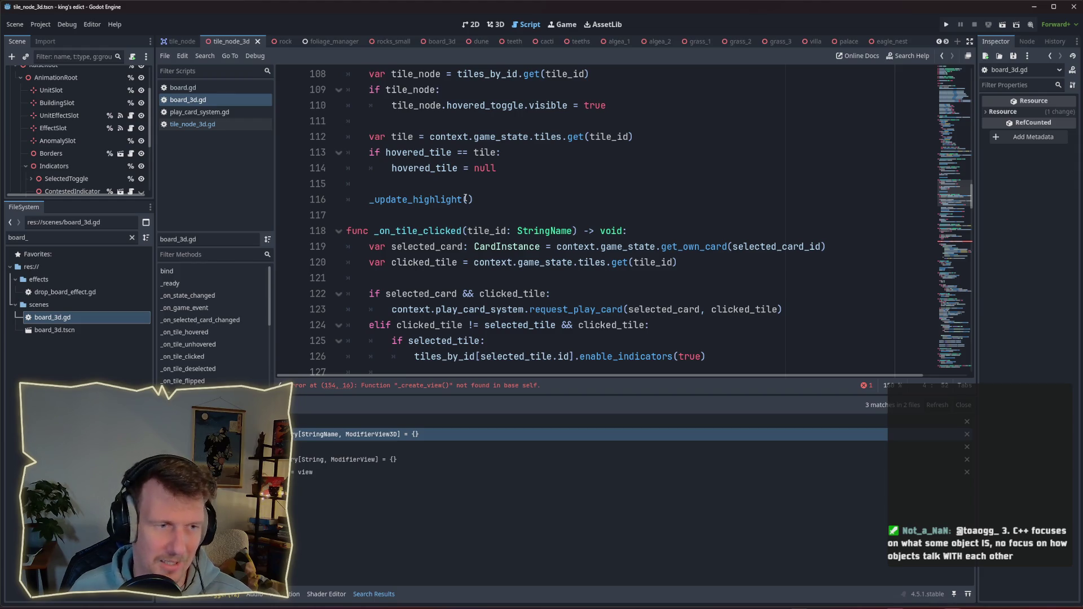
pyautogui.scroll(3, 465, 198)
pyautogui.moveTo(970, 198)
pyautogui.mouseDown()
pyautogui.moveTo(973, 147)
pyautogui.moveTo(971, 176)
pyautogui.mouseUp()
pyautogui.click(949, 253)
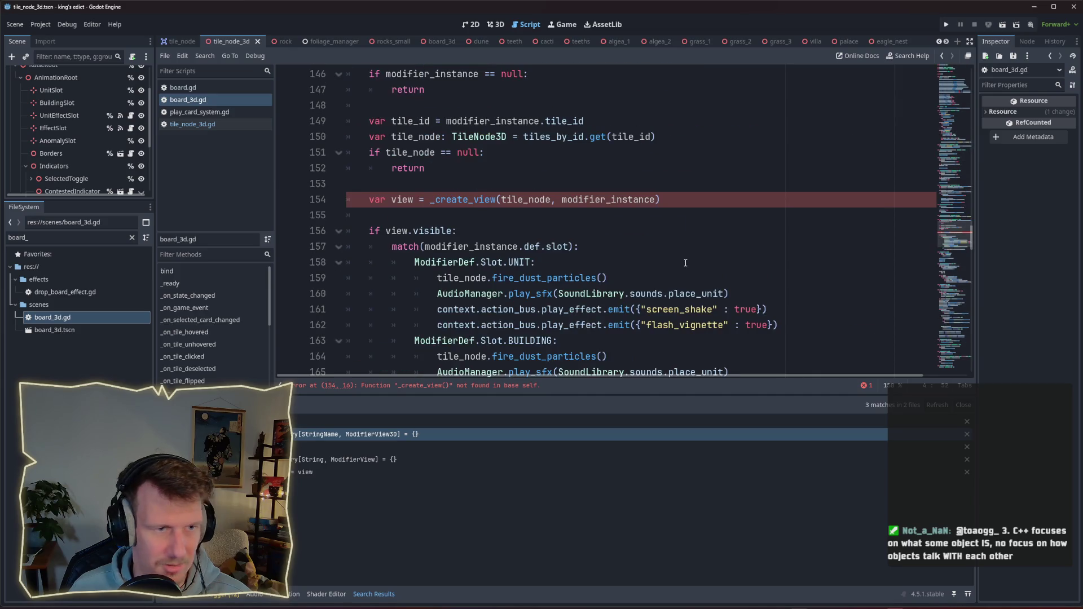
pyautogui.scroll(-7, 570, 254)
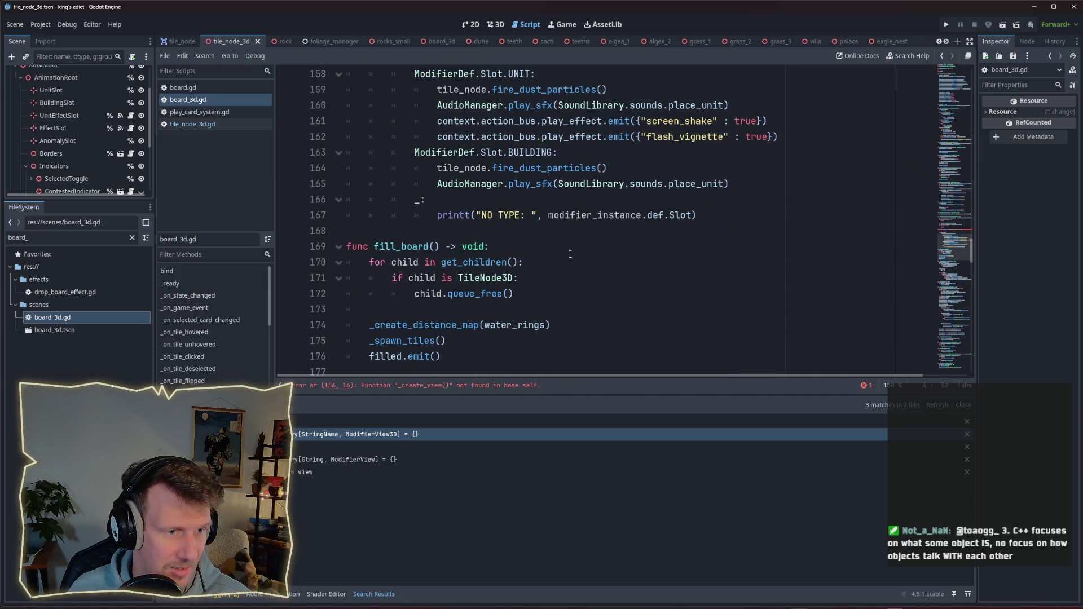
pyautogui.scroll(-15, 570, 254)
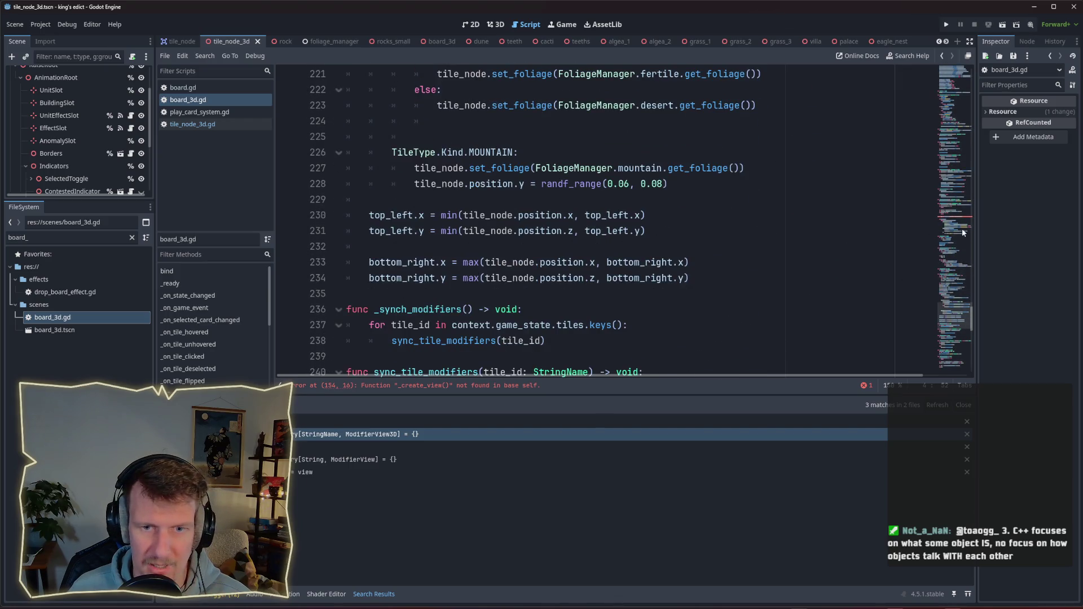
pyautogui.click(957, 214)
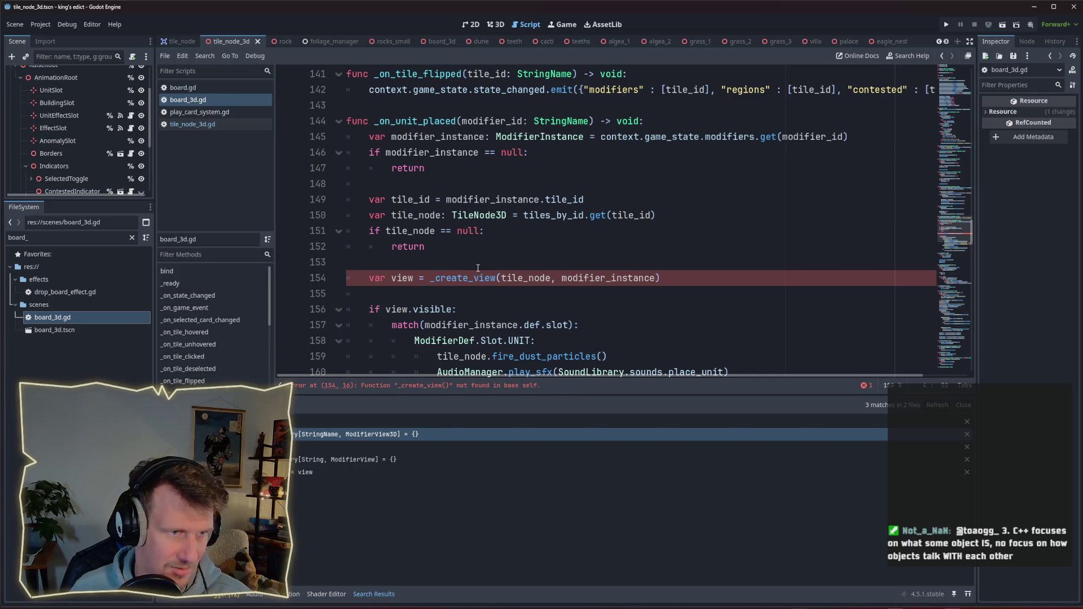
pyautogui.scroll(2, 477, 268)
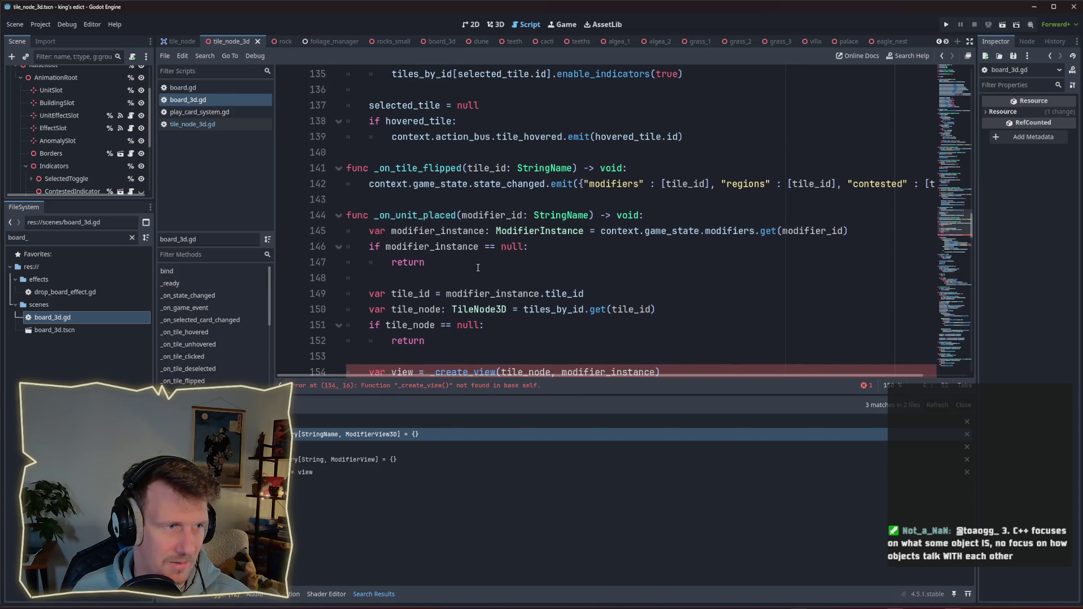
pyautogui.scroll(-2, 210, 343)
pyautogui.scroll(-2, 210, 343)
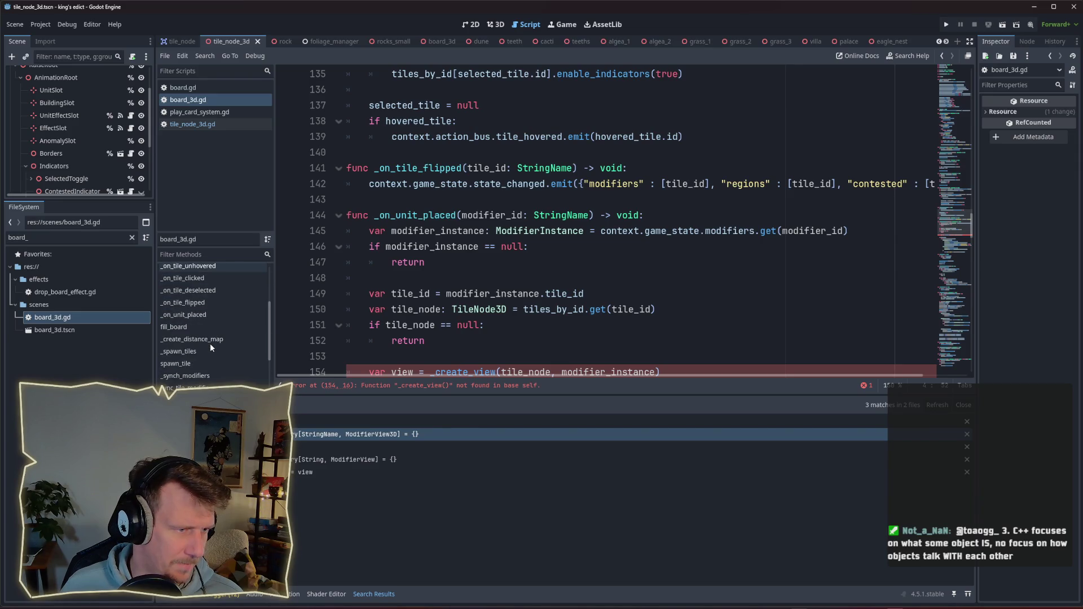
pyautogui.scroll(-1, 210, 343)
# Go to _synch_modifiers and its tile_node.on_modifiers_changed() call on line 243.
pyautogui.click(210, 360)
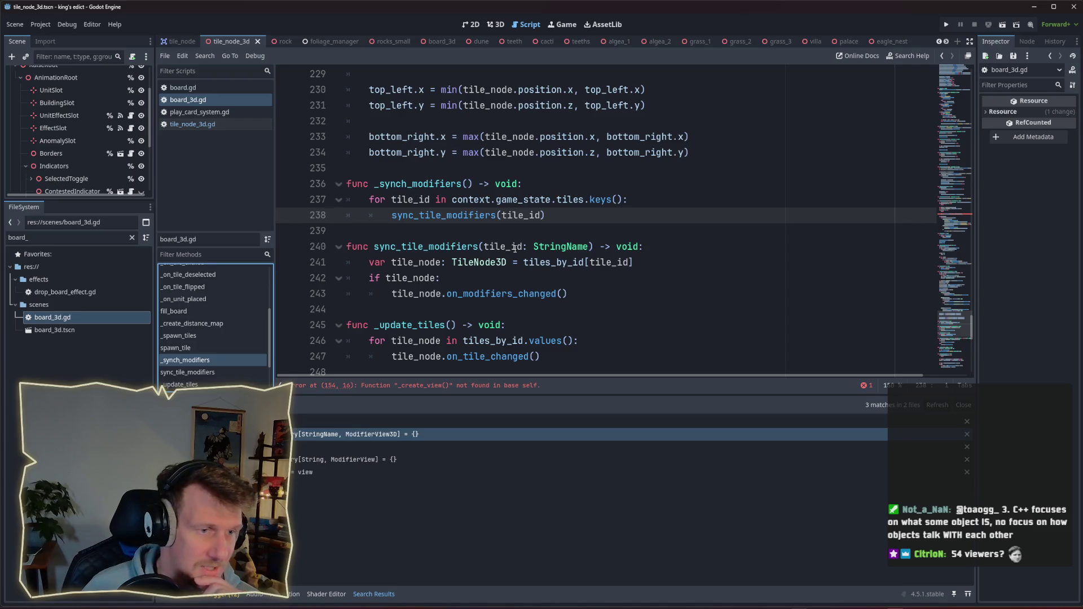
pyautogui.moveTo(448, 215)
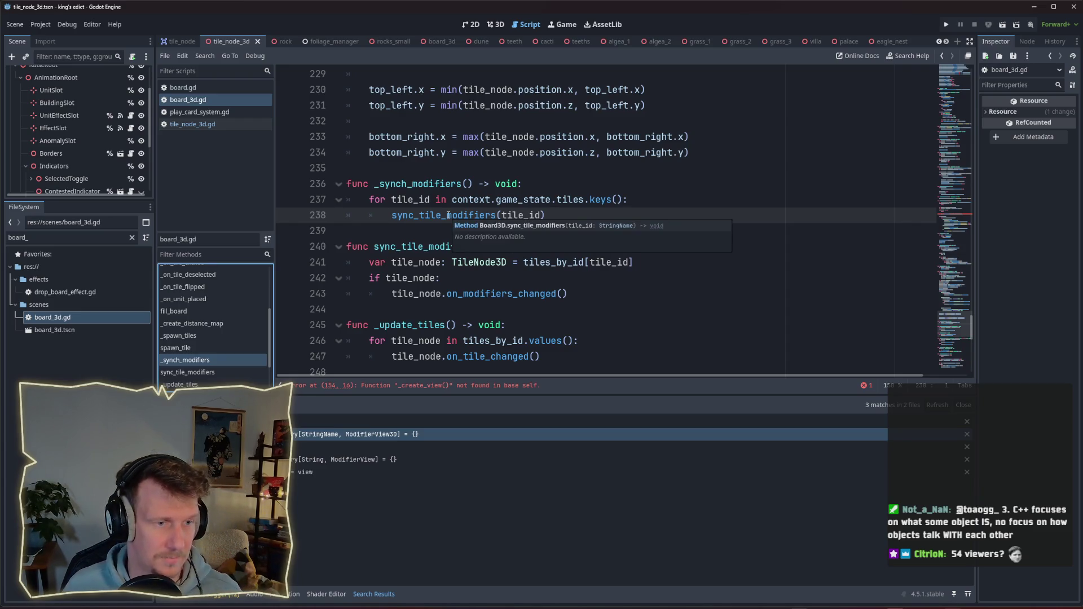
pyautogui.click(600, 299)
pyautogui.hotkey('ctrl', 'shift', 'Left')
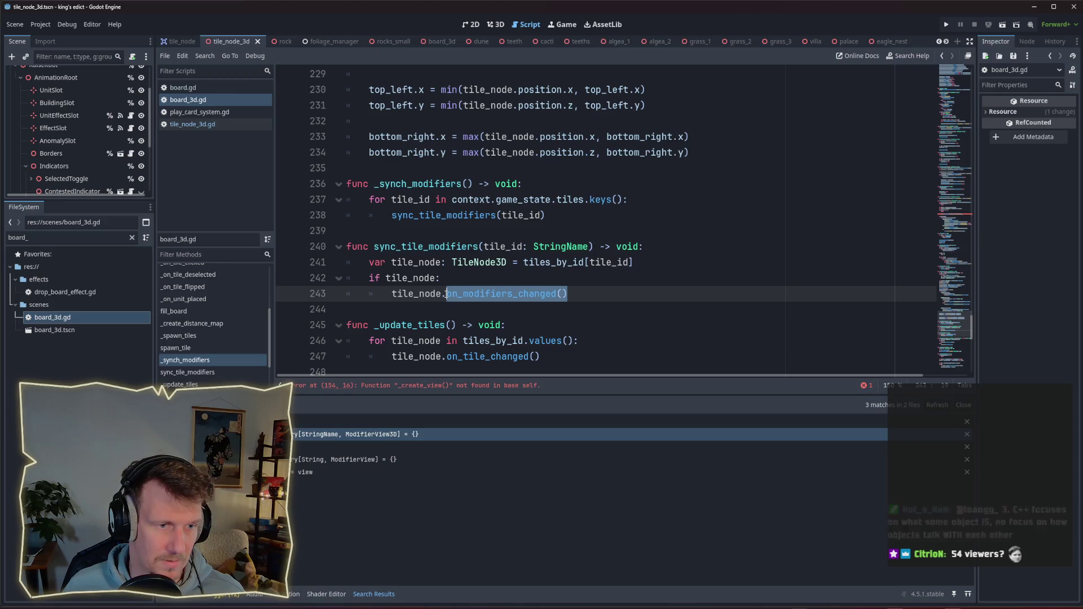
pyautogui.click(600, 299)
pyautogui.moveTo(515, 294)
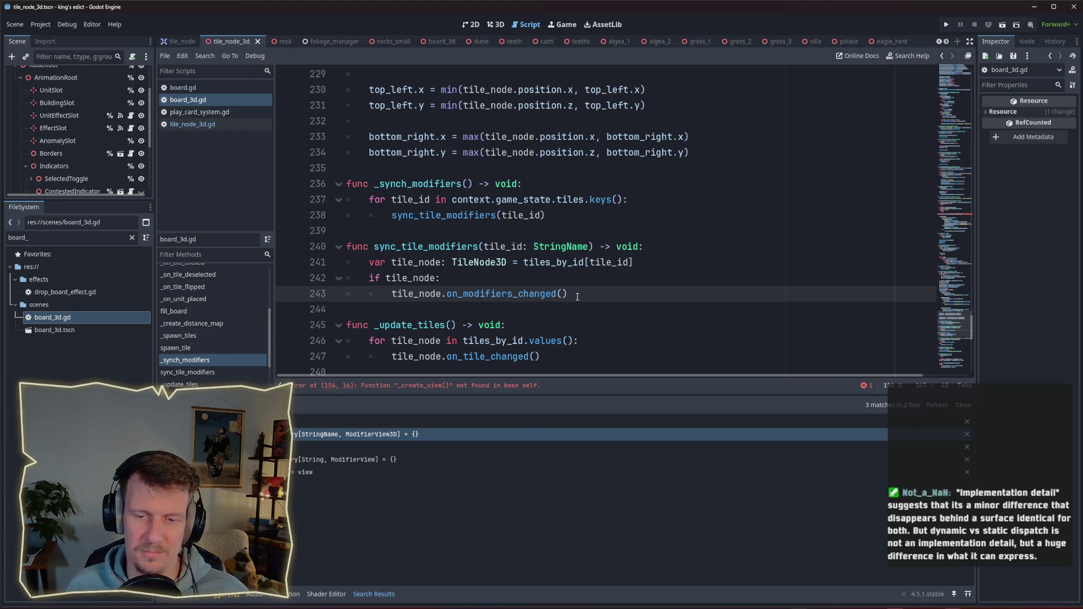
pyautogui.click(580, 299)
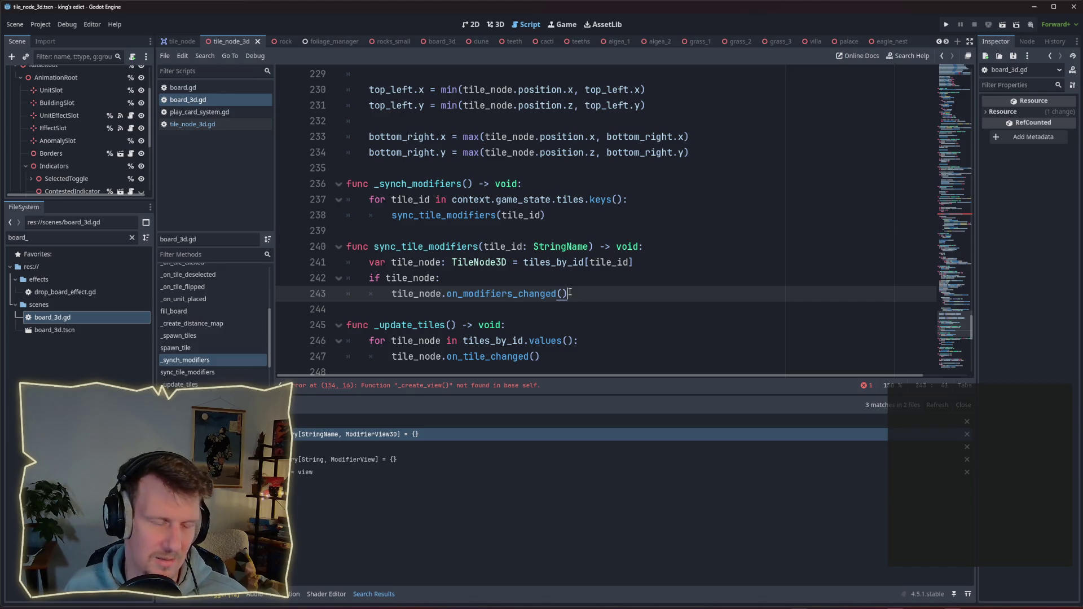
pyautogui.scroll(-1, 570, 292)
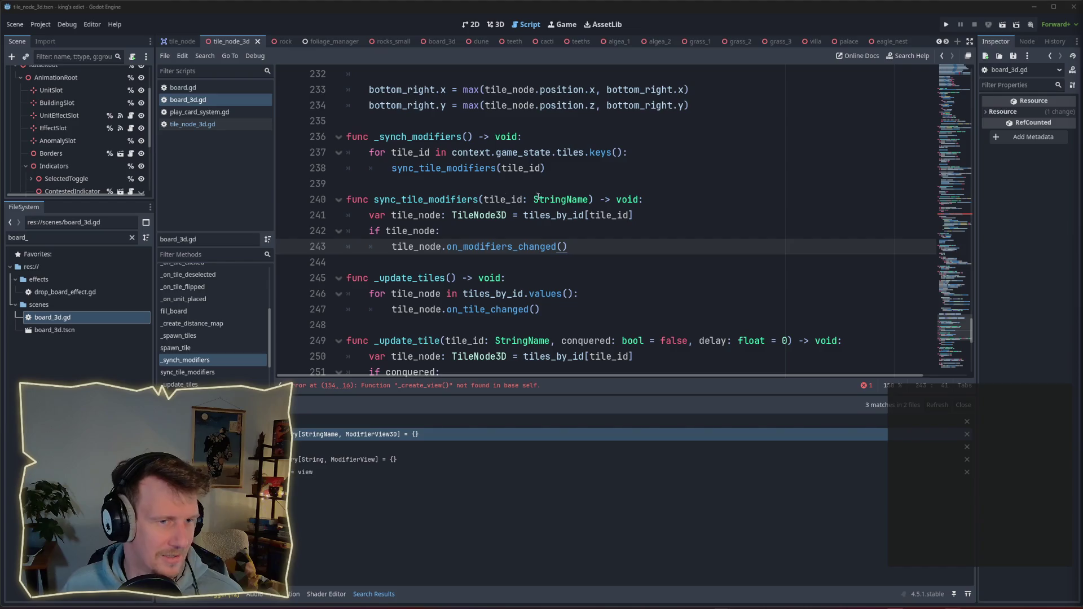
pyautogui.click(560, 190)
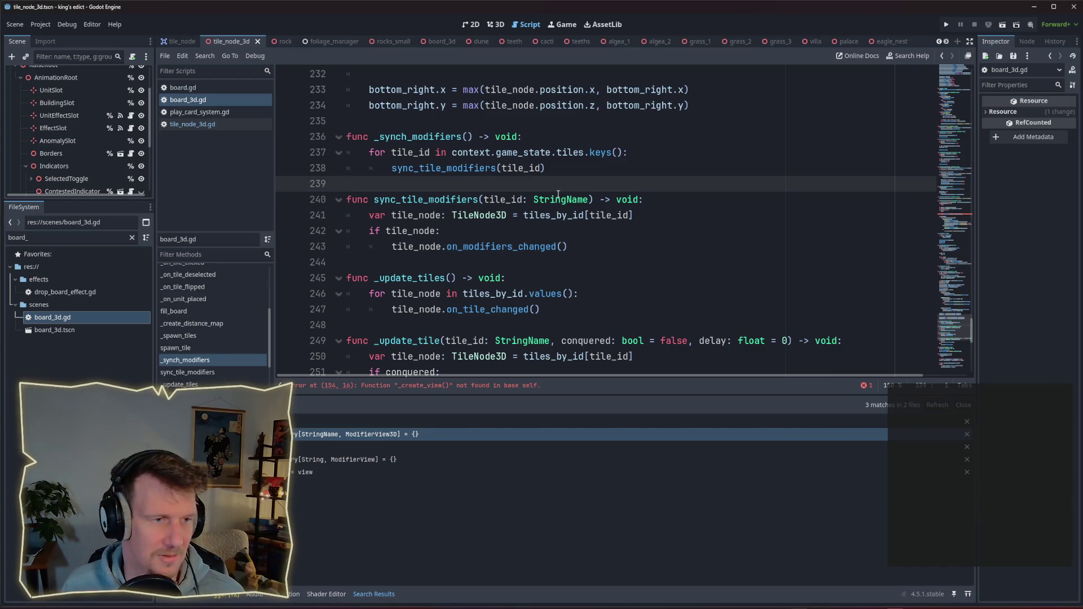
pyautogui.click(233, 126)
pyautogui.click(215, 101)
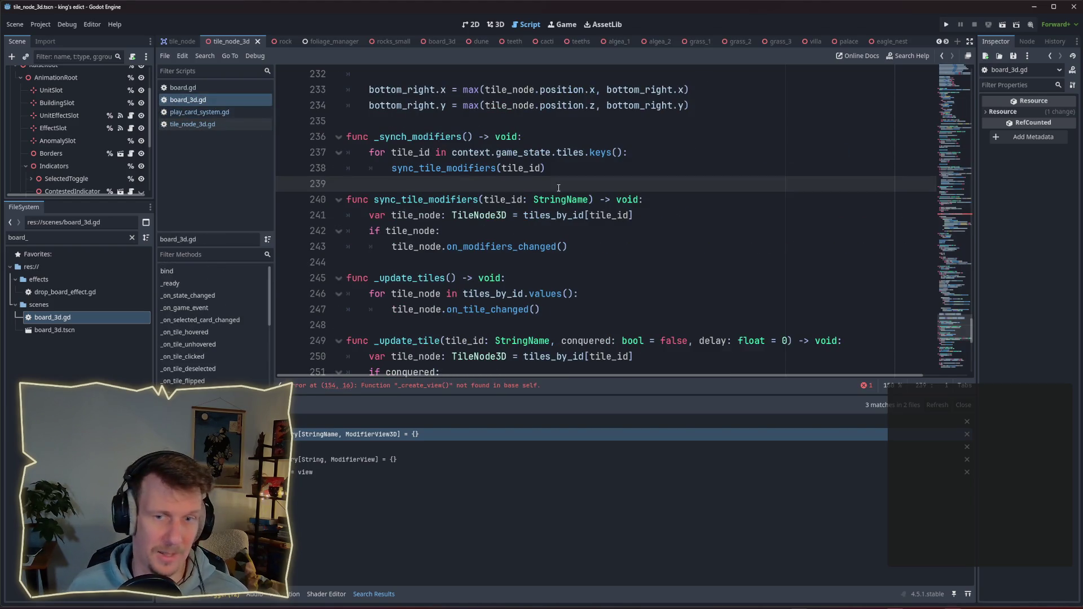
pyautogui.click(960, 212)
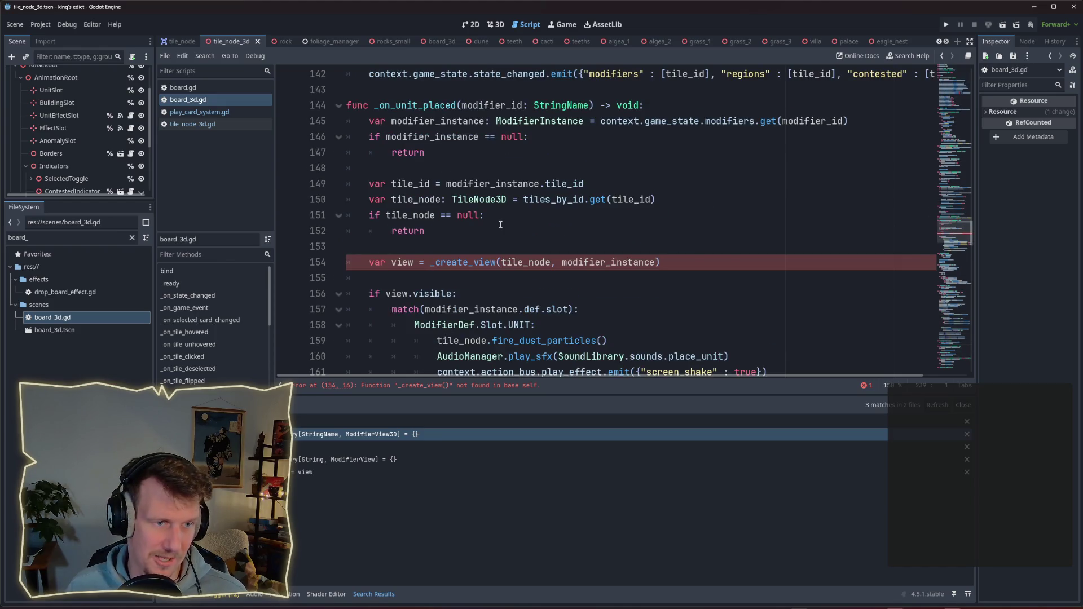
pyautogui.click(481, 243)
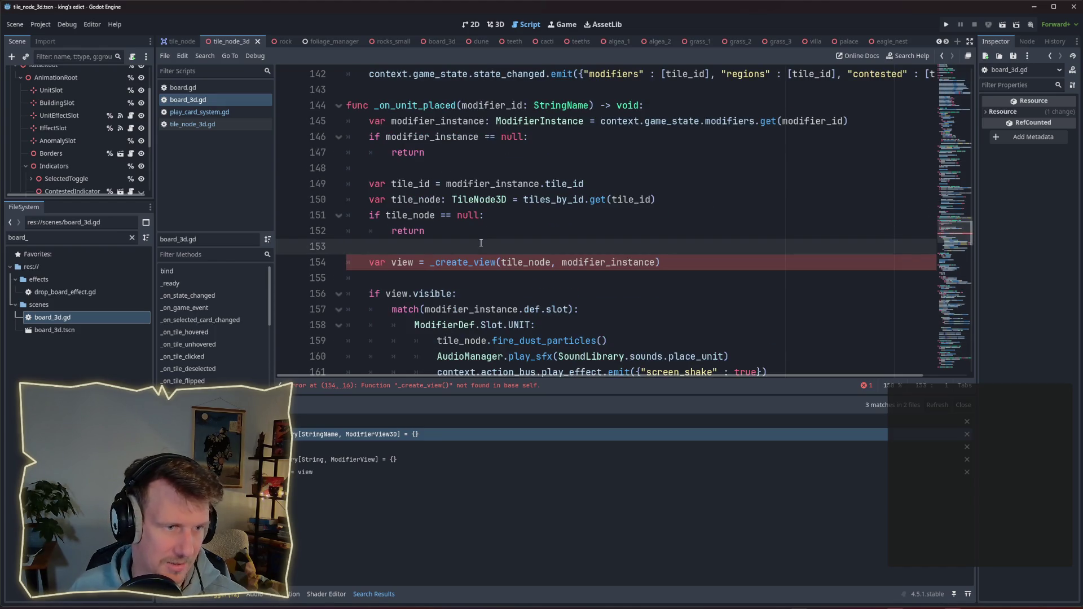
pyautogui.scroll(-2, 479, 242)
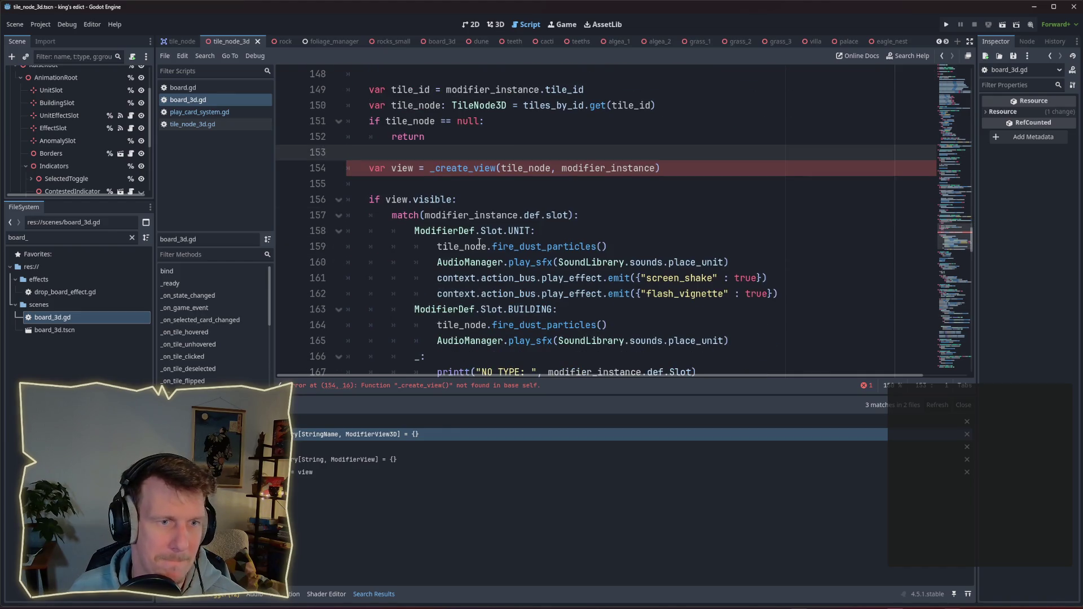
pyautogui.moveTo(668, 169); pyautogui.dragTo(435, 168)
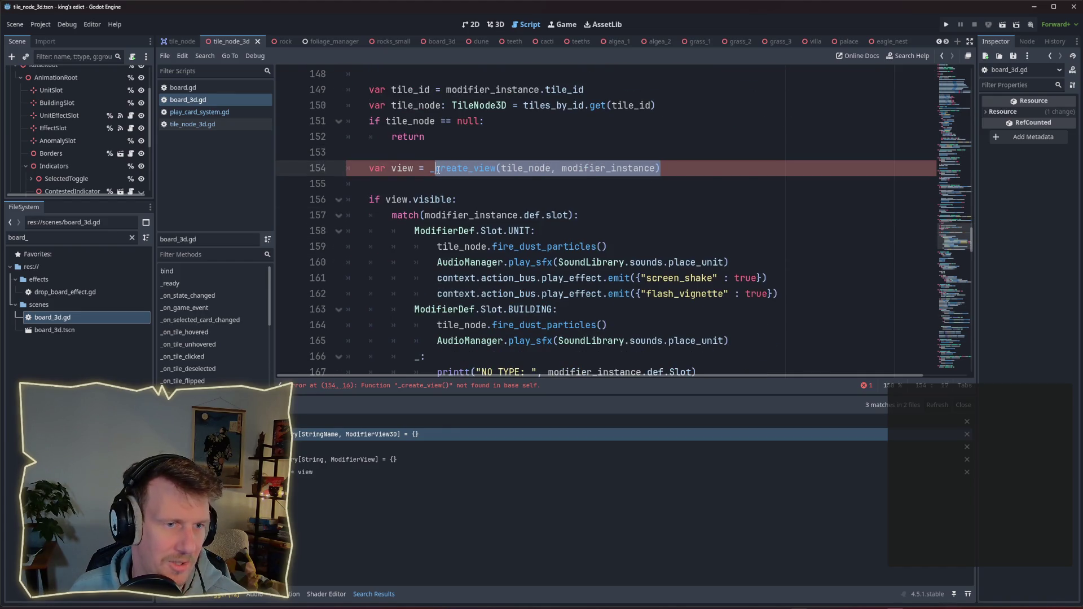
pyautogui.click(531, 169)
pyautogui.doubleClick(534, 169)
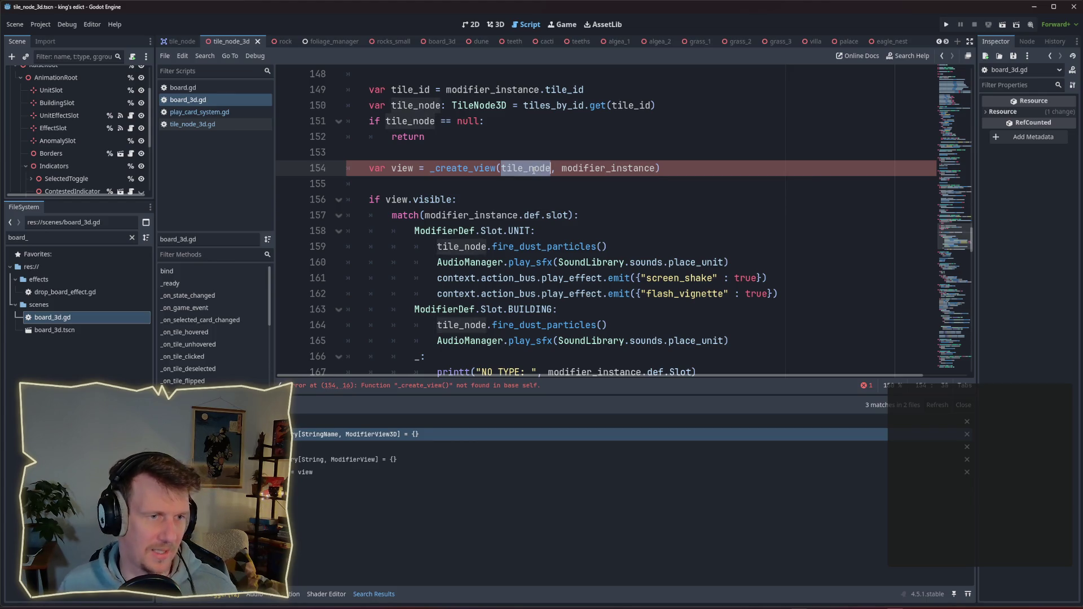
pyautogui.press('BackSpace')
pyautogui.press('Delete')
pyautogui.press('Delete')
pyautogui.hotkey('ctrl', 'Left')
pyautogui.write('tile_node.')
pyautogui.press('Escape')
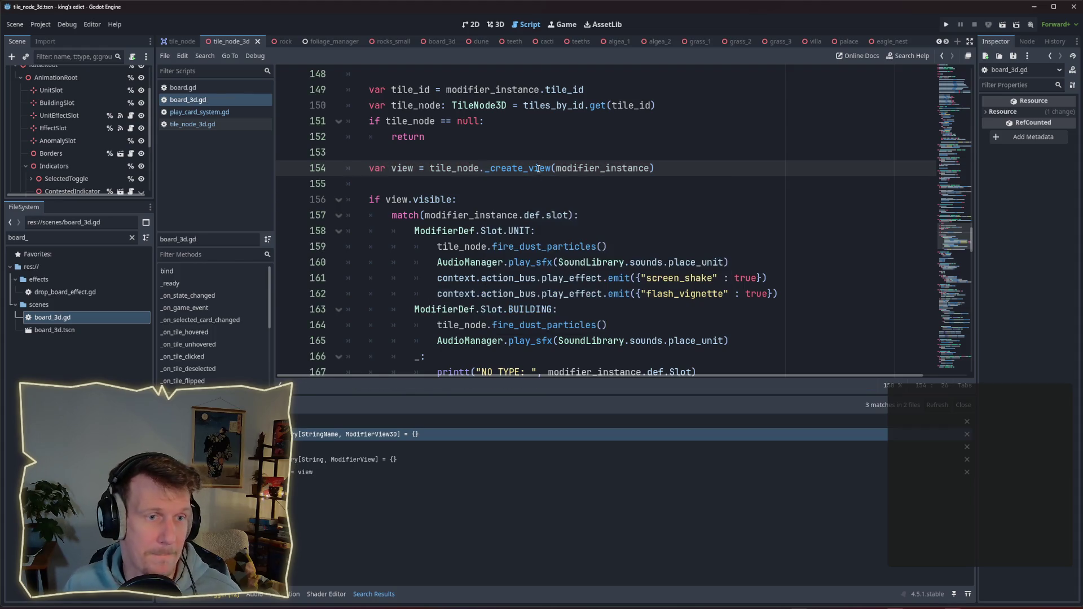
pyautogui.click(533, 151)
pyautogui.scroll(2, 532, 150)
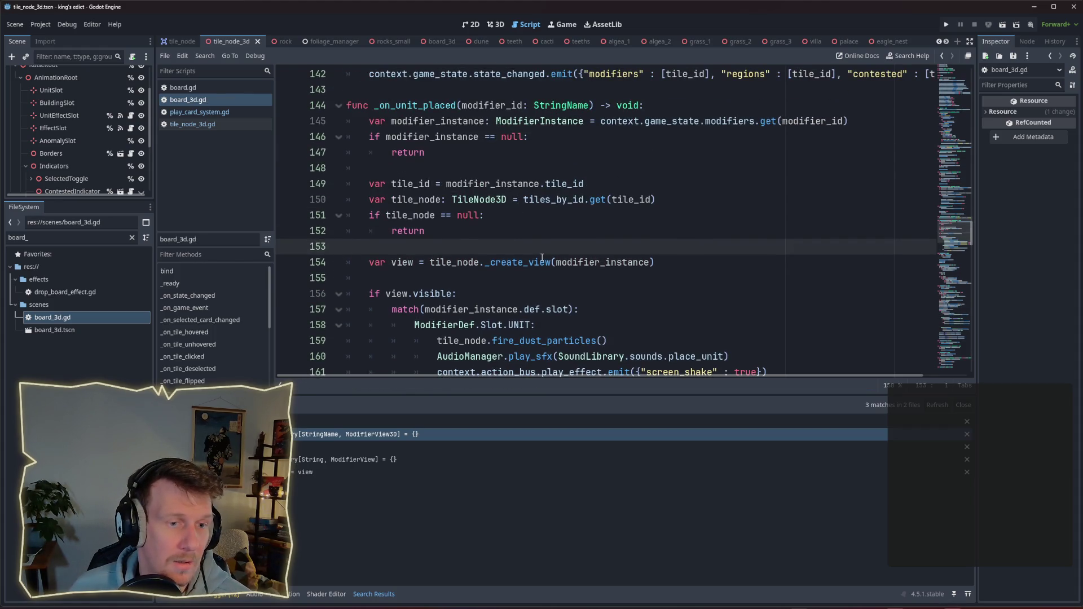
pyautogui.moveTo(543, 257)
pyautogui.moveTo(430, 262); pyautogui.dragTo(659, 267)
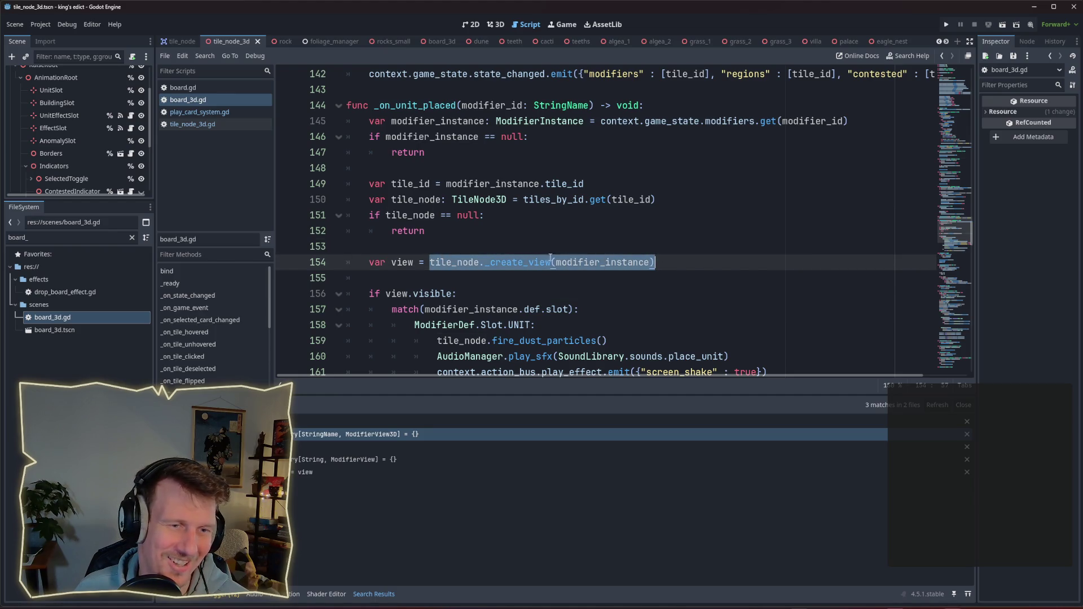
pyautogui.moveTo(556, 263)
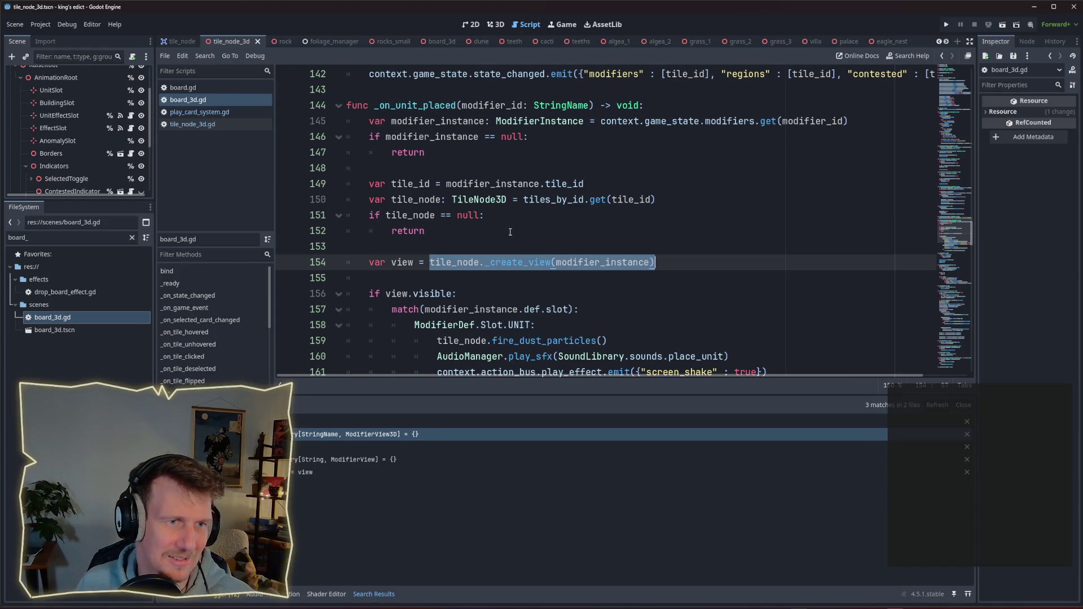
pyautogui.click(497, 244)
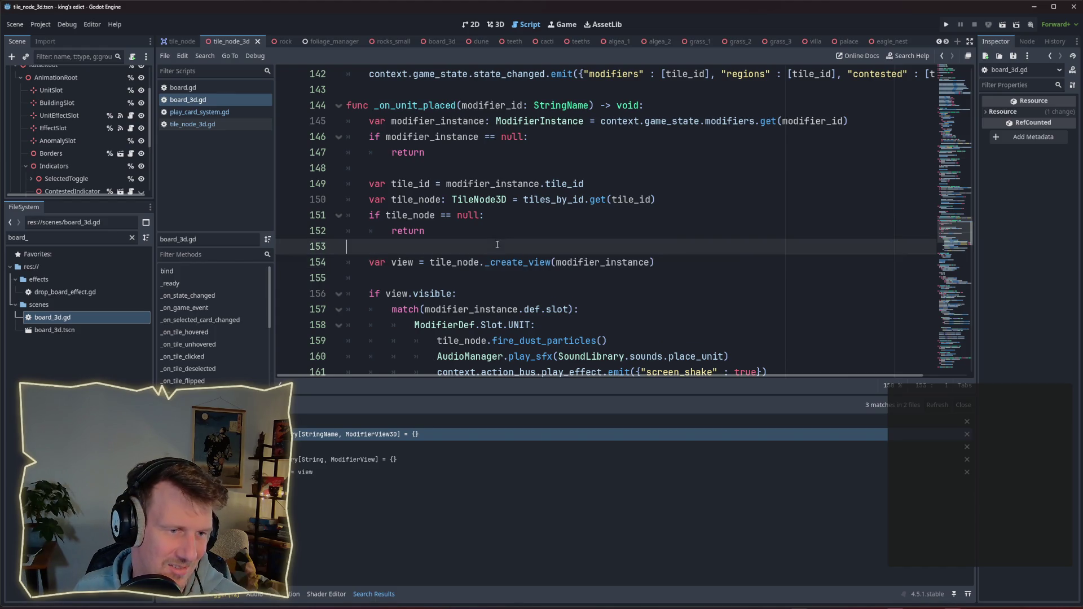
pyautogui.doubleClick(445, 262)
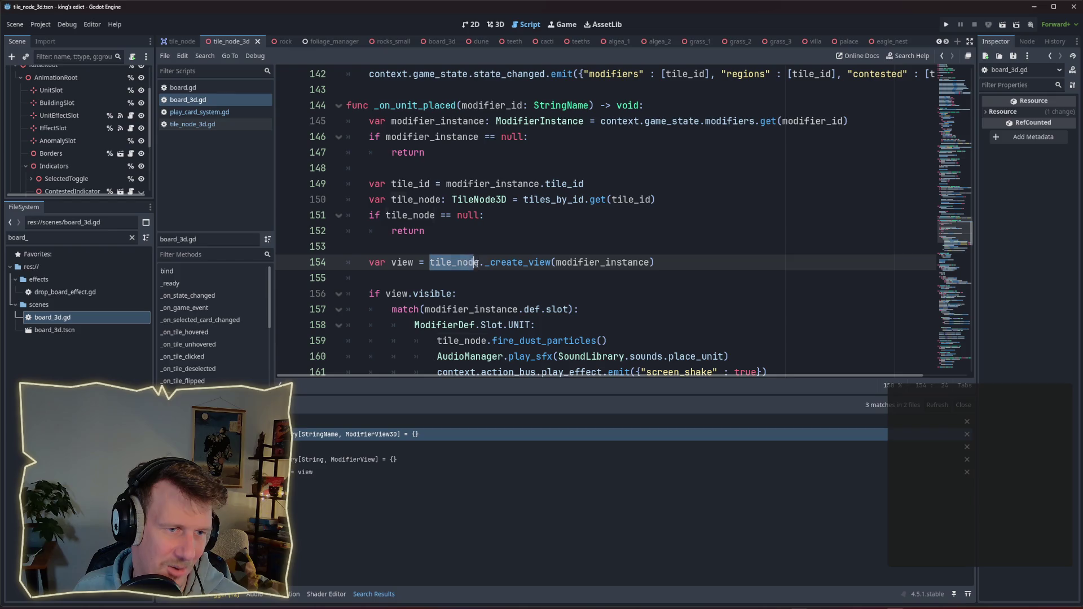
pyautogui.click(504, 253)
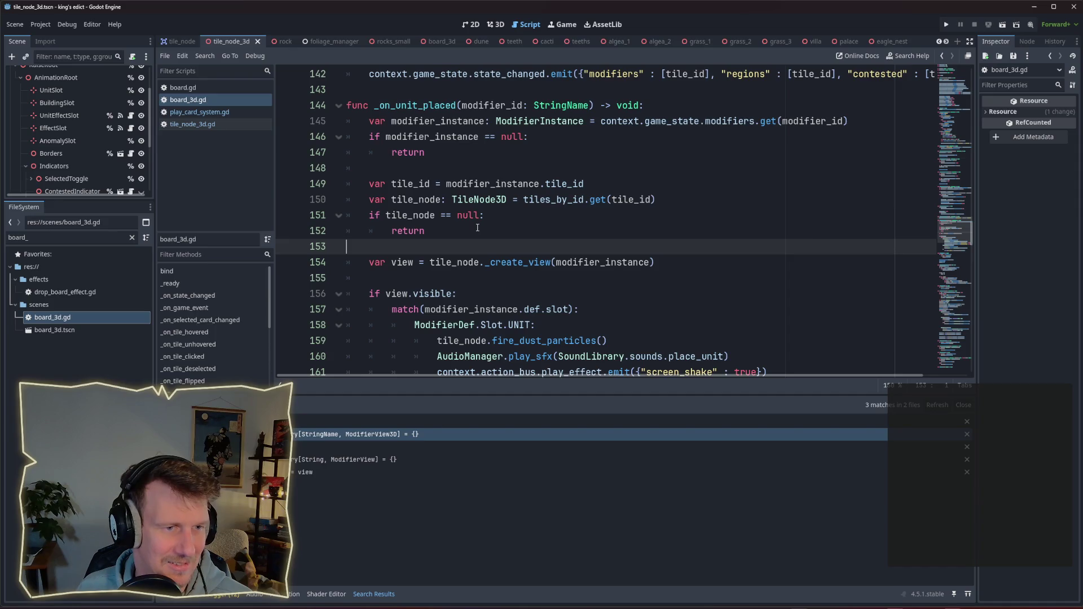
pyautogui.scroll(-1, 477, 228)
pyautogui.scroll(-1, 477, 227)
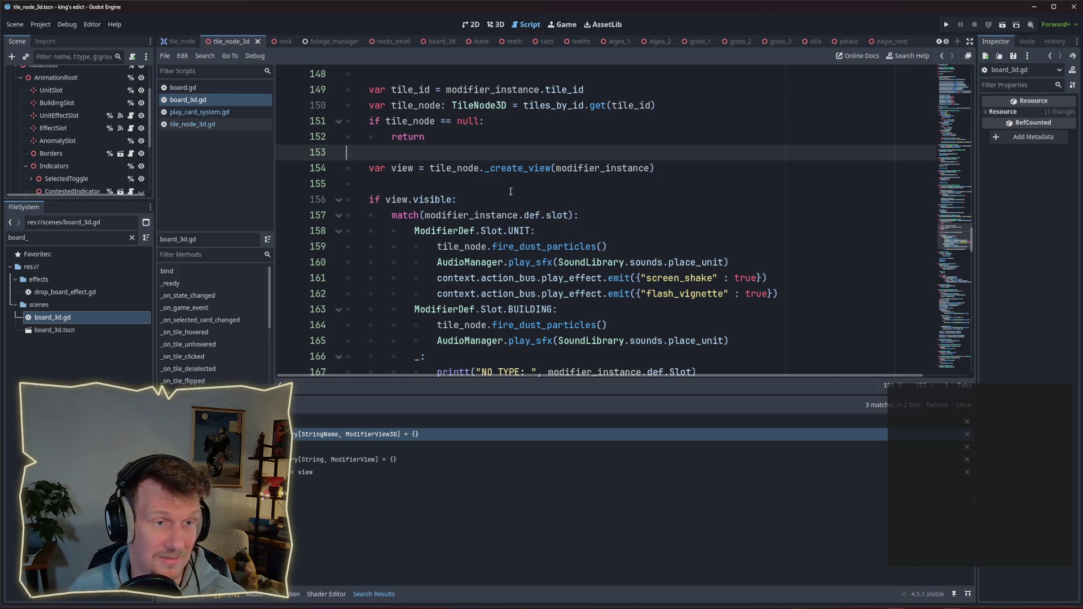
pyautogui.scroll(-1, 510, 192)
pyautogui.click(491, 158)
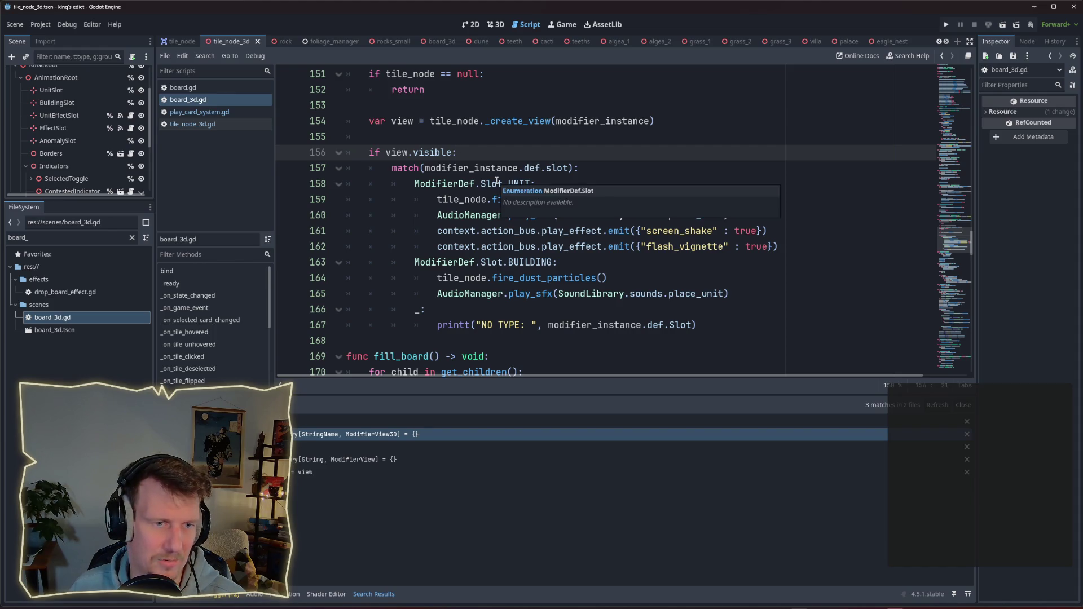
pyautogui.scroll(-1, 496, 180)
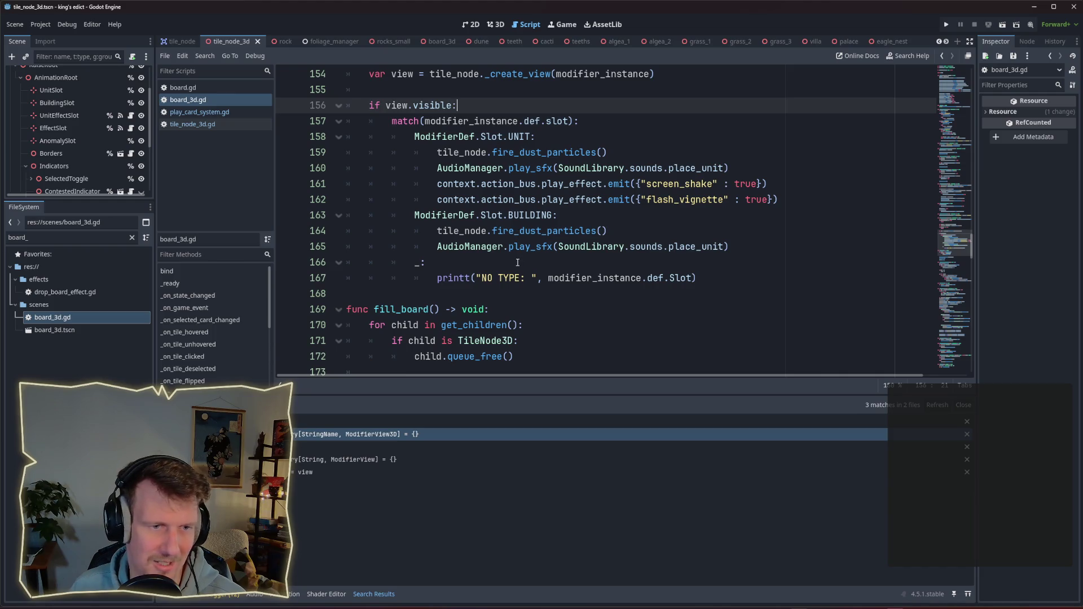
pyautogui.scroll(-1, 516, 262)
pyautogui.scroll(1, 516, 262)
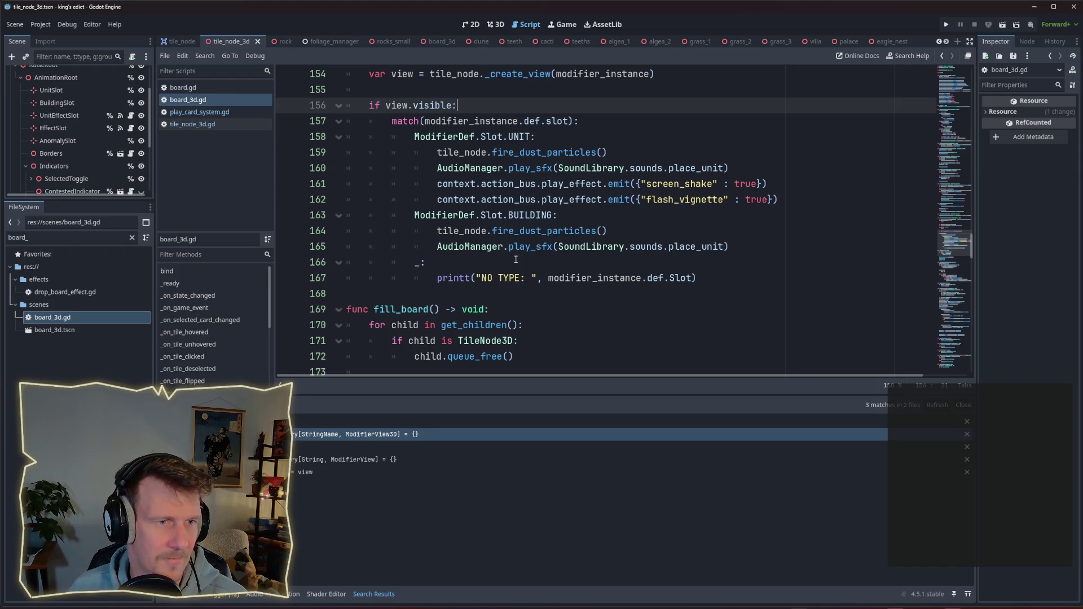
pyautogui.scroll(1, 515, 259)
# Run the project with F5 and create a lobby game on i_know_this_place.map.
pyautogui.press('F5')
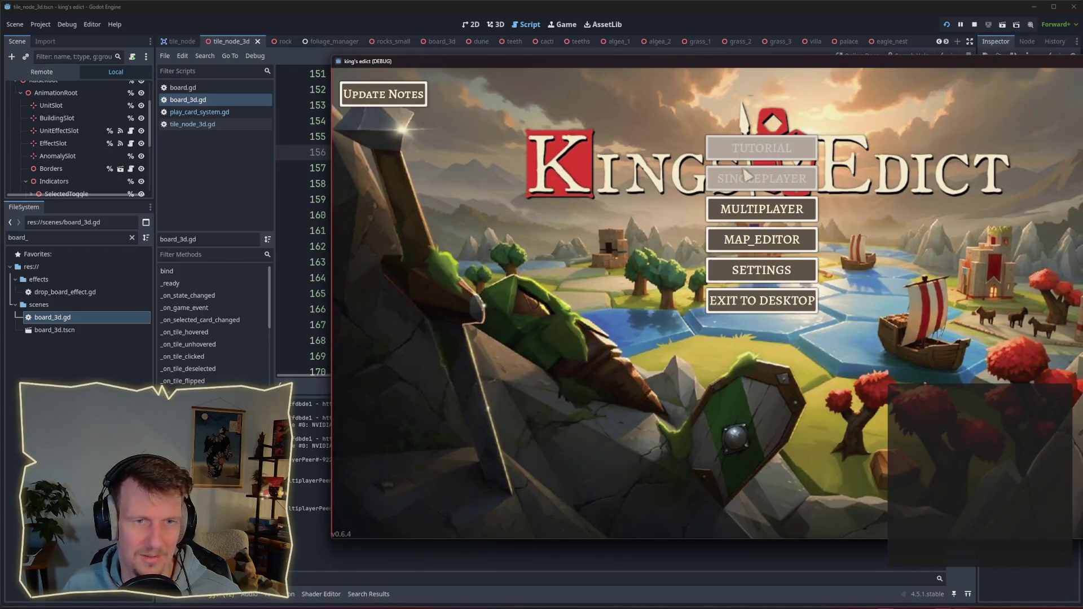
pyautogui.click(759, 210)
pyautogui.click(835, 208)
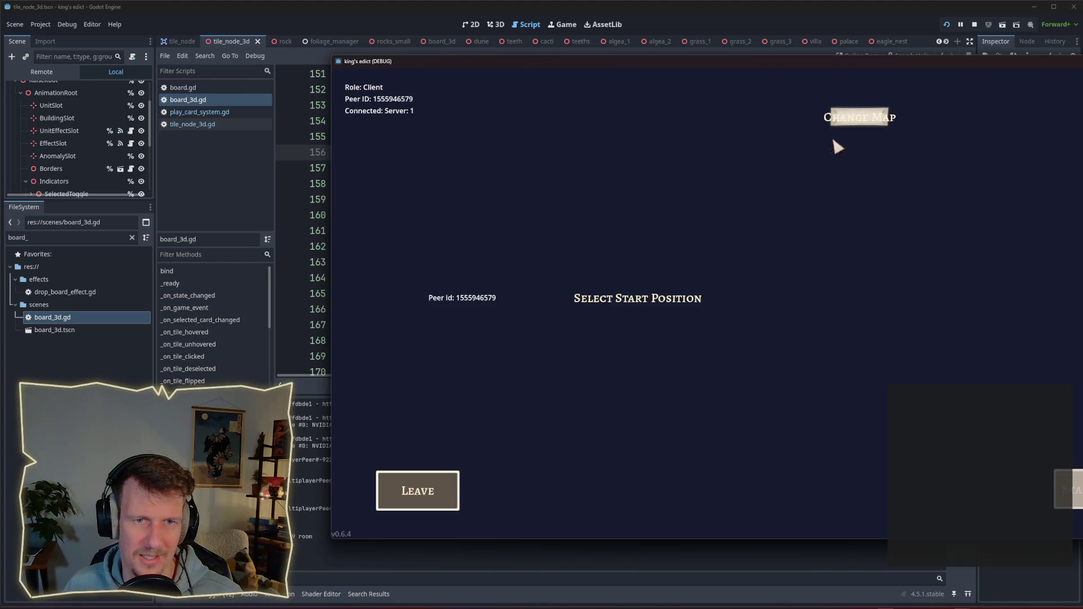
pyautogui.click(858, 117)
pyautogui.click(851, 175)
# Start the match, play a unit card, then stop the running game.
pyautogui.moveTo(798, 66); pyautogui.dragTo(608, 64)
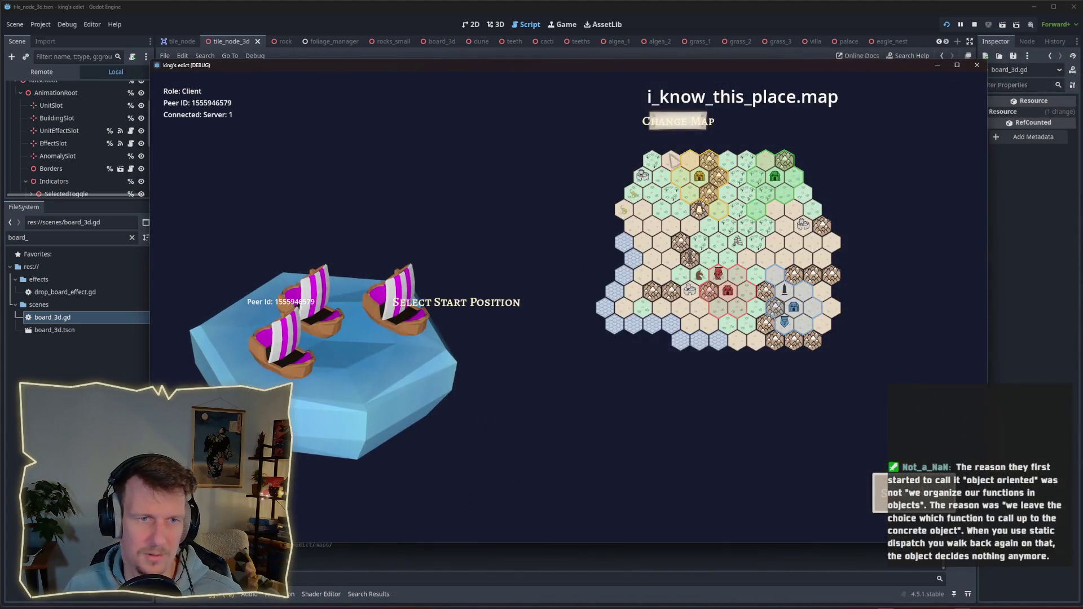
pyautogui.click(679, 121)
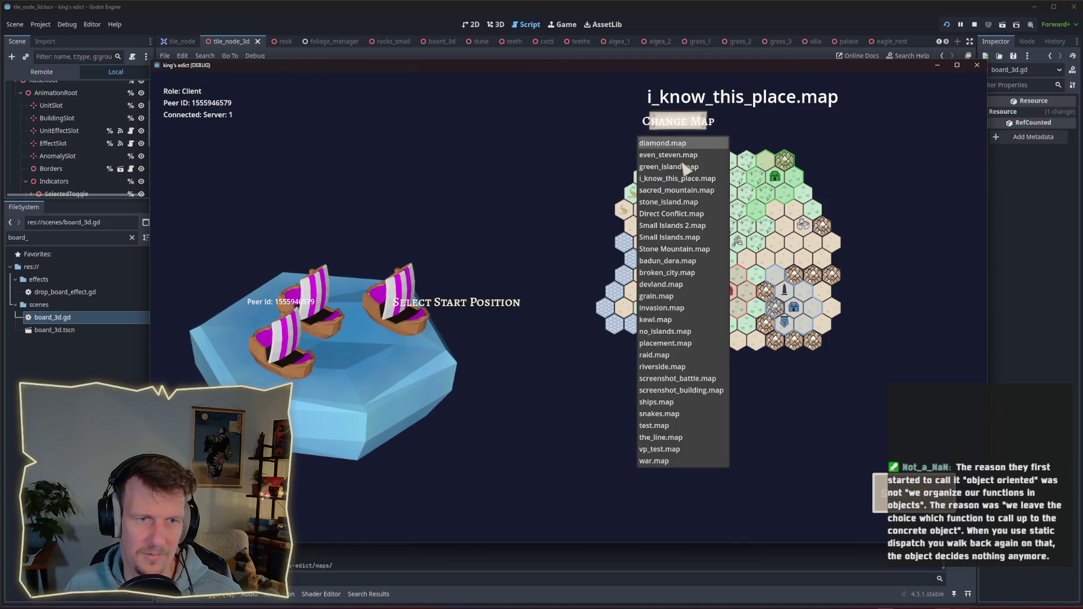
pyautogui.click(683, 179)
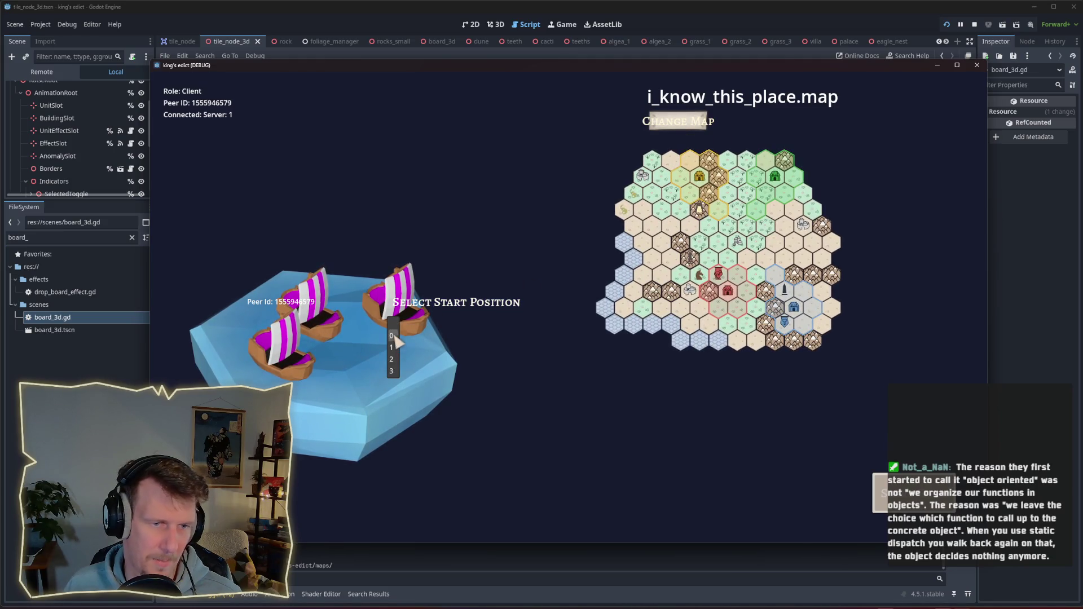
pyautogui.click(873, 496)
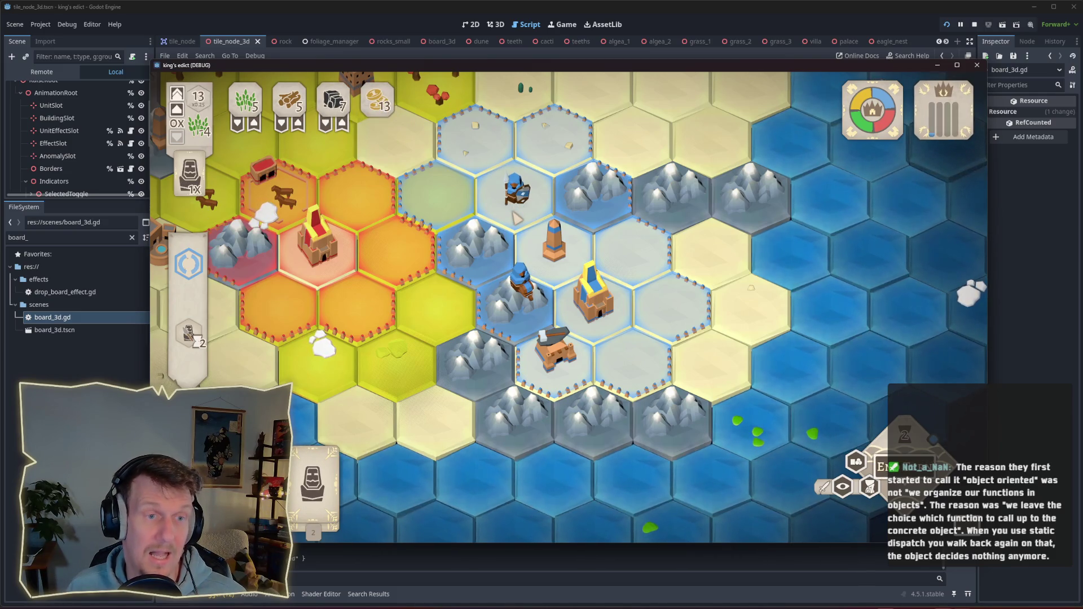
pyautogui.click(313, 474)
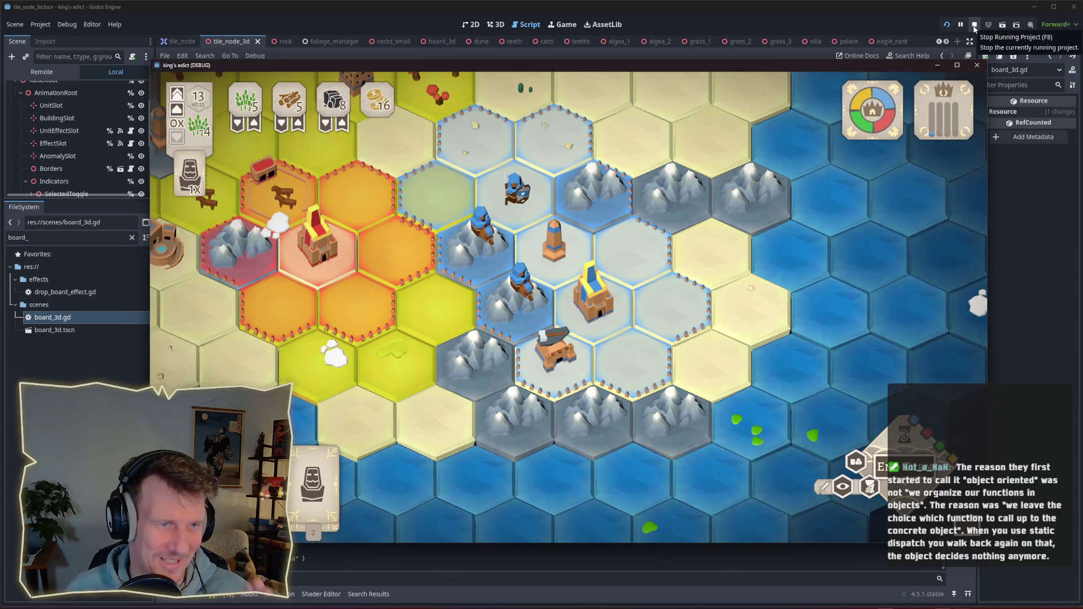
pyautogui.click(974, 24)
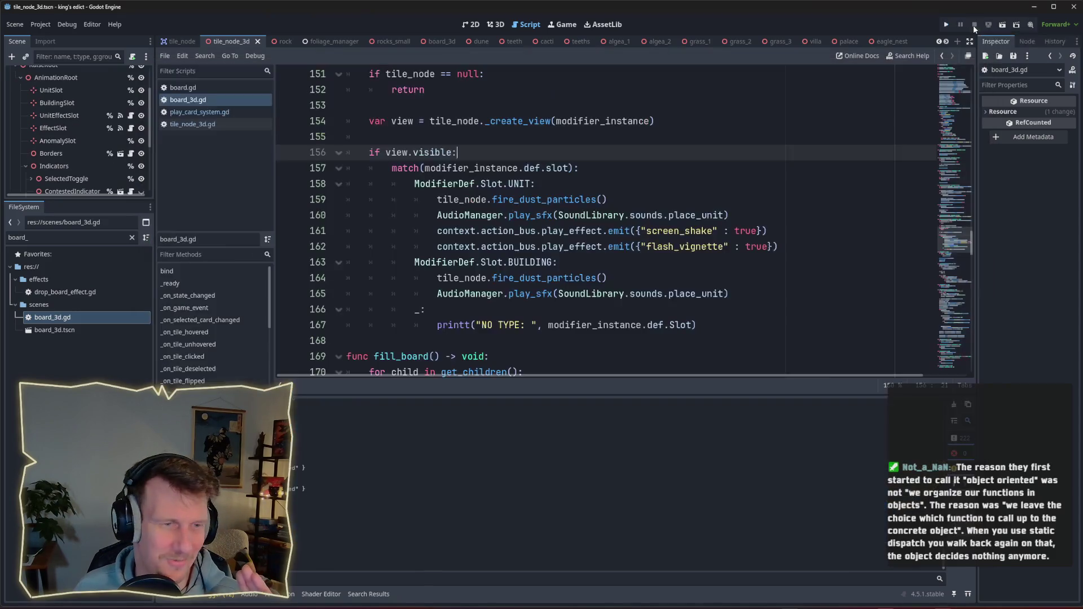
# Put the caret after _create_view(modifier) on line 126 in tile_node_3d.gd's on_modifiers_changed.
pyautogui.click(598, 216)
pyautogui.click(564, 184)
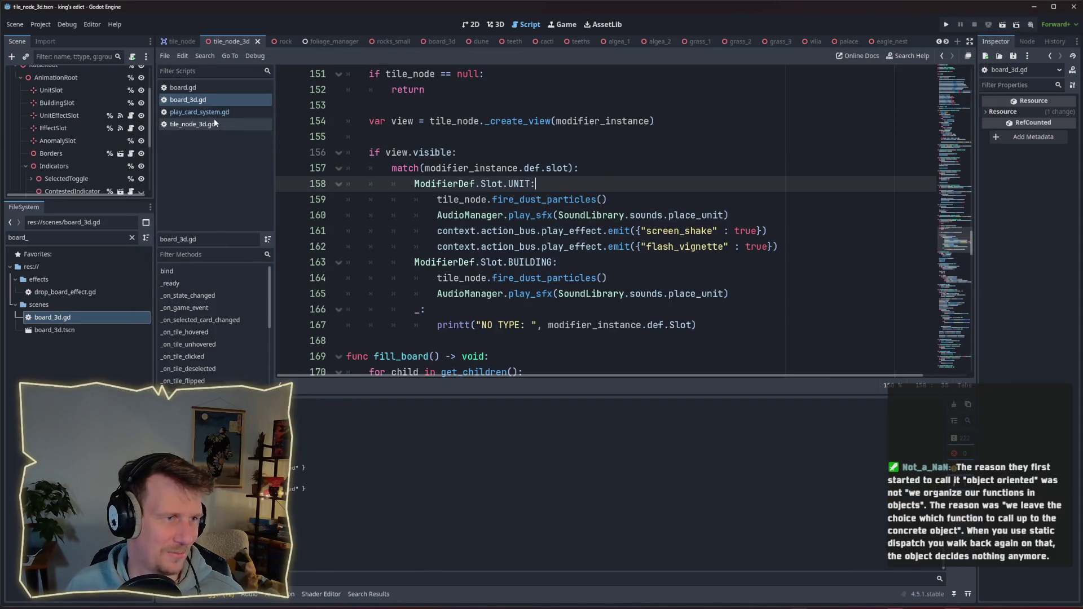
pyautogui.click(194, 125)
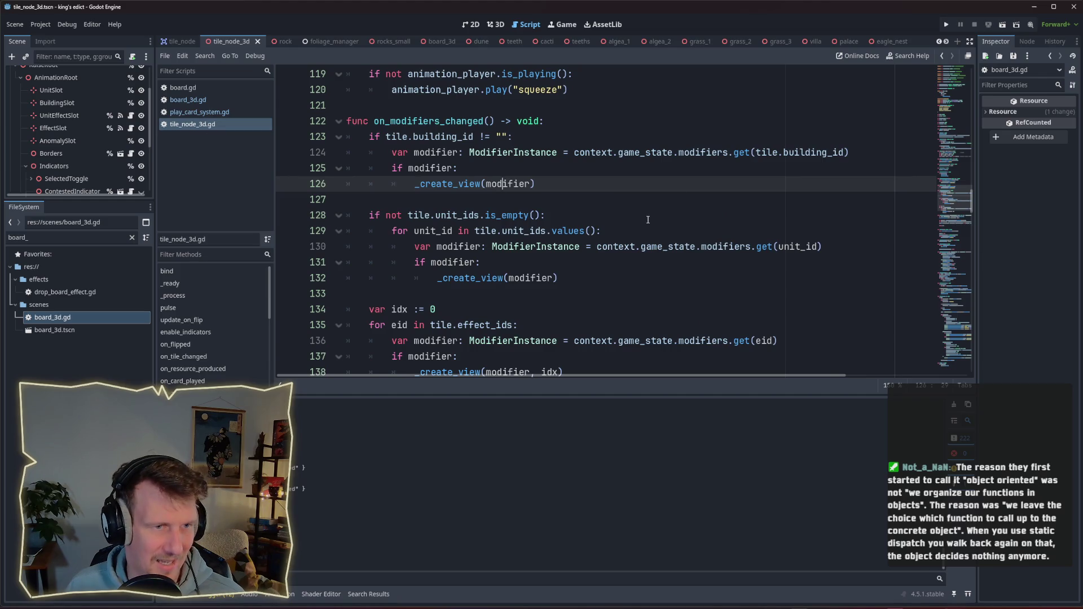
pyautogui.press('End')
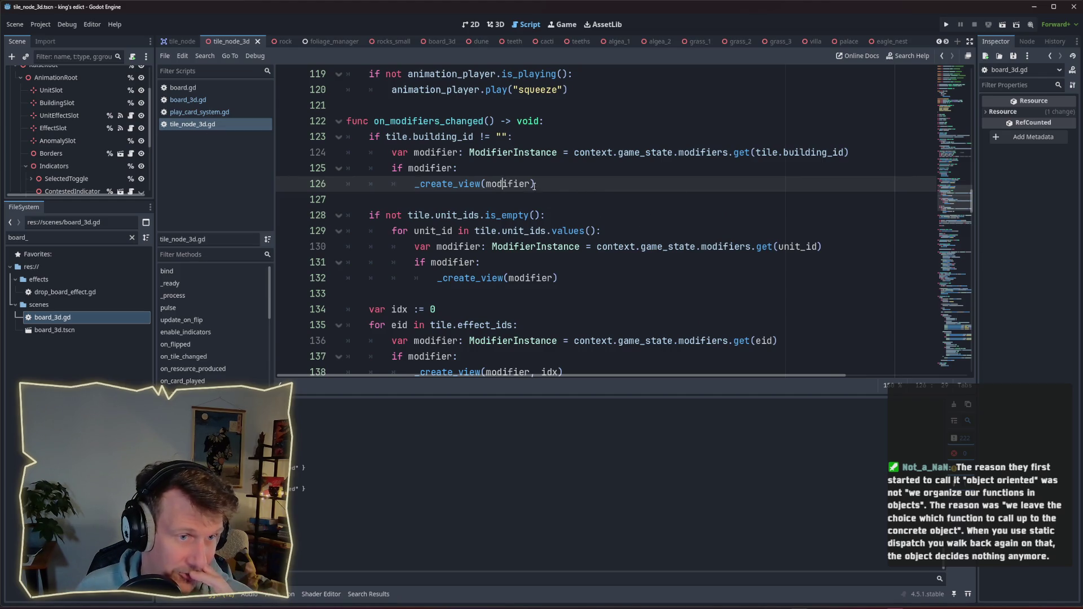
pyautogui.click(523, 138)
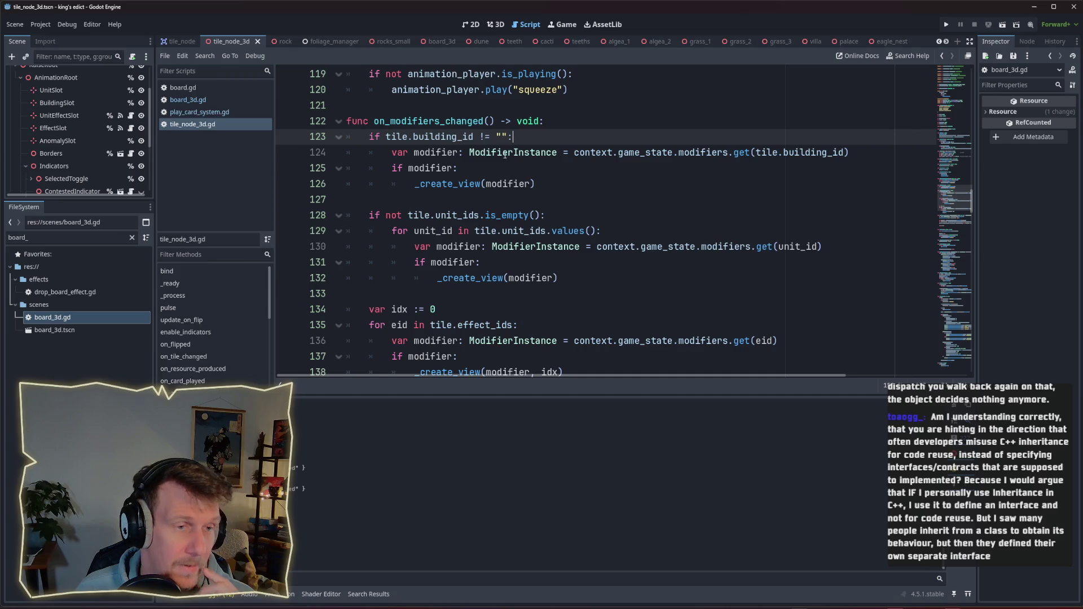
pyautogui.press('Down')
pyautogui.press('Down')
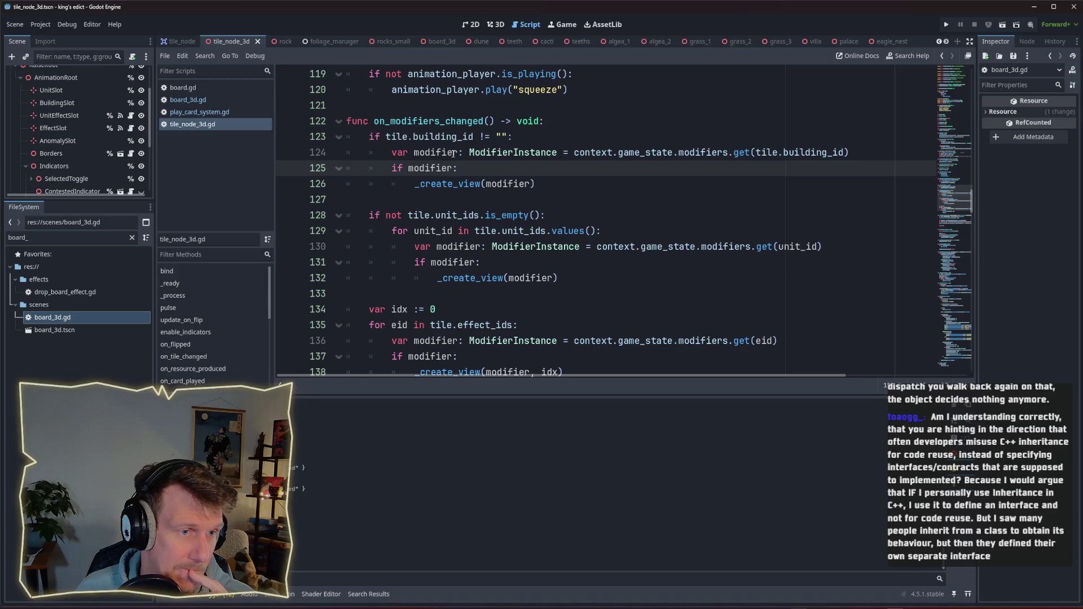
pyautogui.click(548, 184)
# Add an else: branch below the building view call.
pyautogui.press('Return')
pyautogui.press('BackSpace')
pyautogui.press('BackSpace')
pyautogui.write('else:')
pyautogui.press('Return')
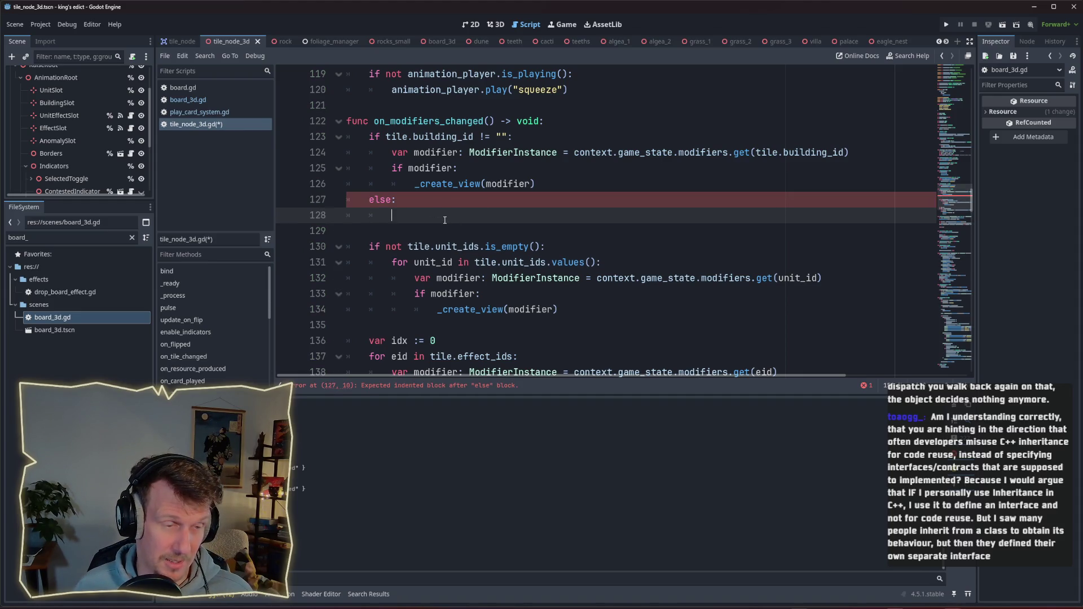
# Write var mod_view = building_slot.get_child(0) and check the Node get_child docs.
pyautogui.write('var ')
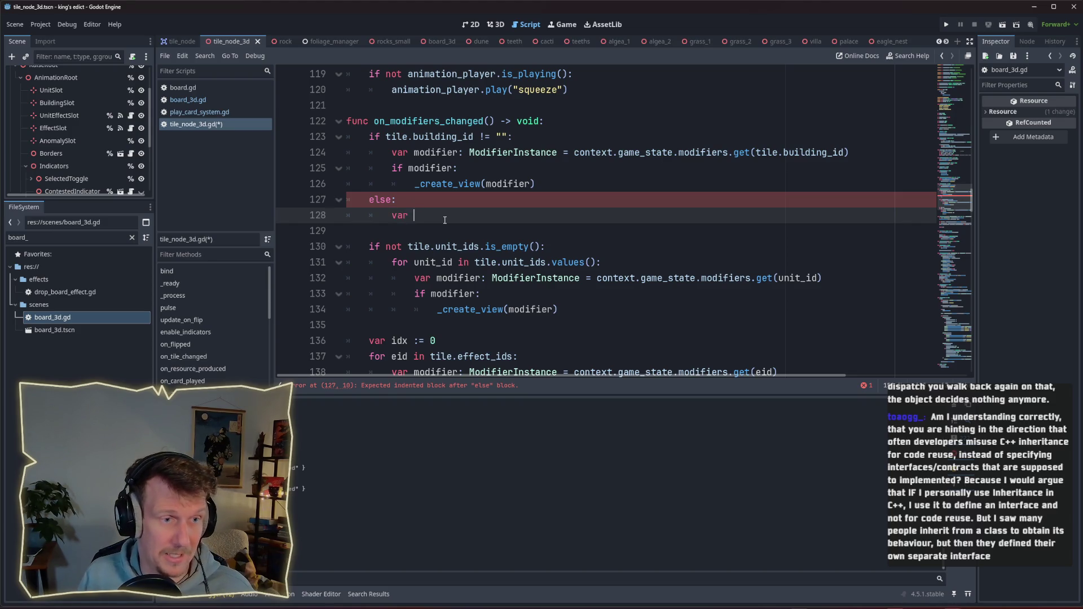
pyautogui.write('buidling_v')
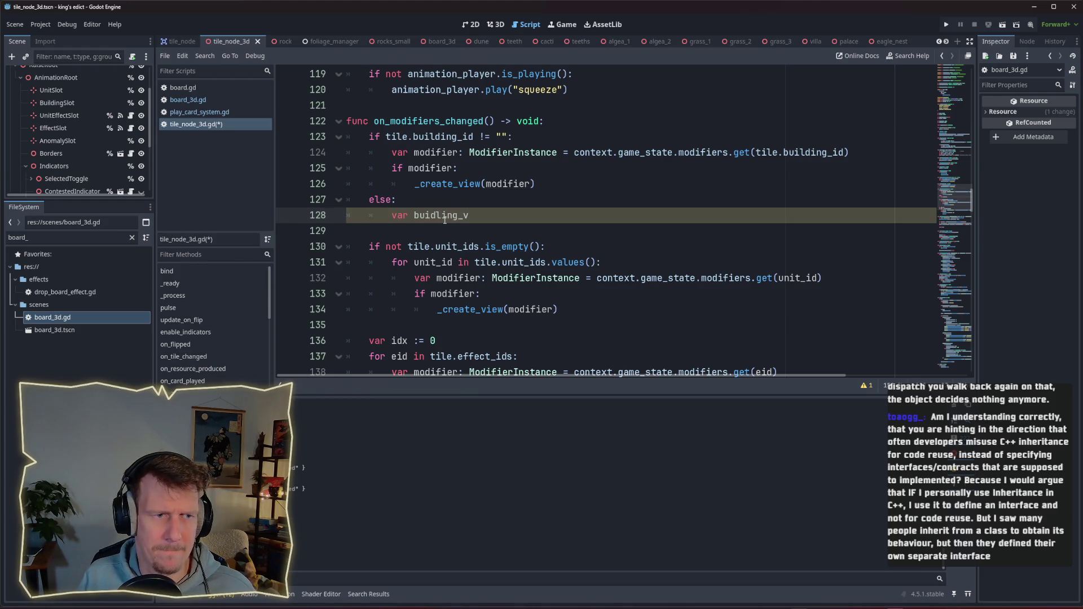
pyautogui.hotkey('ctrl', 'BackSpace')
pyautogui.write('mod_m')
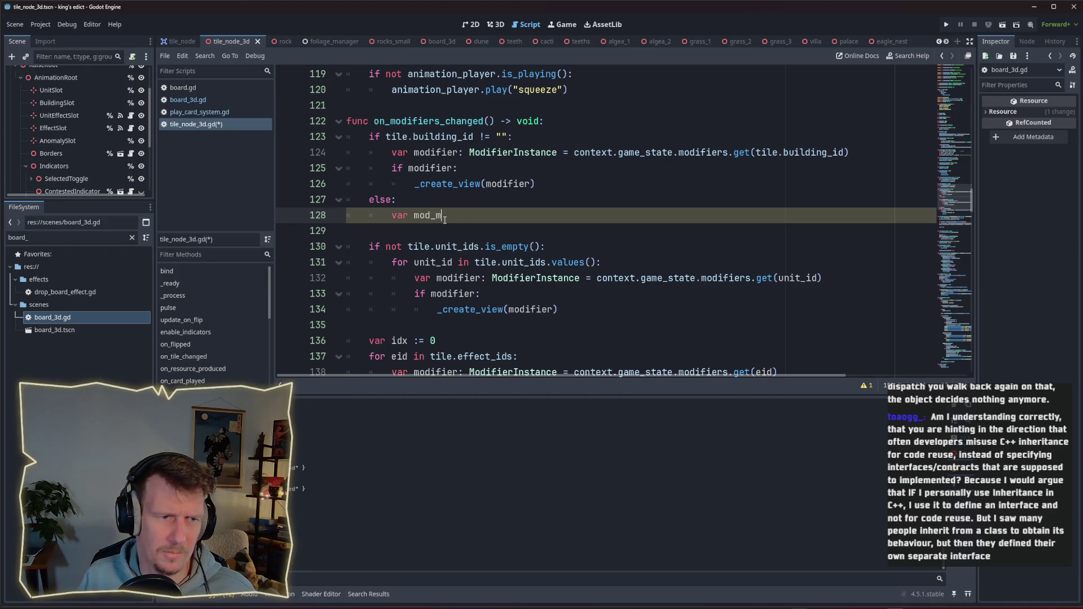
pyautogui.press('BackSpace')
pyautogui.write('view = ')
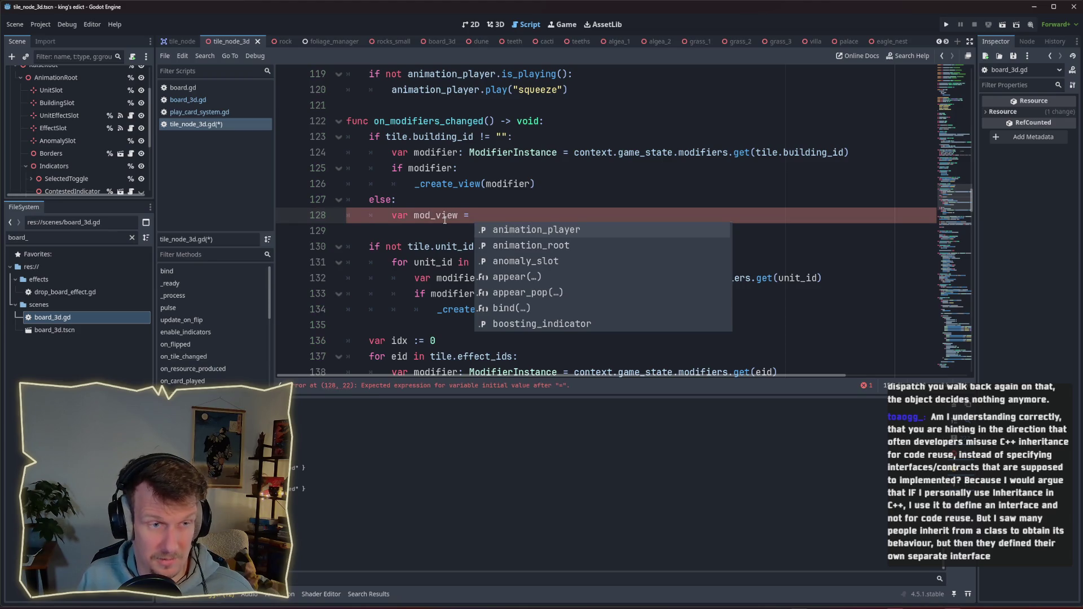
pyautogui.write('biu')
pyautogui.press('BackSpace')
pyautogui.press('BackSpace')
pyautogui.write('u')
pyautogui.press('Return')
pyautogui.write('.get_ch')
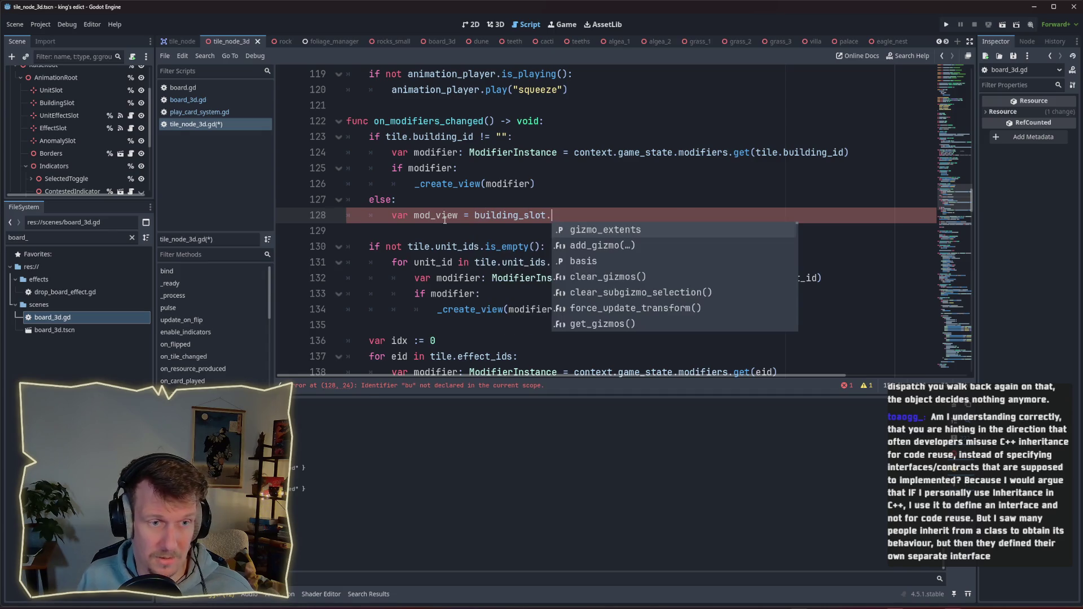
pyautogui.press('Return')
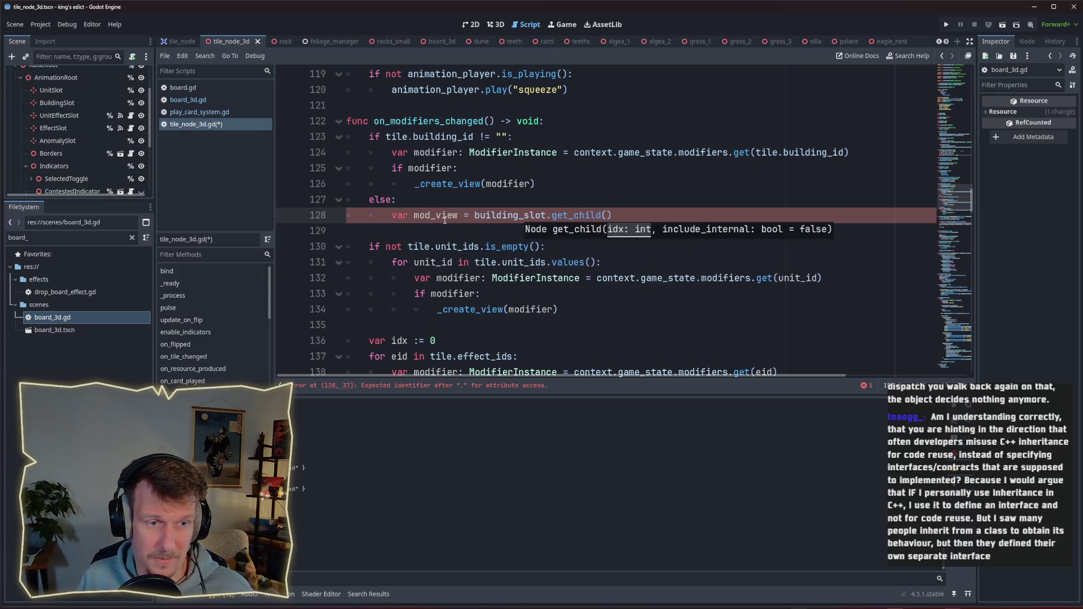
pyautogui.write('0')
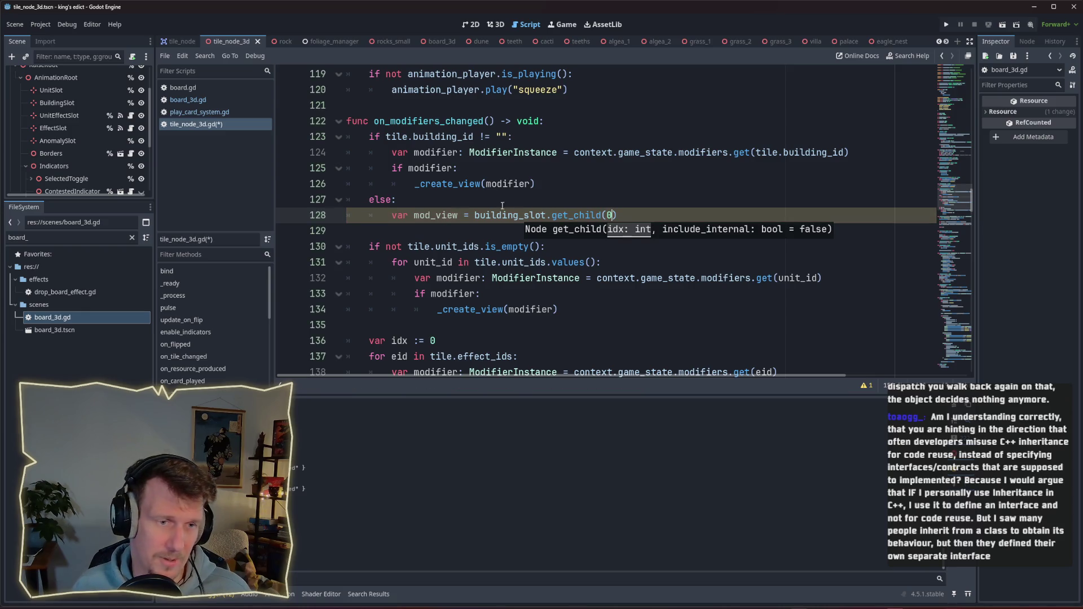
pyautogui.keyDown('ctrl'); pyautogui.click(577, 215); pyautogui.keyUp('ctrl')
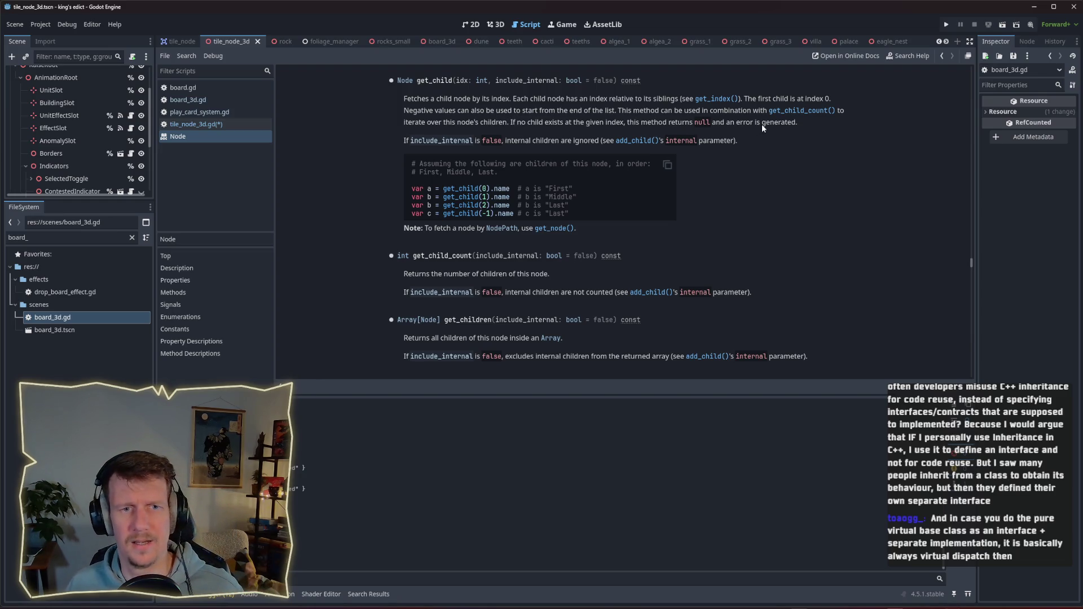
pyautogui.hotkey('ctrl', 'w')
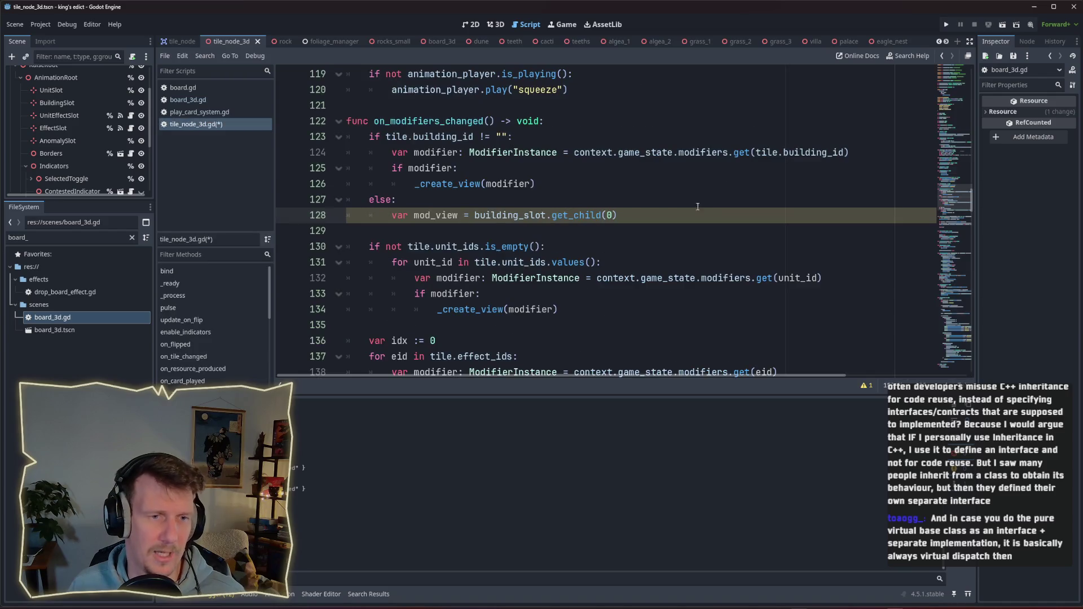
# Add 'if building_slot.get_child_count() > 0:' as the first line of the else branch.
pyautogui.click(586, 206)
pyautogui.press('Return')
pyautogui.write('if ')
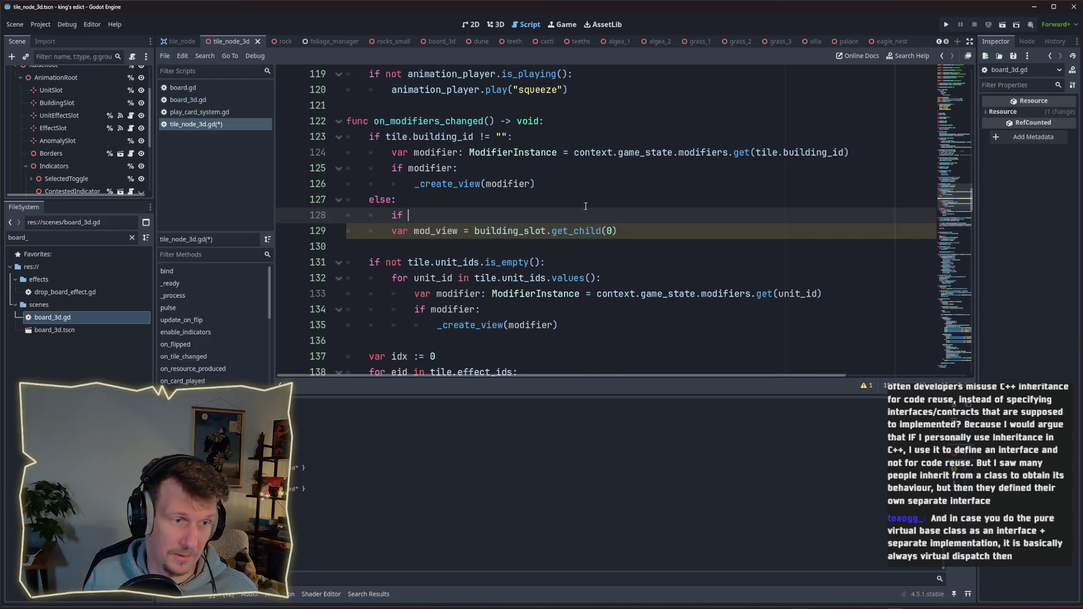
pyautogui.write('buil')
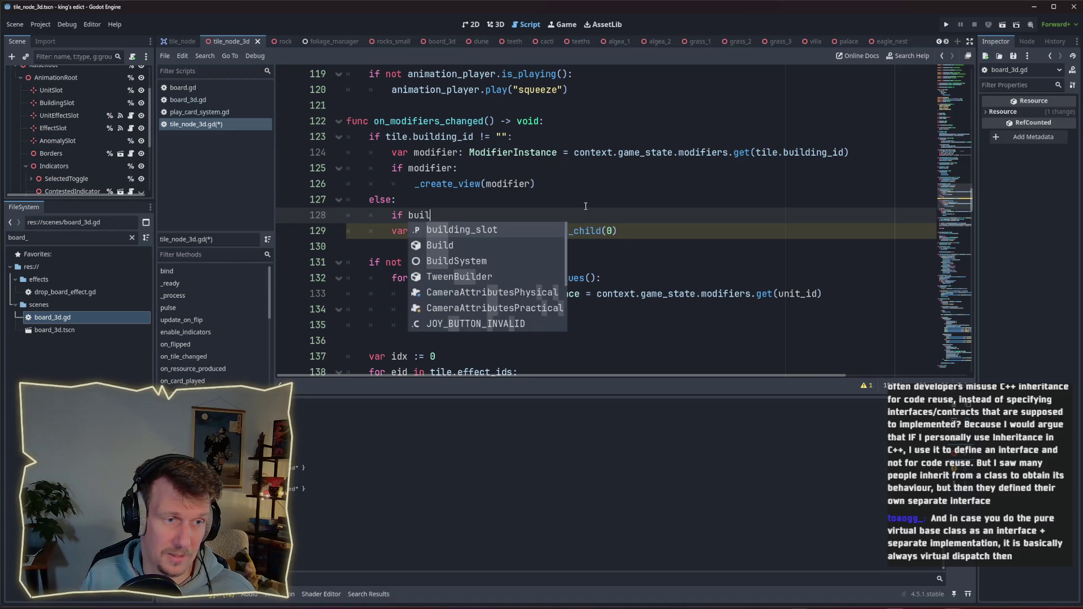
pyautogui.write('ding_slot.get_ch')
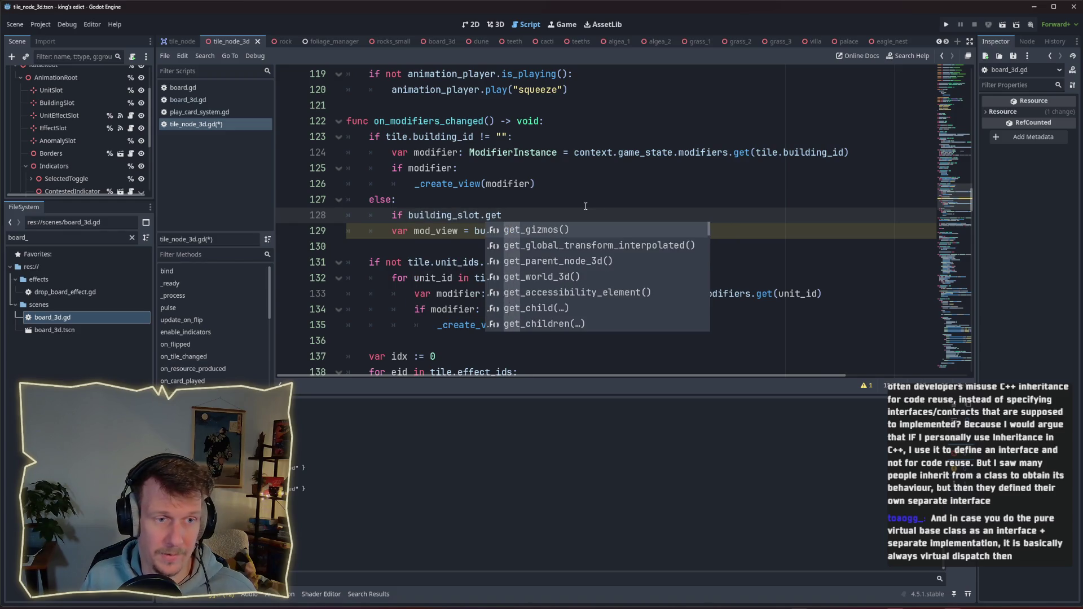
pyautogui.press('Down')
pyautogui.press('Down')
pyautogui.press('Return')
pyautogui.write(') > 0:')
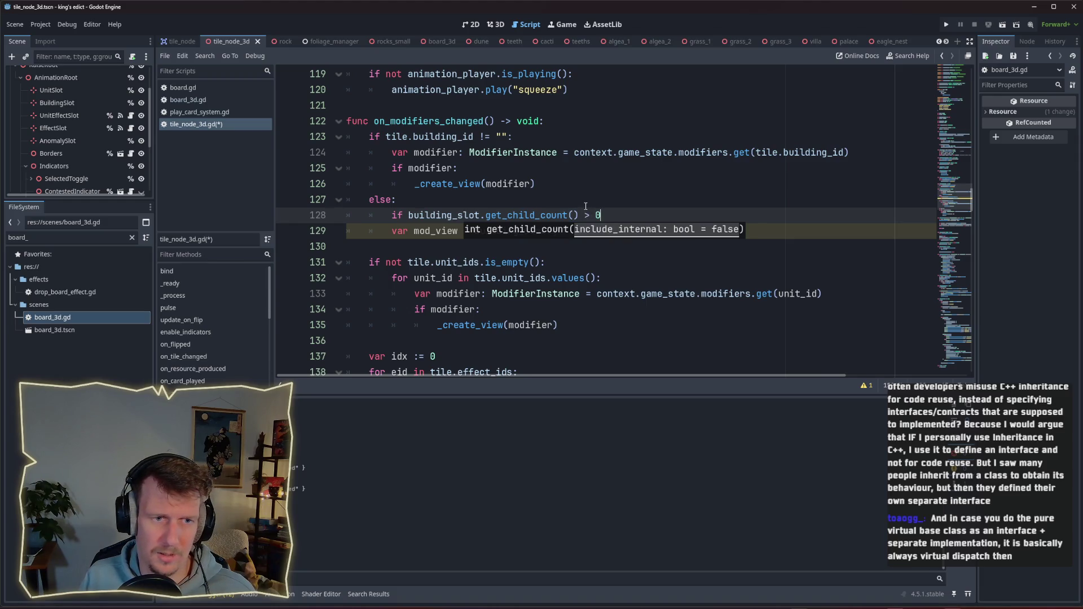
# Indent the get_child line under the new if and add mod_view.queue_free() after it.
pyautogui.click(395, 232)
pyautogui.press('Tab')
pyautogui.click(658, 232)
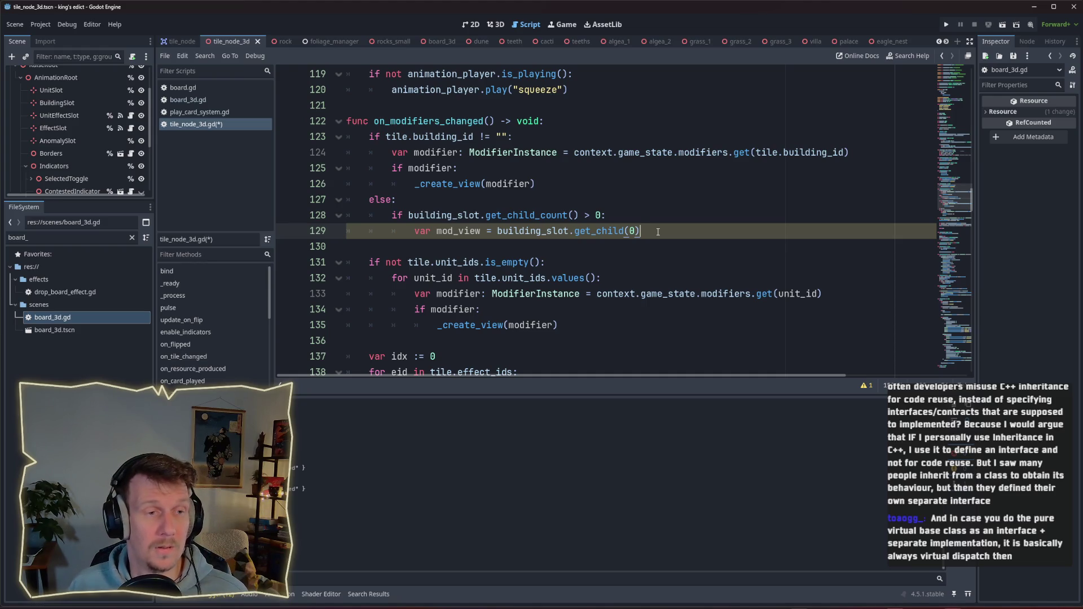
pyautogui.press('Return')
pyautogui.write('mod')
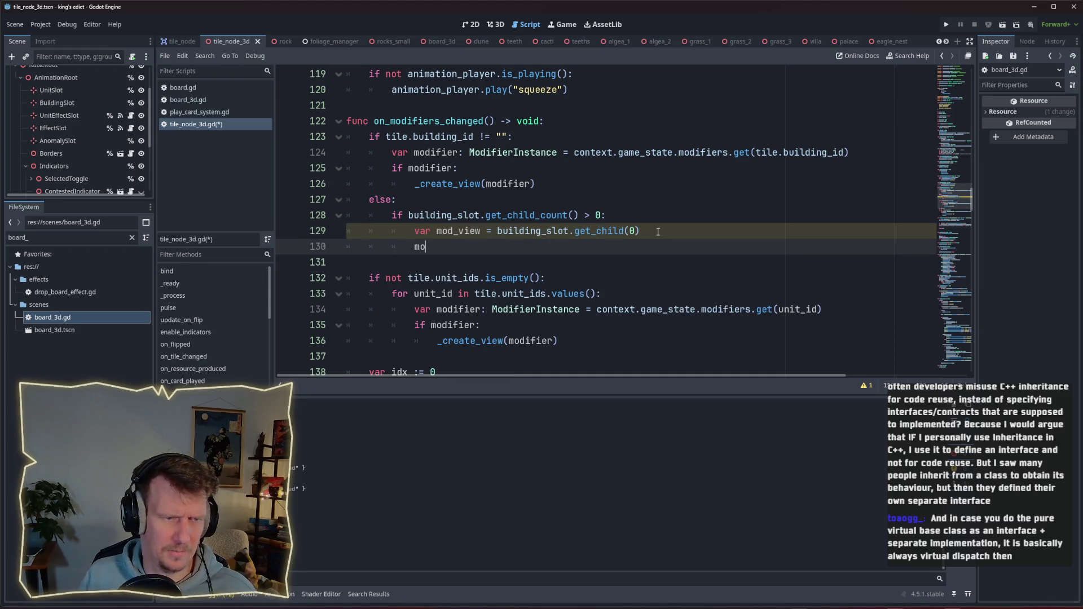
pyautogui.press('Down')
pyautogui.press('Return')
pyautogui.write('.')
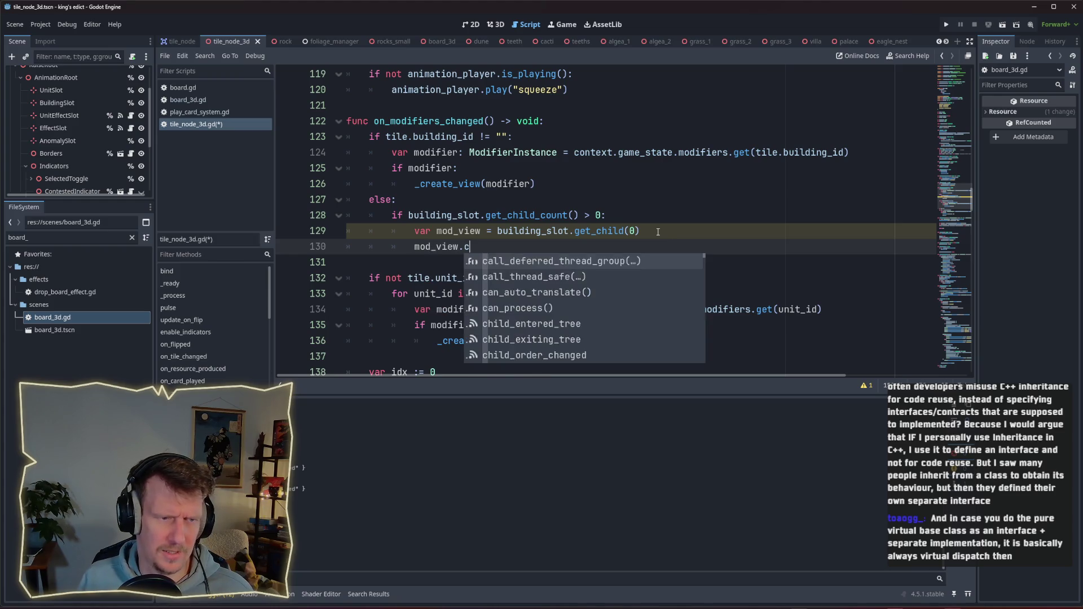
pyautogui.write('que')
pyautogui.press('Down')
pyautogui.press('Return')
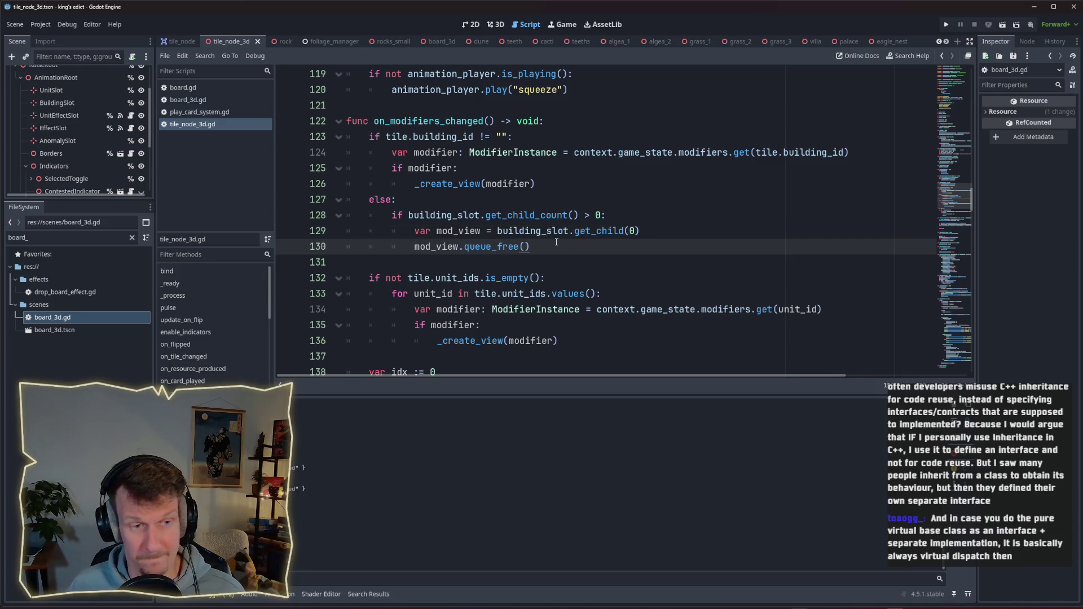
# Select the else block on lines 127–130 and open a new line after line 136.
pyautogui.moveTo(530, 246)
pyautogui.mouseDown()
pyautogui.moveTo(339, 214)
pyautogui.moveTo(339, 200)
pyautogui.mouseUp()
pyautogui.hotkey('ctrl', 'c')
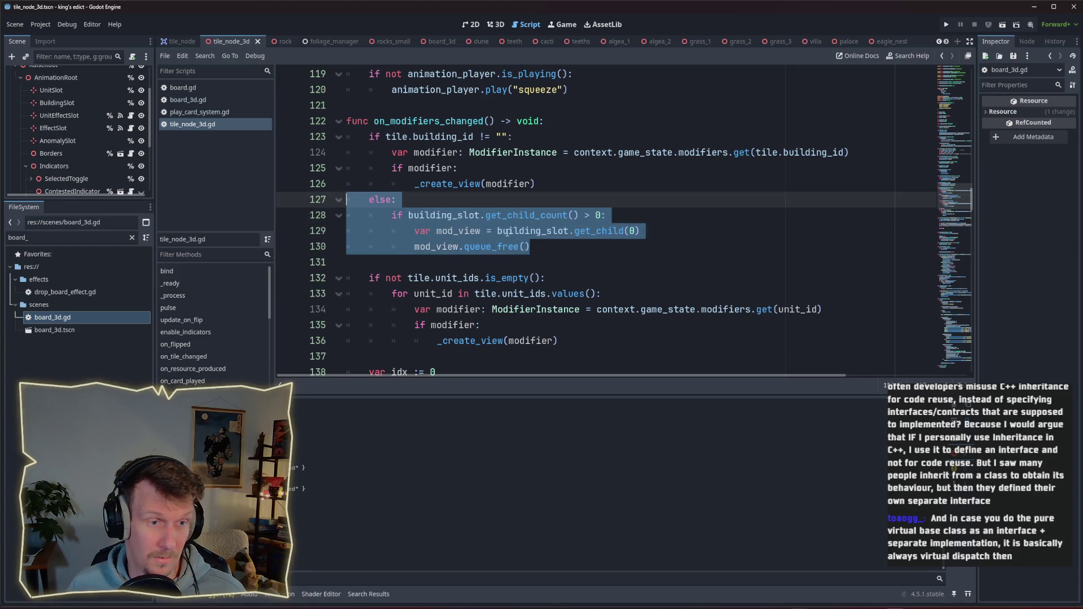
pyautogui.scroll(-1, 507, 233)
pyautogui.click(577, 294)
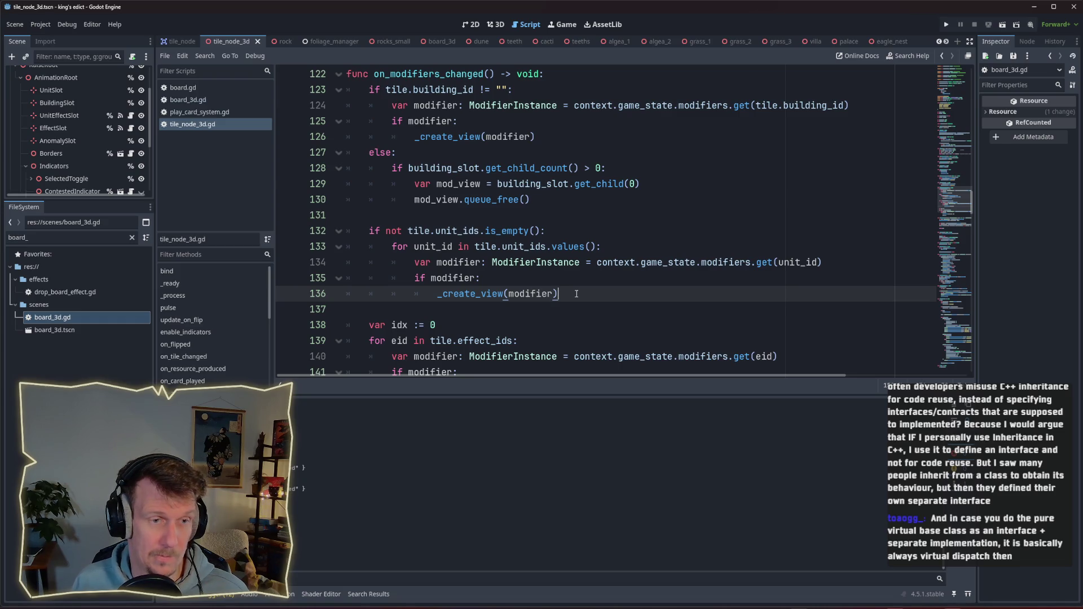
pyautogui.press('Return')
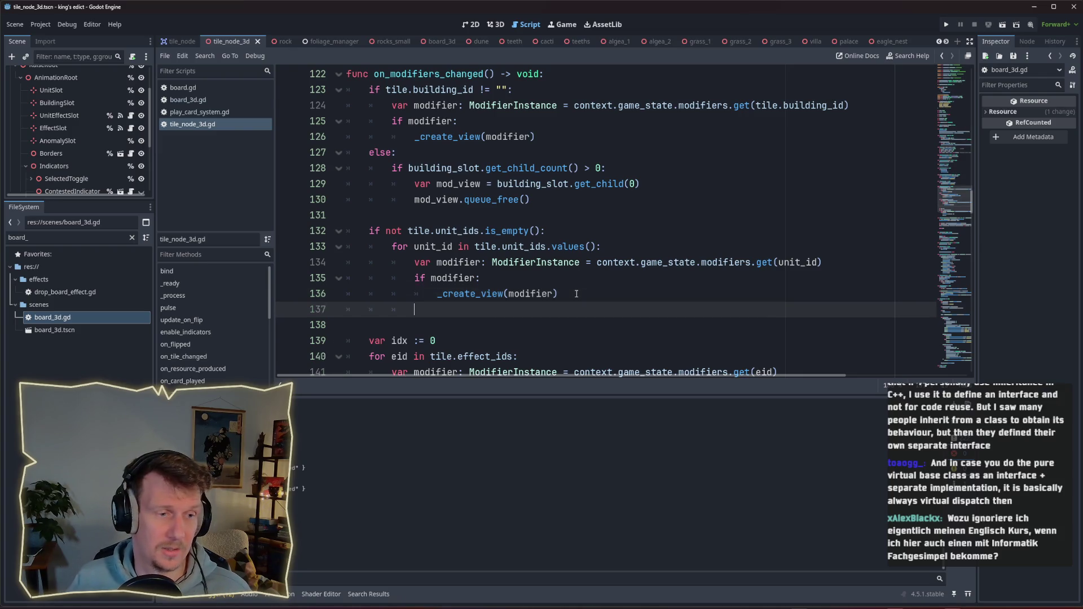
# Paste the else block after line 136 and change building_slot to unit_slot on line 138.
pyautogui.hotkey('ctrl', 'v')
pyautogui.doubleClick(395, 309)
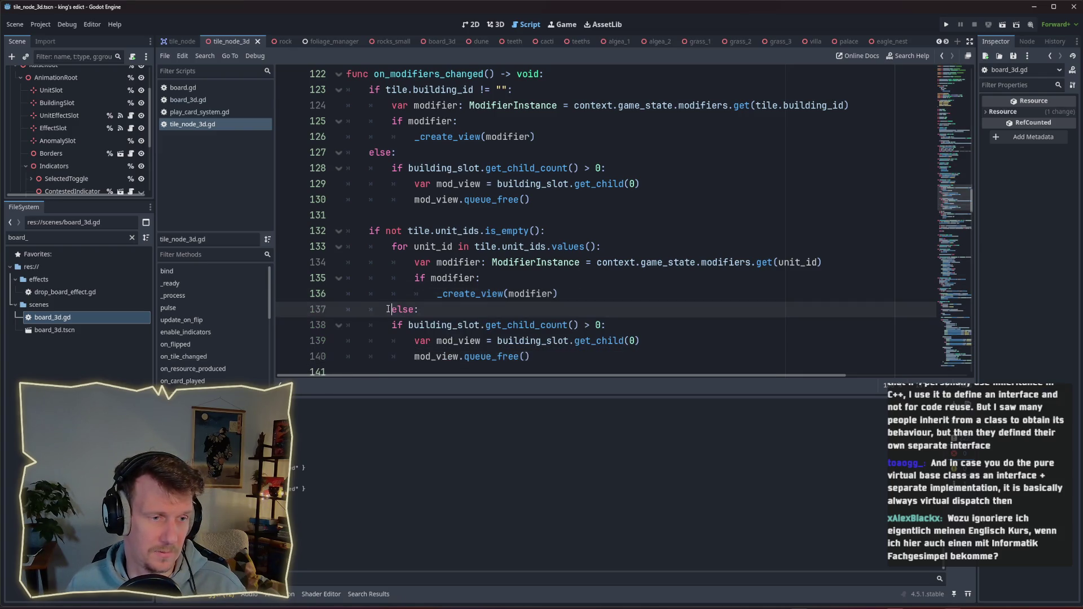
pyautogui.scroll(-3, 446, 294)
pyautogui.doubleClick(443, 278)
pyautogui.write('unit_c')
pyautogui.press('BackSpace')
pyautogui.write('slot')
pyautogui.press('Escape')
# Replace building_slot with unit_slot on line 139 and save tile_node_3d.gd.
pyautogui.doubleClick(537, 292)
pyautogui.doubleClick(433, 278)
pyautogui.hotkey('ctrl', 'c')
pyautogui.doubleClick(532, 294)
pyautogui.hotkey('ctrl', 'v')
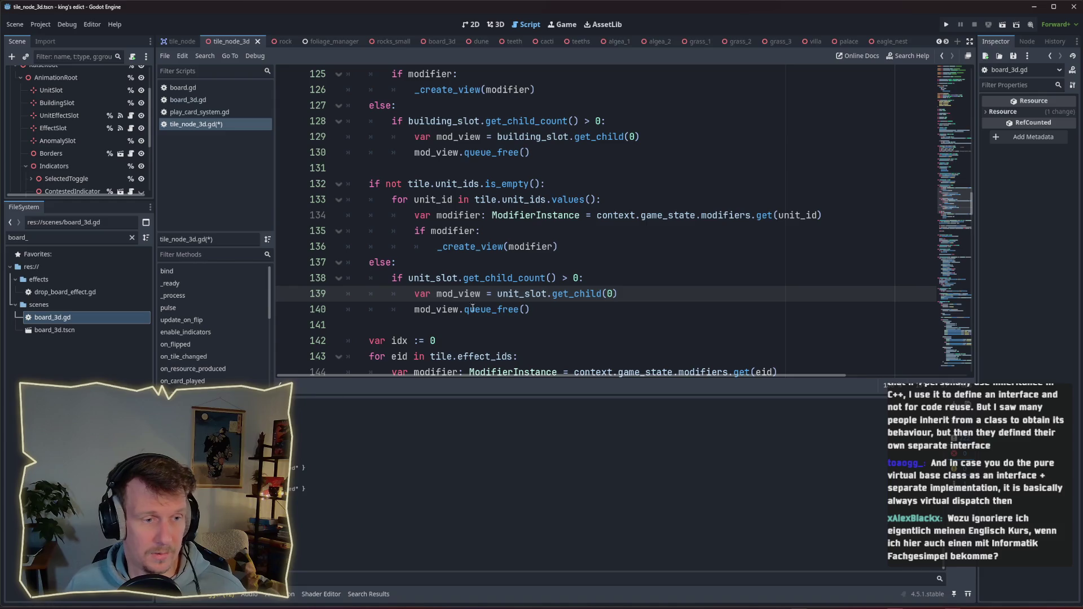
pyautogui.hotkey('ctrl', 's')
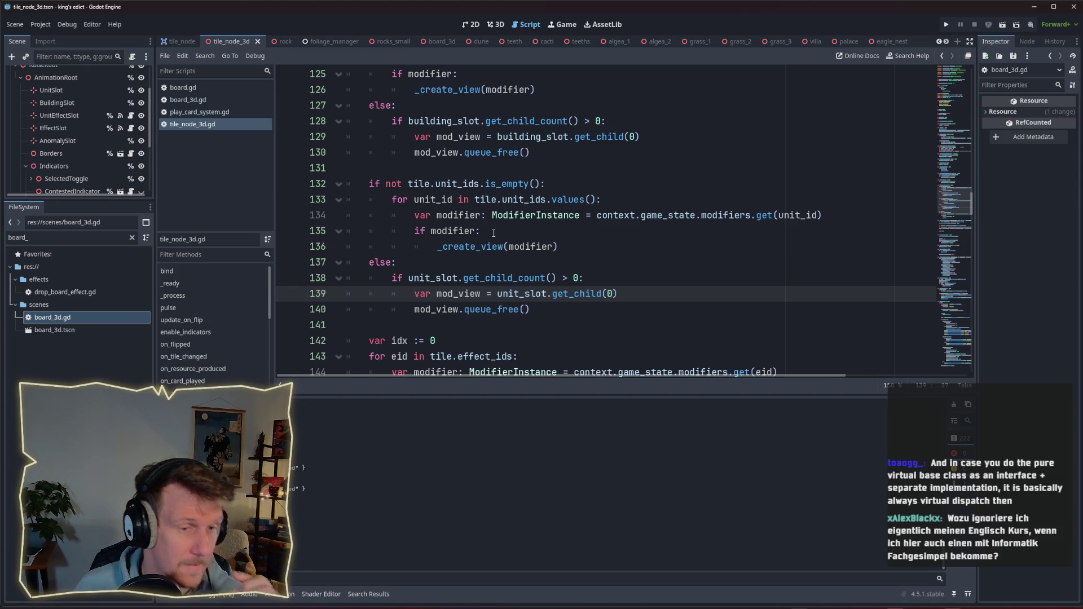
pyautogui.keyDown('ctrl'); pyautogui.click(460, 250); pyautogui.keyUp('ctrl')
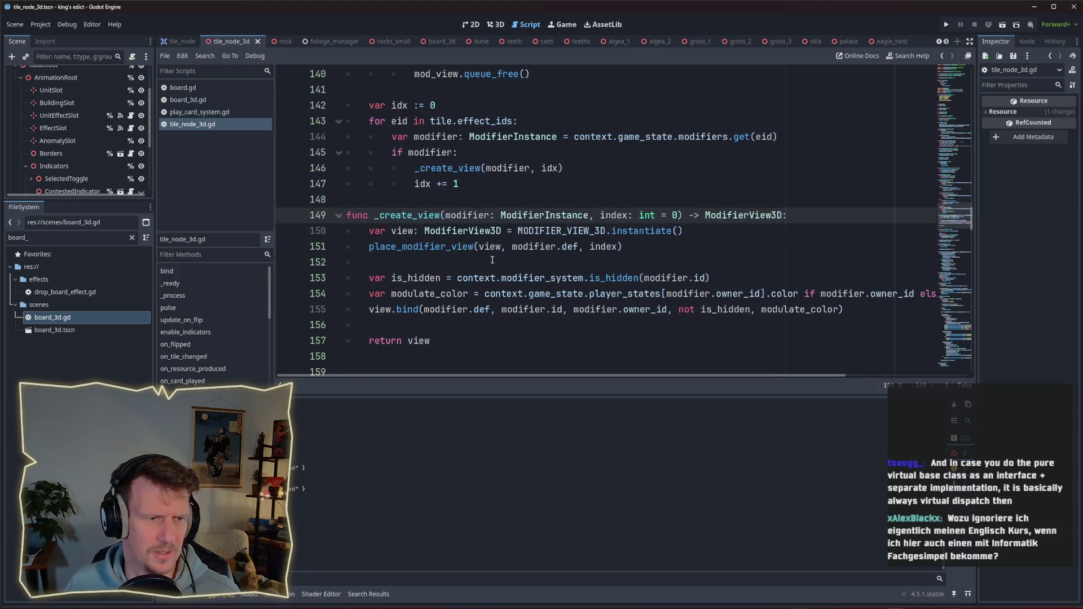
pyautogui.scroll(-4, 529, 244)
pyautogui.scroll(2, 514, 247)
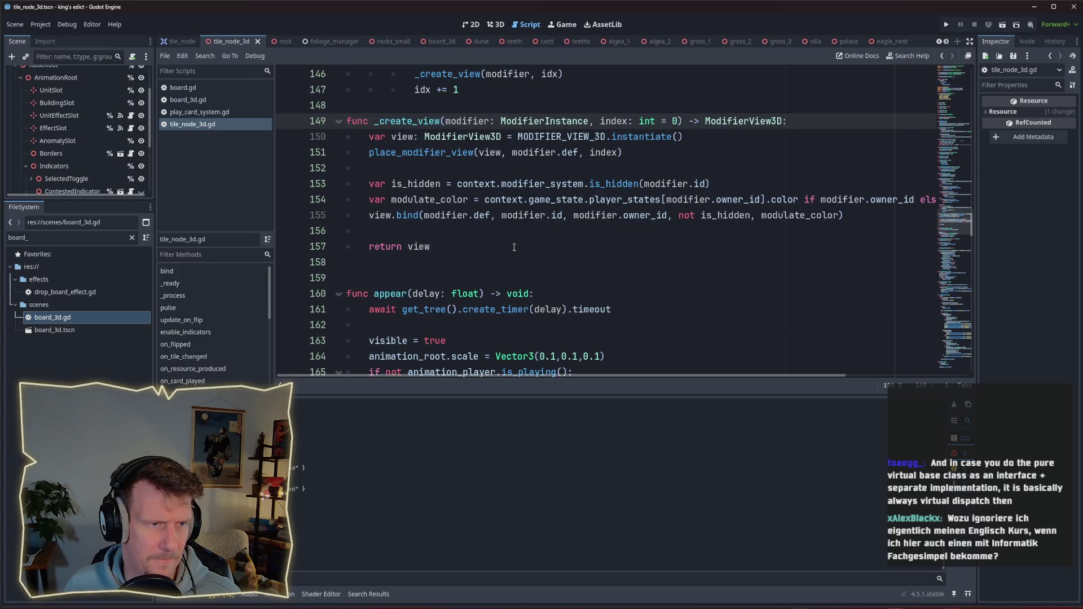
pyautogui.keyDown('ctrl'); pyautogui.click(462, 151); pyautogui.keyUp('ctrl')
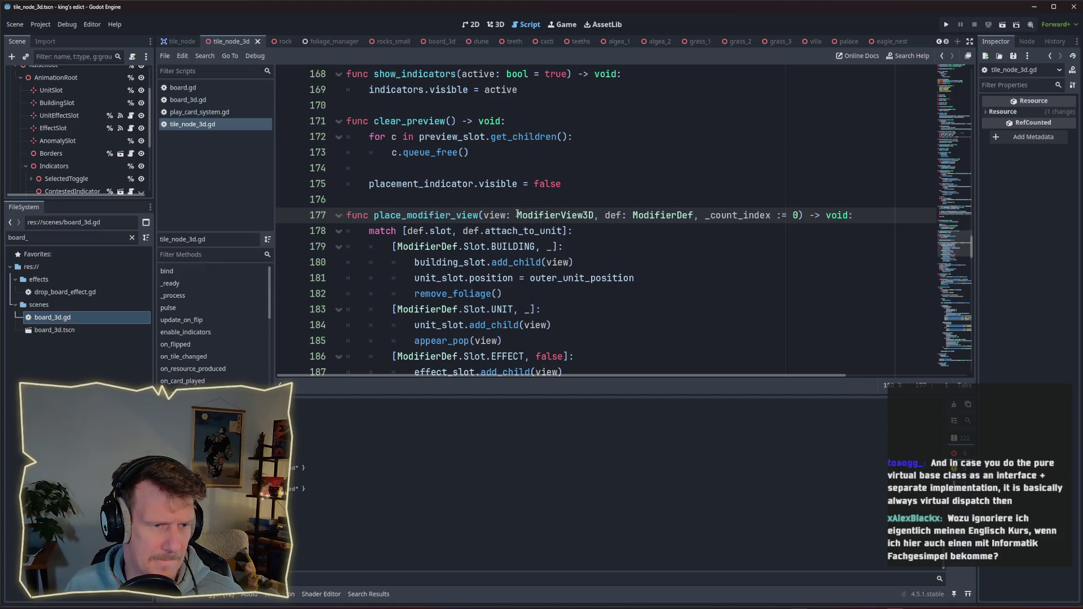
pyautogui.scroll(-2, 520, 246)
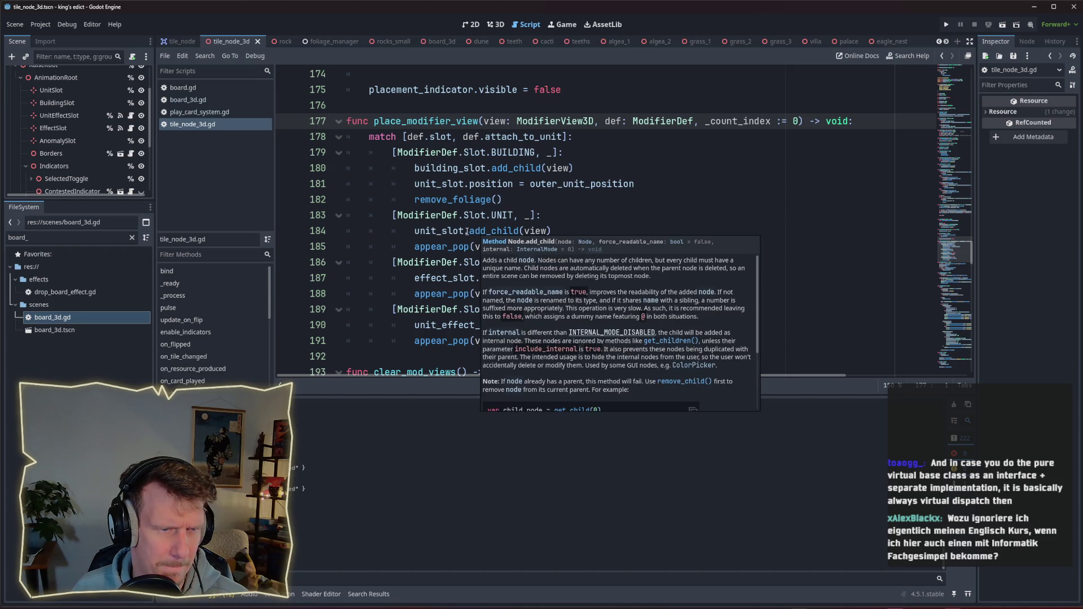
pyautogui.moveTo(504, 233)
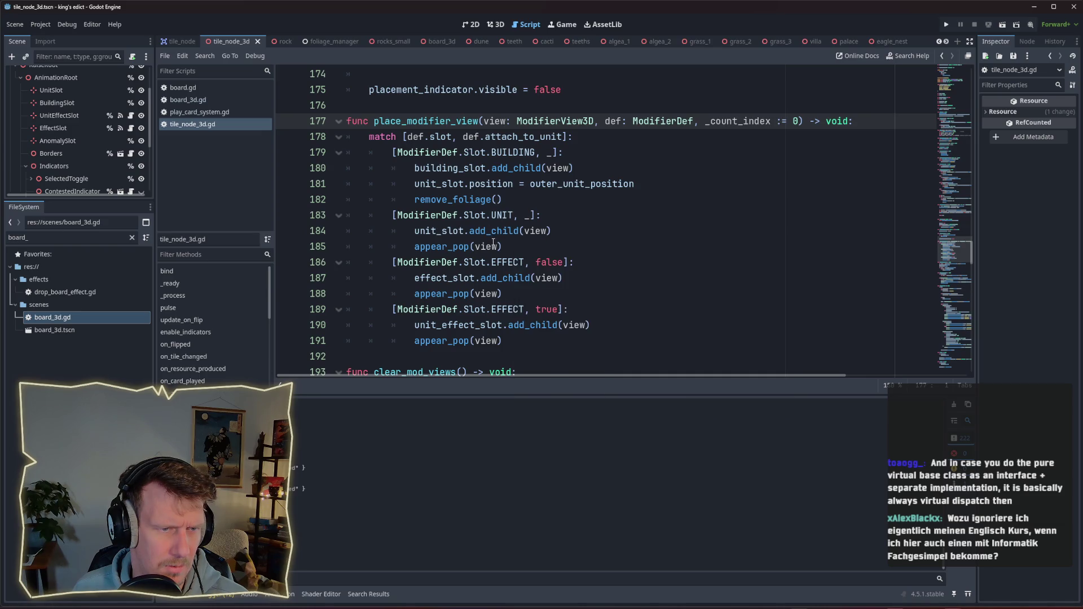
pyautogui.click(547, 247)
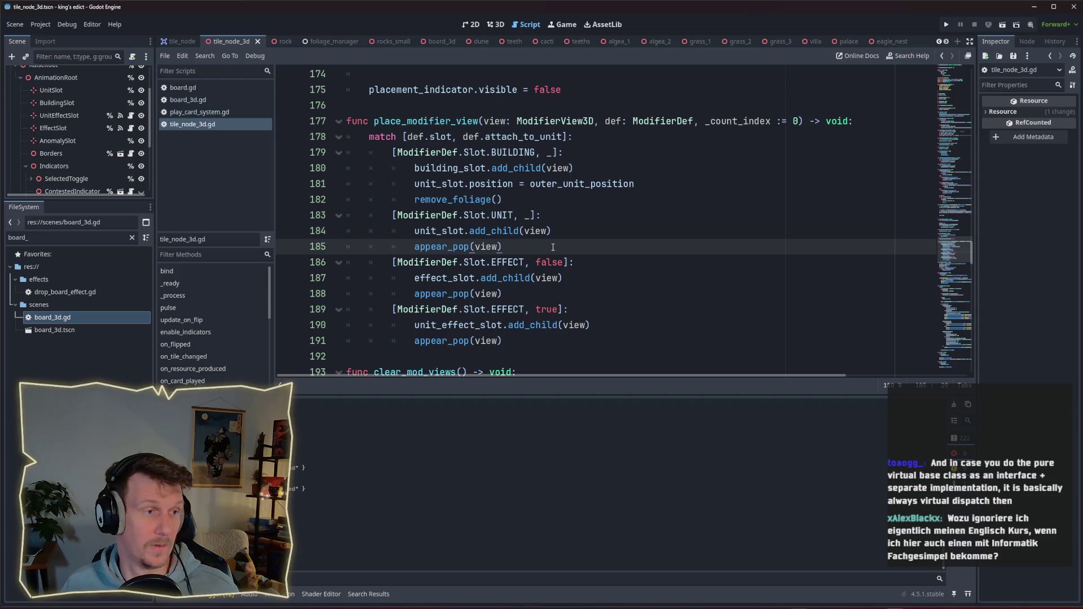
pyautogui.scroll(6, 528, 232)
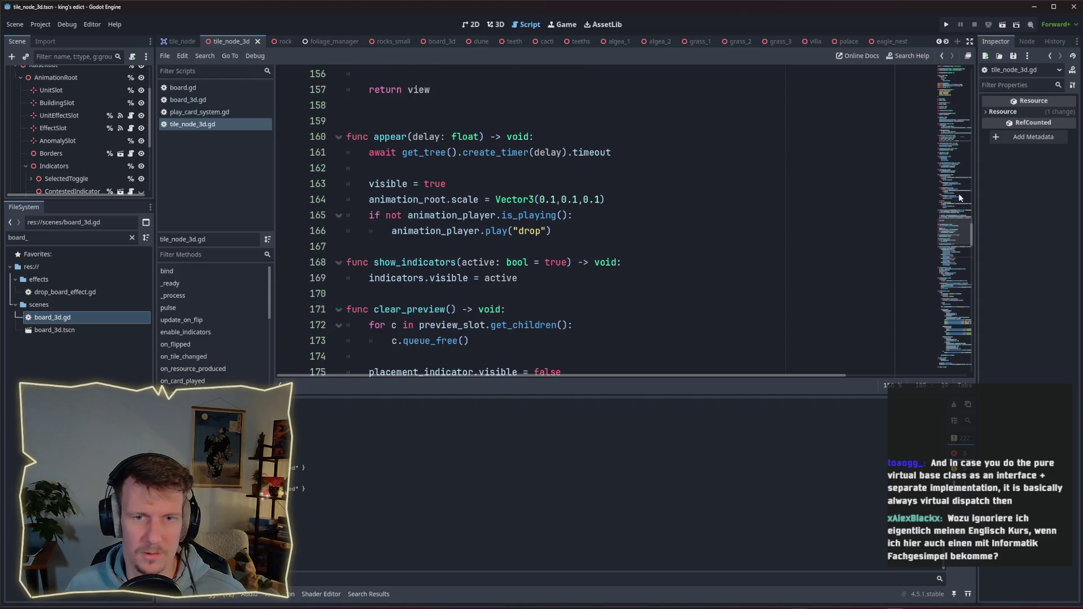
pyautogui.click(956, 138)
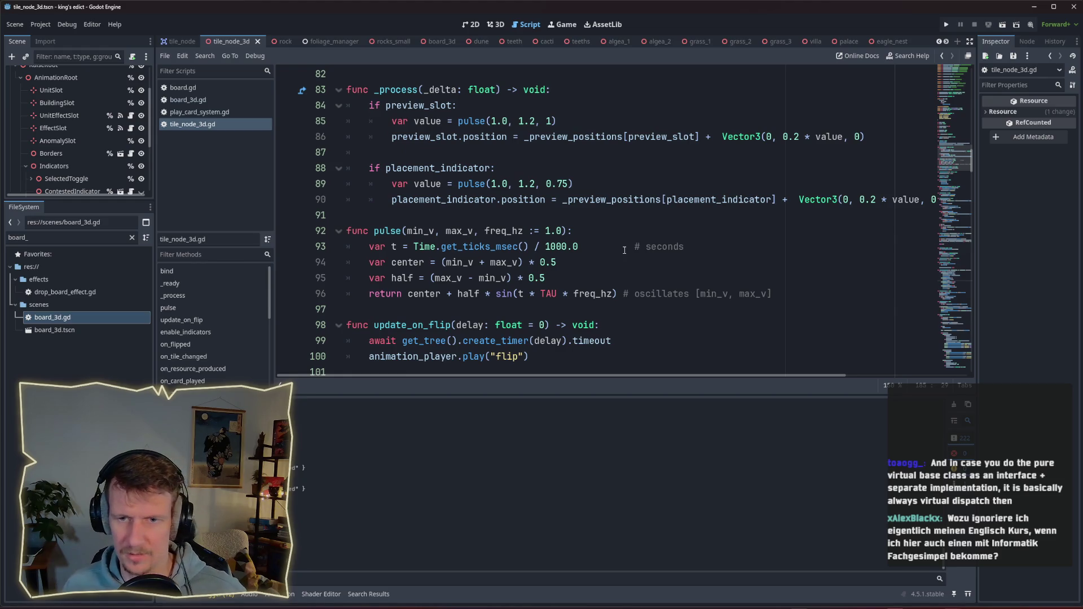
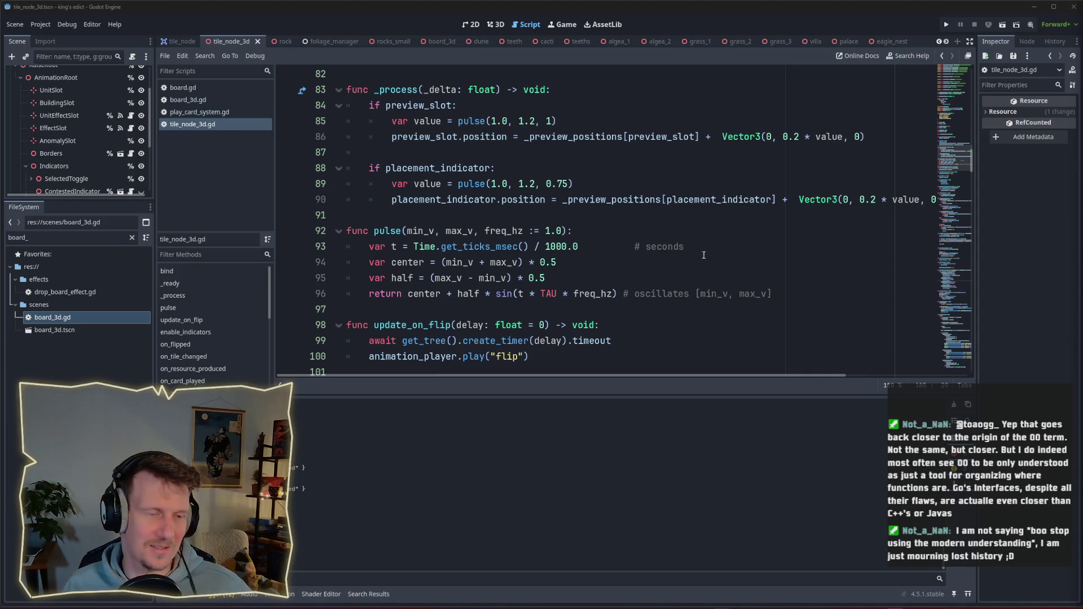
# Switch to board_3d.gd and review the effects played for the UNIT and BUILDING modifier slots.
pyautogui.click(596, 259)
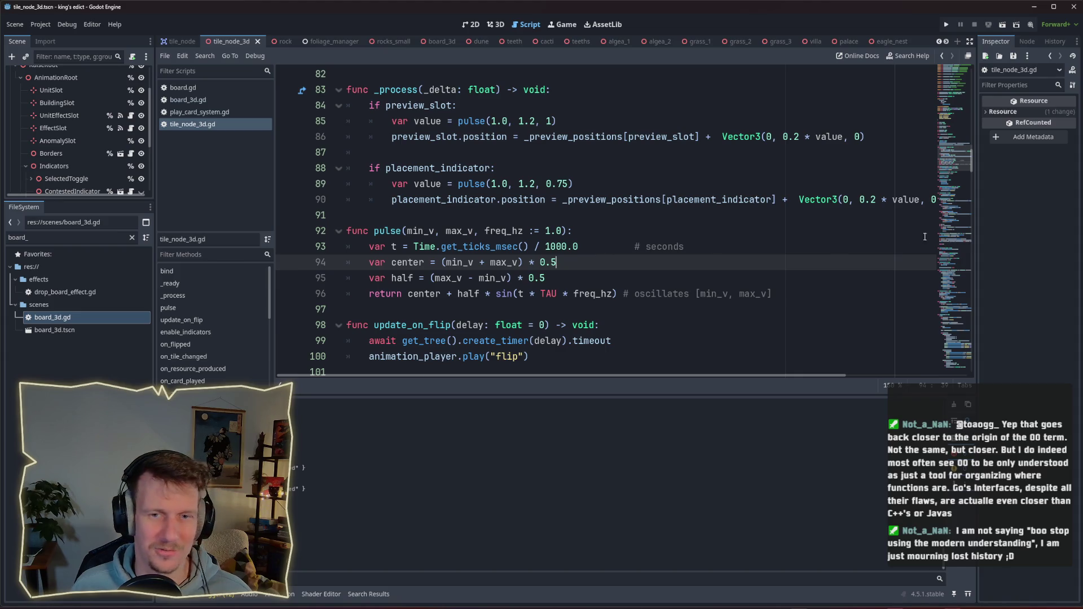
pyautogui.click(192, 112)
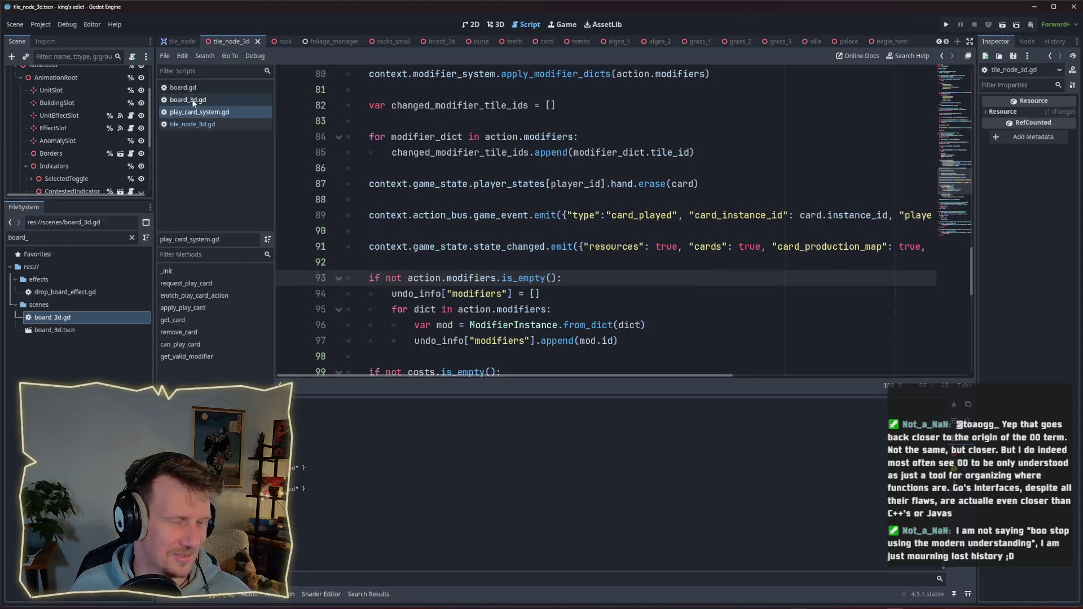
pyautogui.click(193, 102)
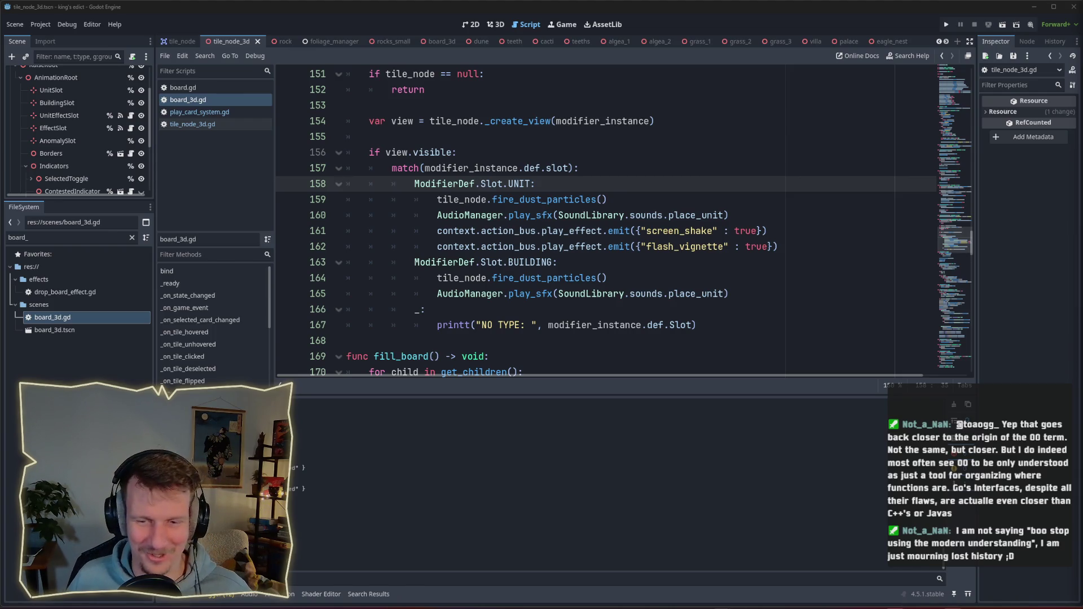
pyautogui.click(734, 265)
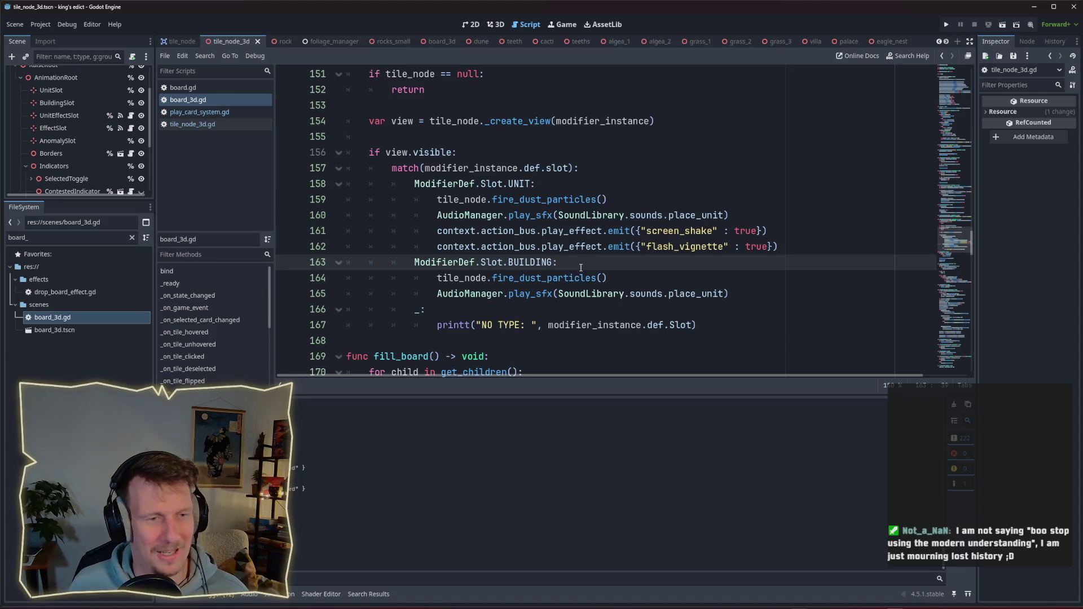
pyautogui.scroll(-1, 573, 266)
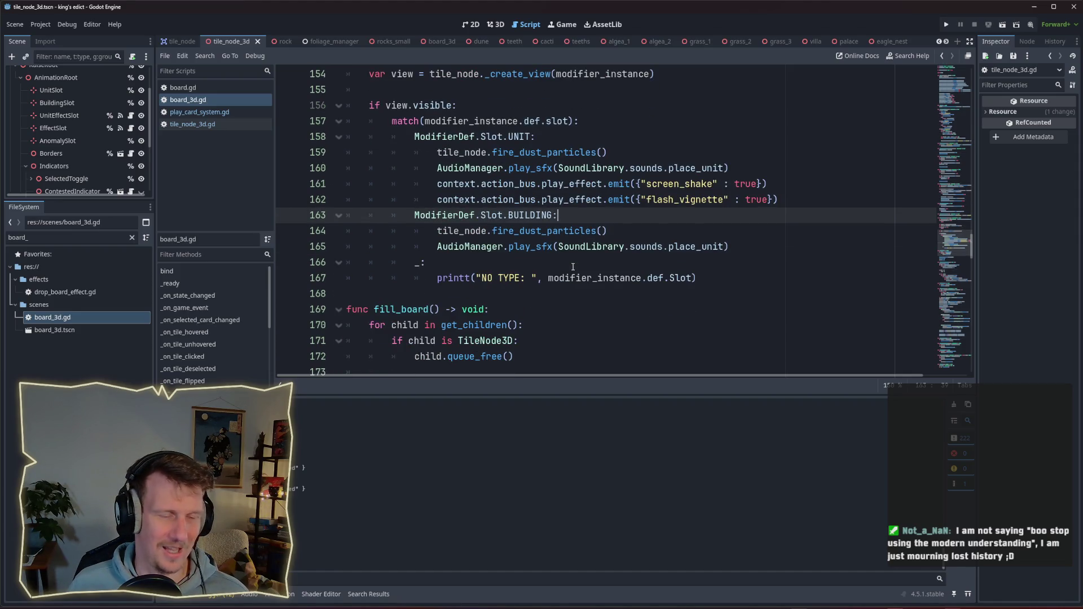
pyautogui.hotkey('ctrl', 'shift', 'Left')
pyautogui.hotkey('ctrl', 'shift', 'Left')
pyautogui.hotkey('ctrl', 'shift', 'Left')
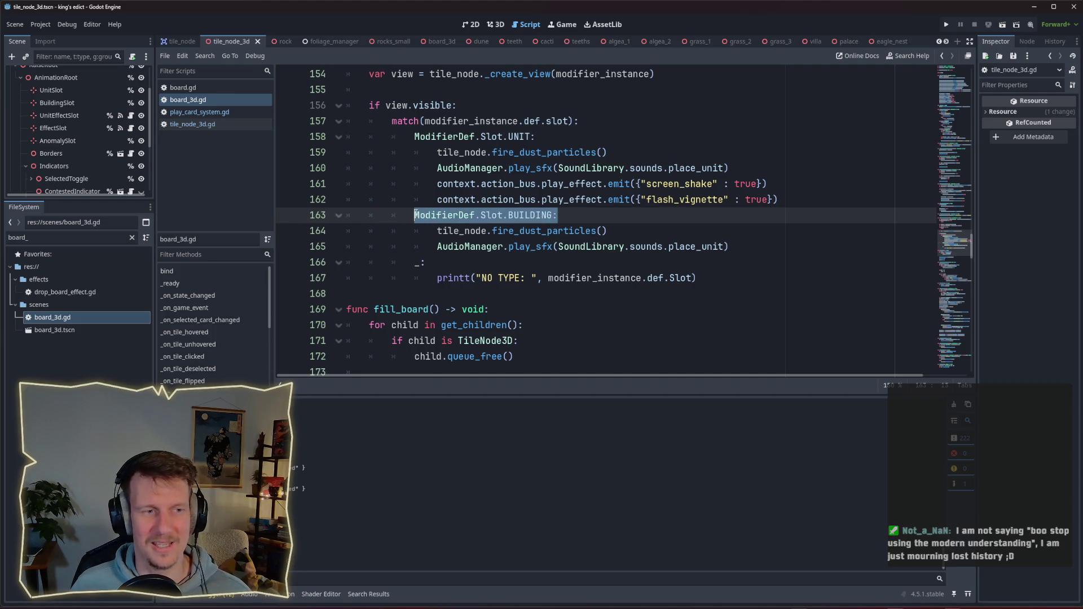
pyautogui.click(587, 217)
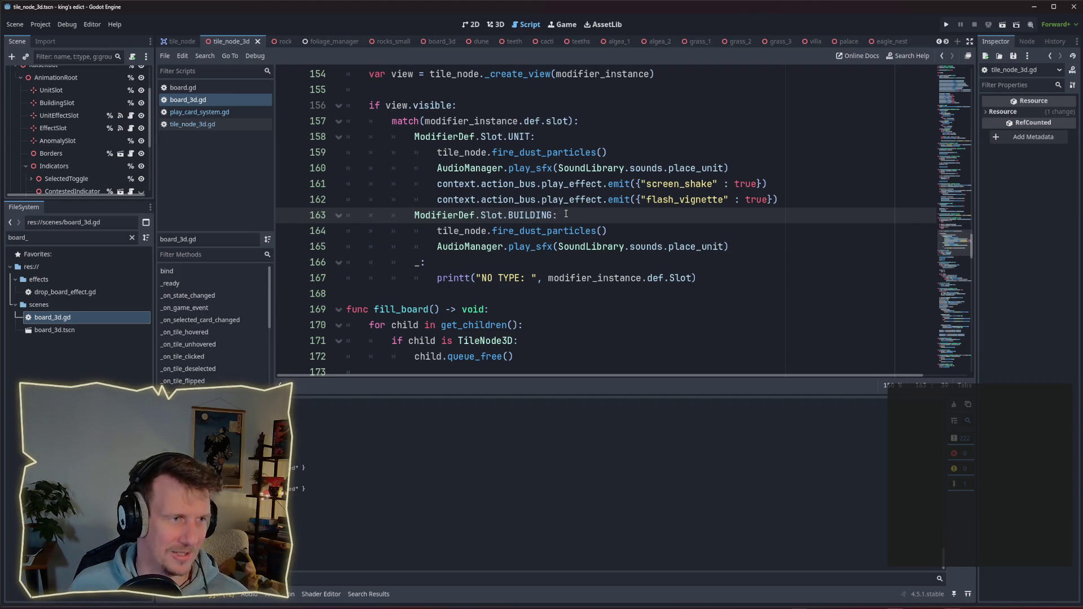
pyautogui.scroll(1, 558, 223)
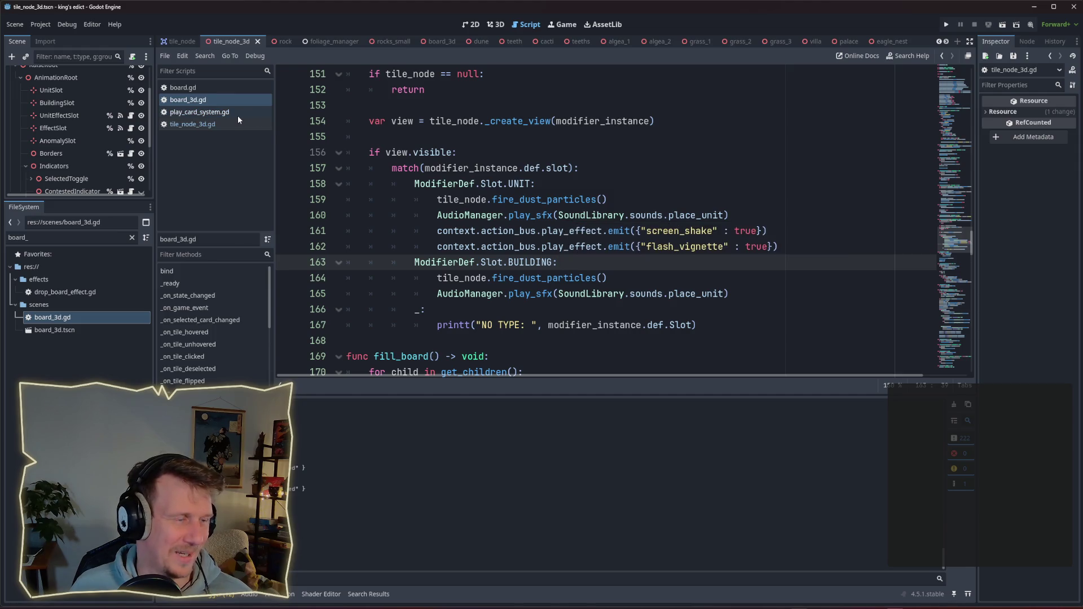
pyautogui.scroll(3, 545, 189)
# Scroll tile_node_3d.gd down to on_modifiers_changed, then launch the game to its main menu.
pyautogui.click(192, 124)
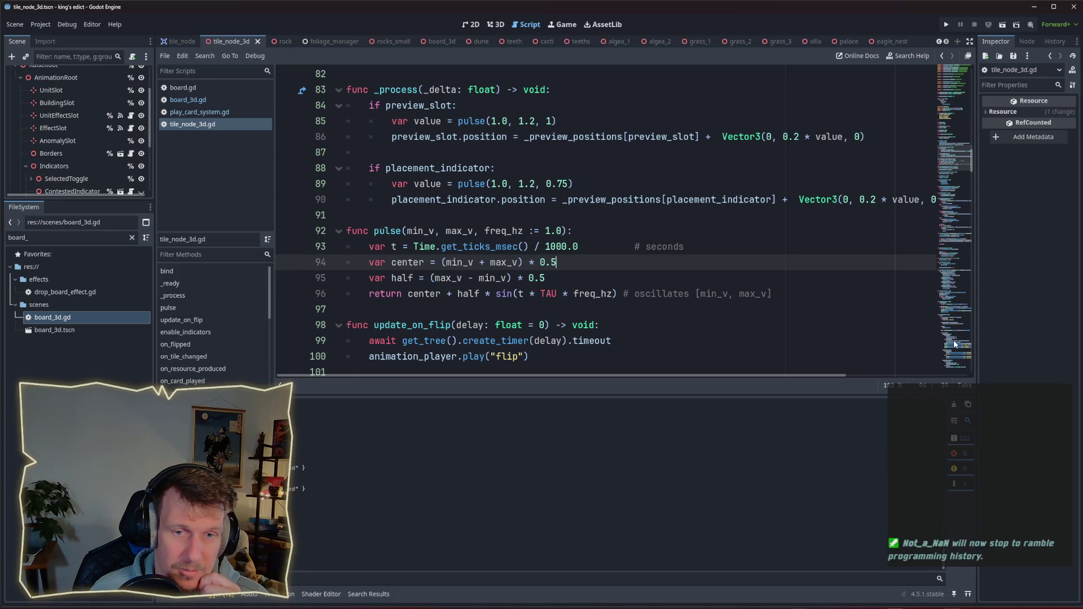
pyautogui.scroll(-10, 610, 235)
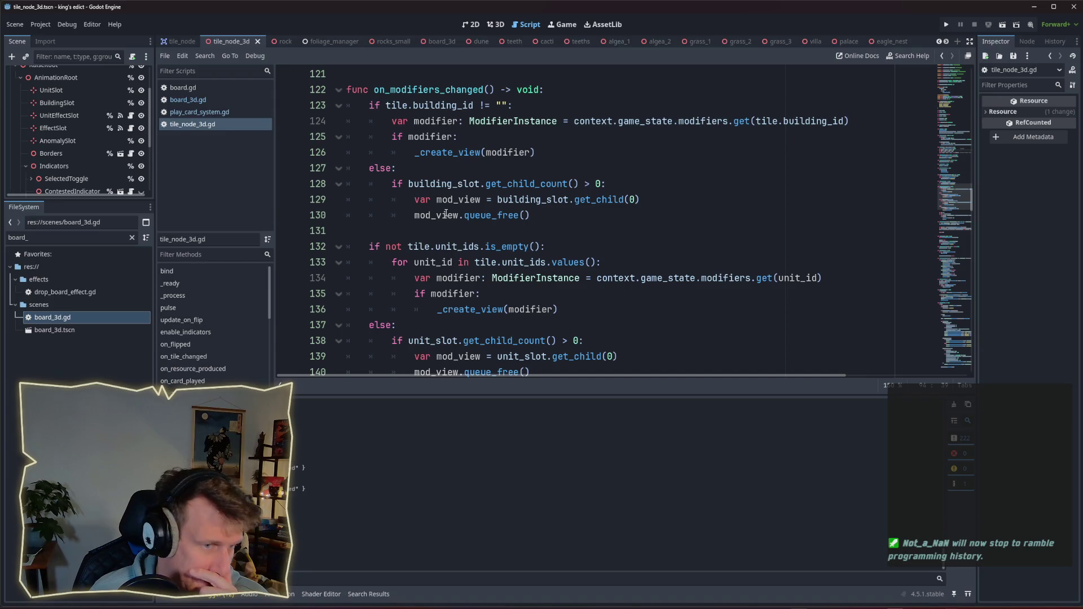
pyautogui.moveTo(446, 213)
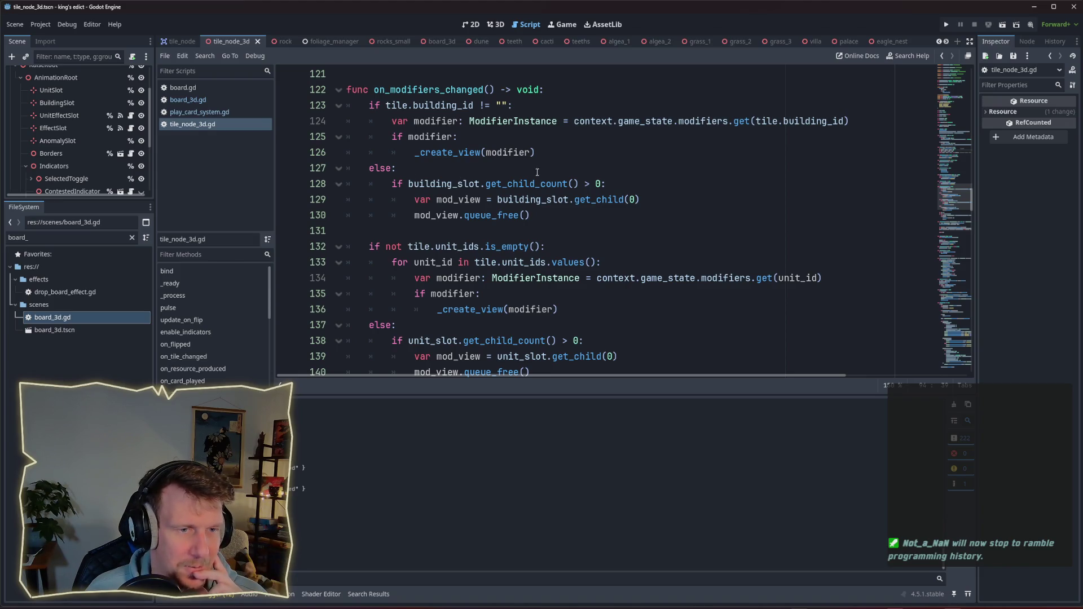
pyautogui.scroll(-1, 560, 250)
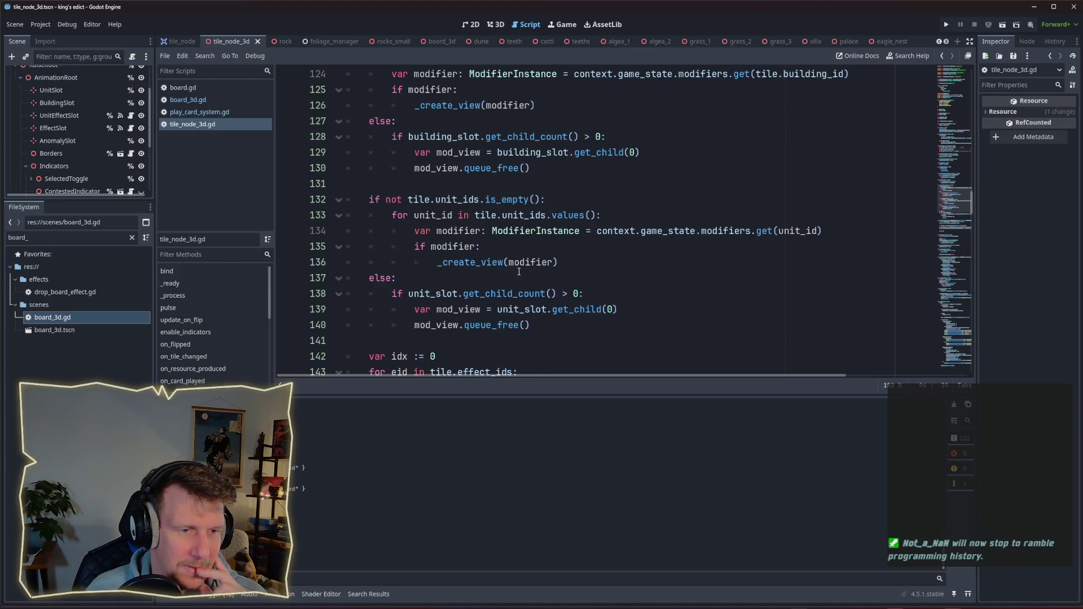
pyautogui.scroll(1, 505, 227)
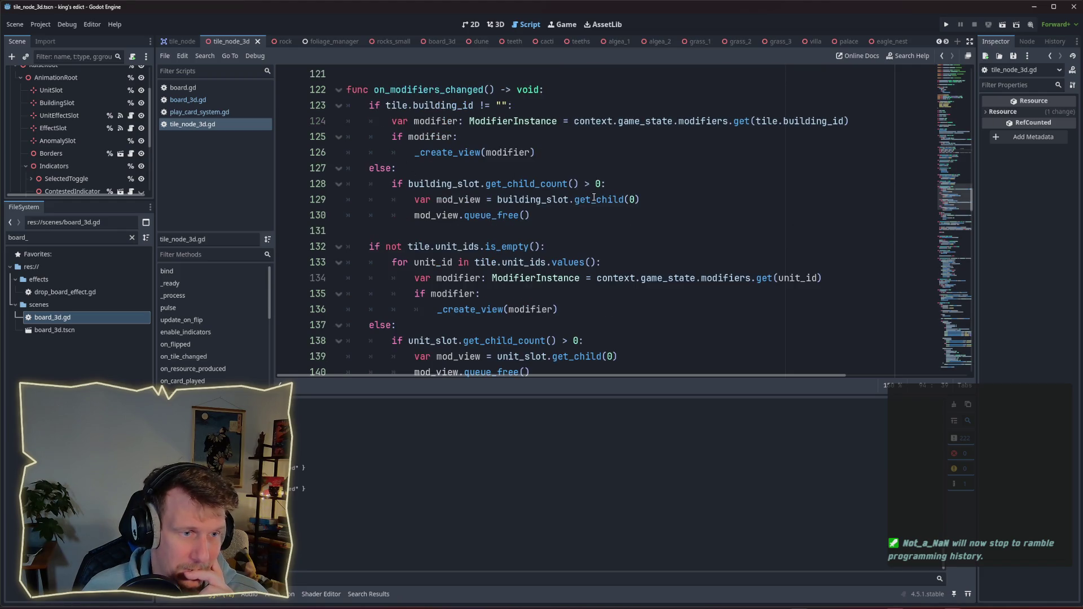
pyautogui.scroll(-2, 460, 243)
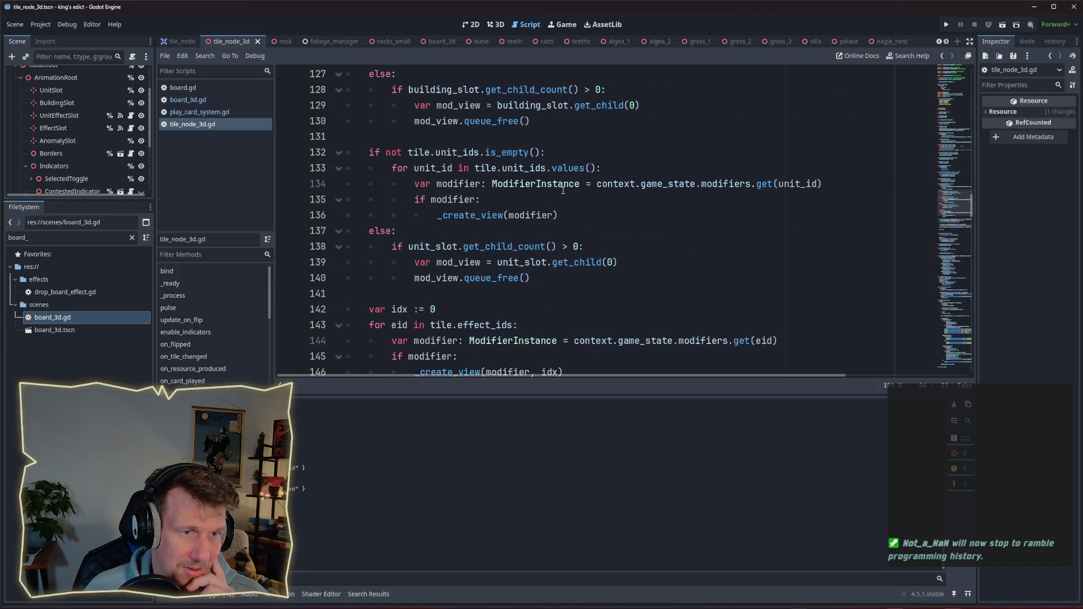
pyautogui.moveTo(612, 187)
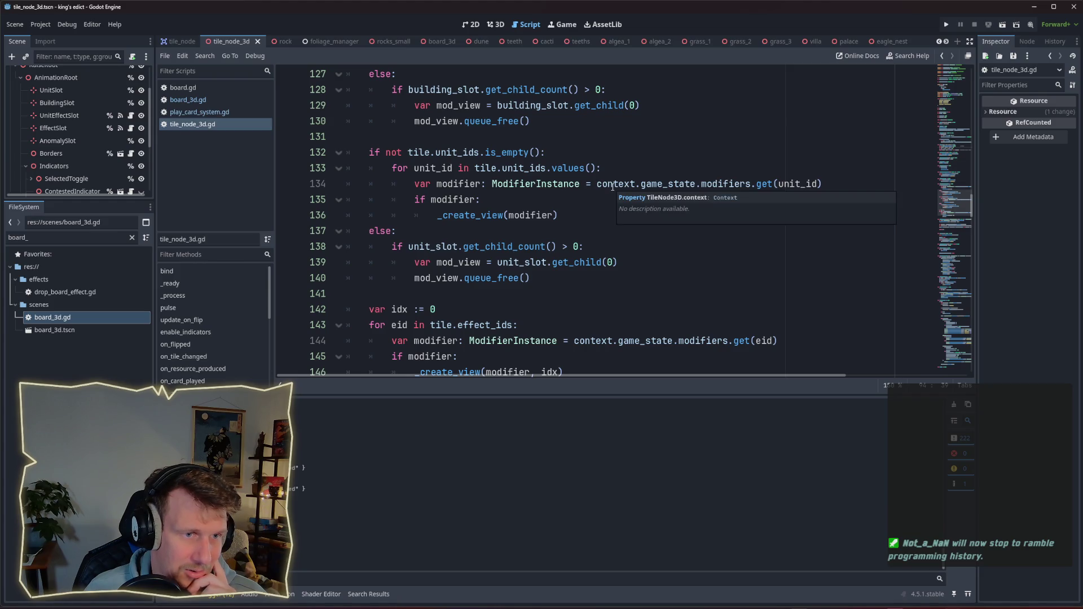
pyautogui.moveTo(516, 242)
pyautogui.scroll(-1, 516, 242)
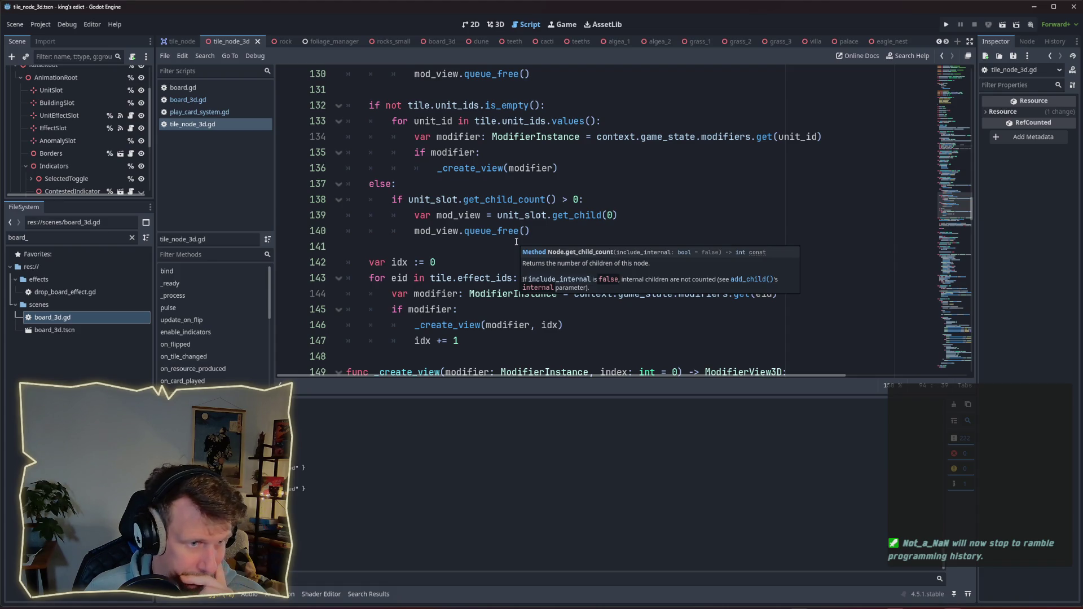
pyautogui.scroll(-1, 516, 241)
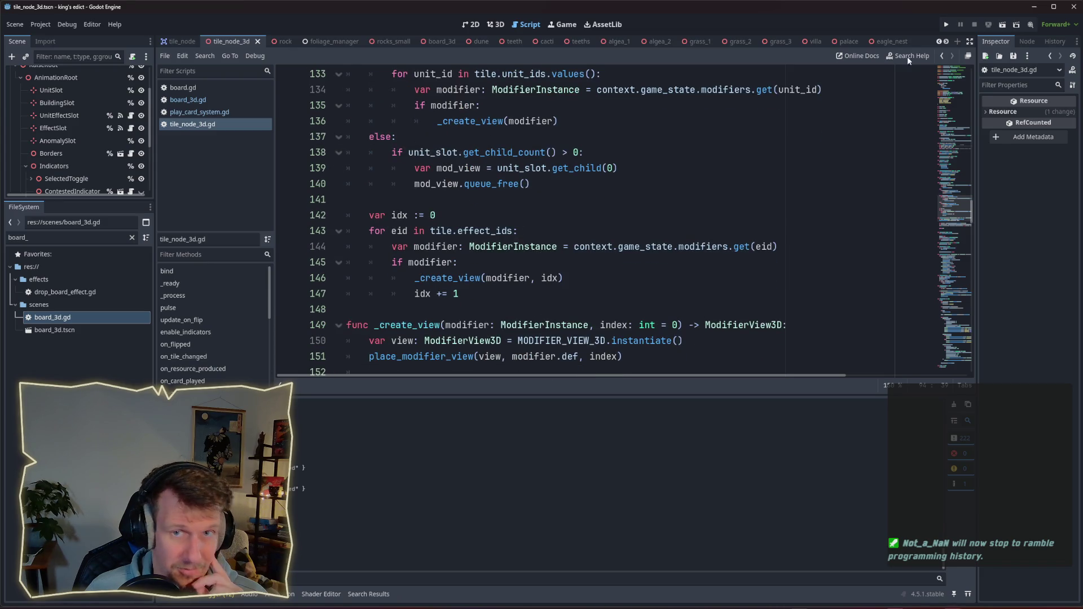
pyautogui.click(944, 26)
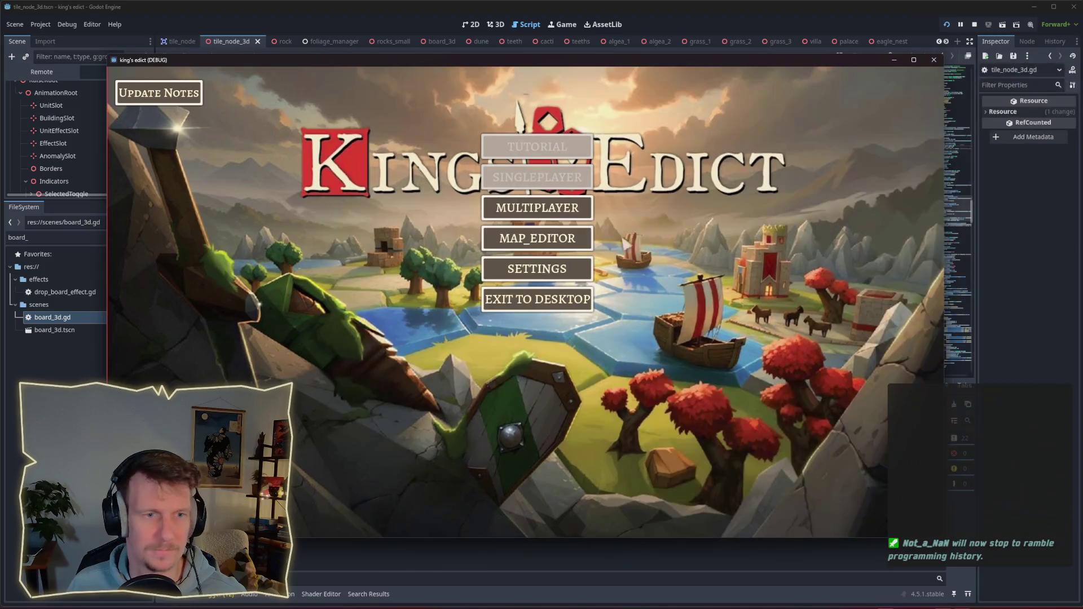
# Start a multiplayer game on the i_know_this_place.map map.
pyautogui.click(537, 208)
pyautogui.click(617, 208)
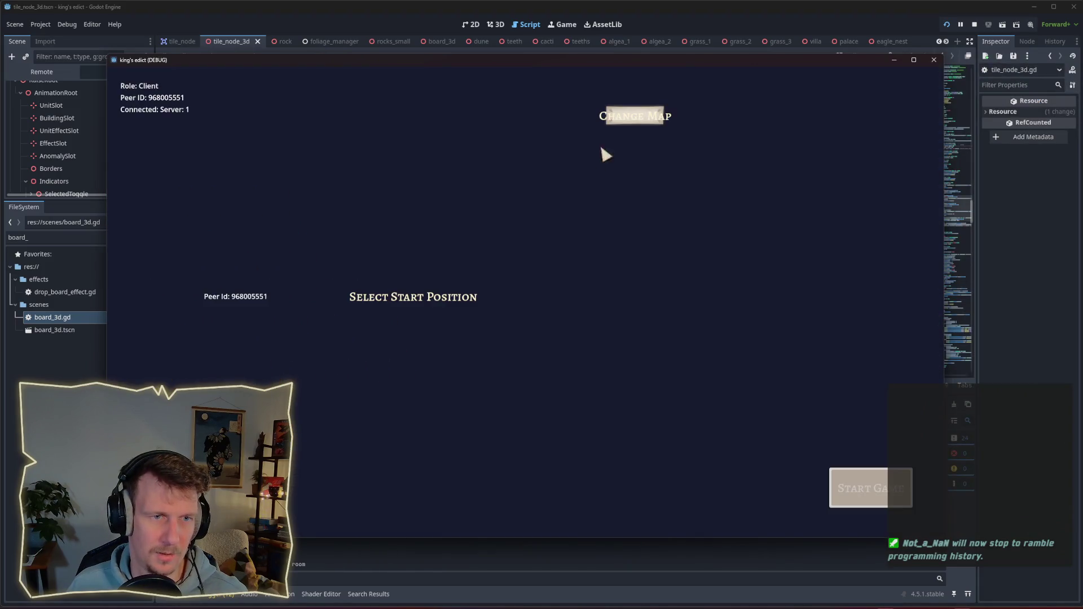
pyautogui.click(635, 116)
pyautogui.click(626, 173)
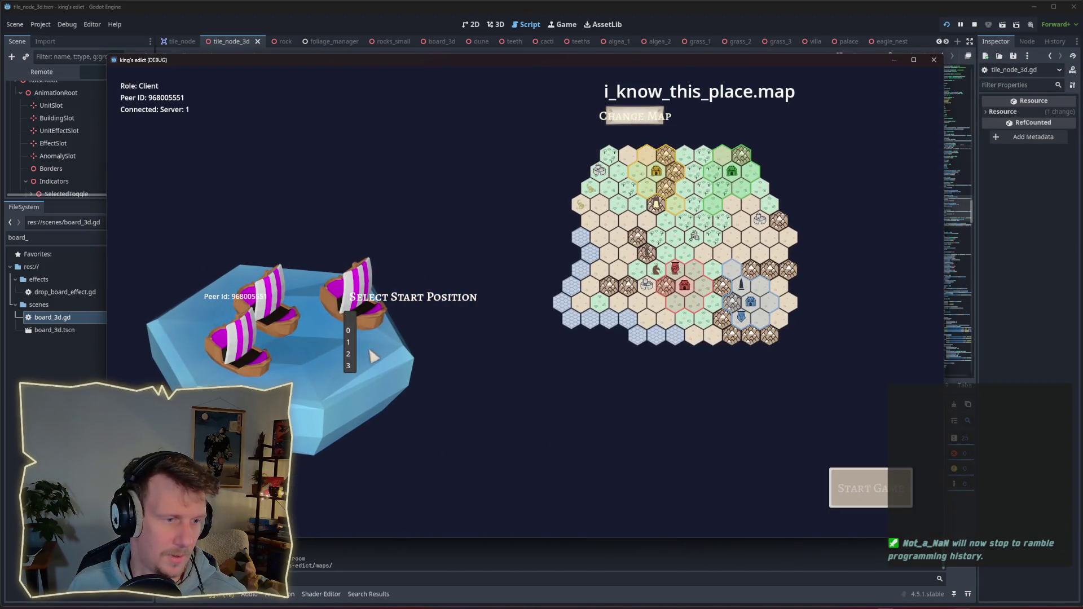
pyautogui.click(843, 482)
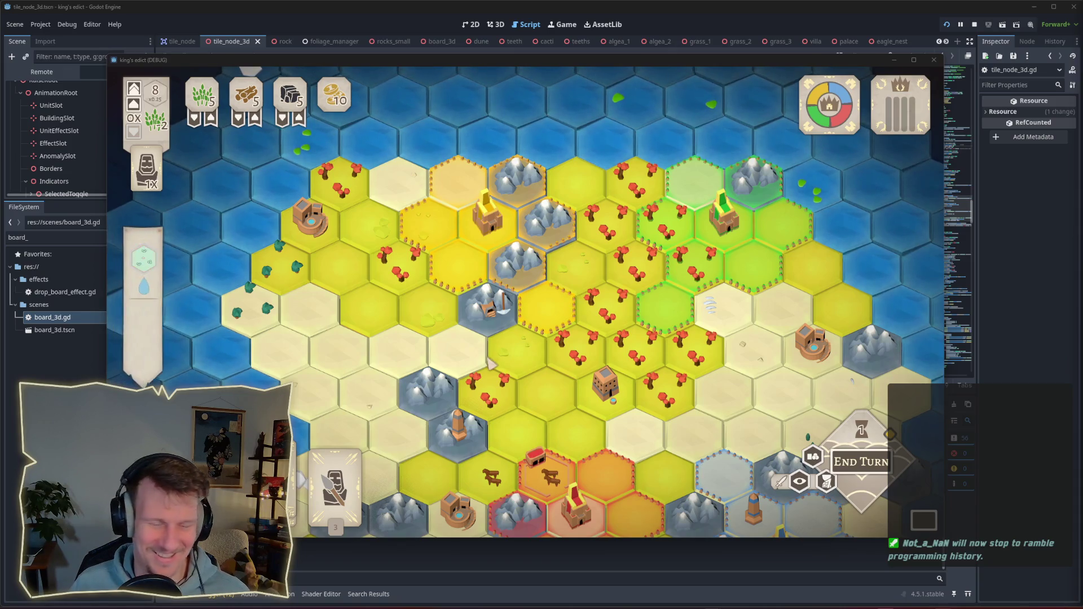
# Place a worker on the yellow tile near the board centre, then close the game.
pyautogui.press('s')
pyautogui.scroll(2, 499, 303)
pyautogui.click(543, 258)
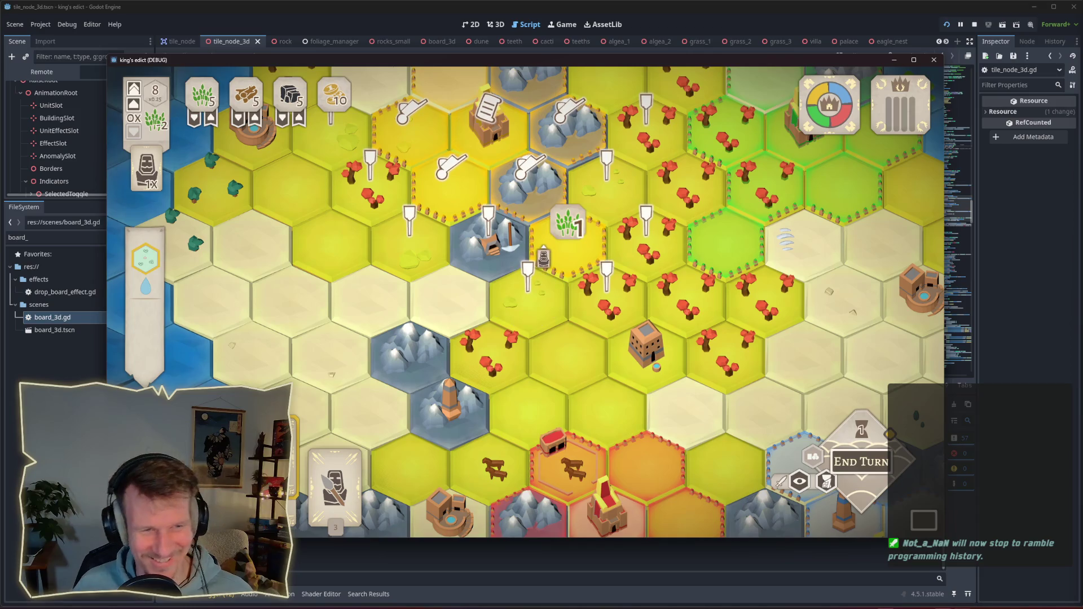
pyautogui.click(556, 272)
pyautogui.scroll(-2, 556, 273)
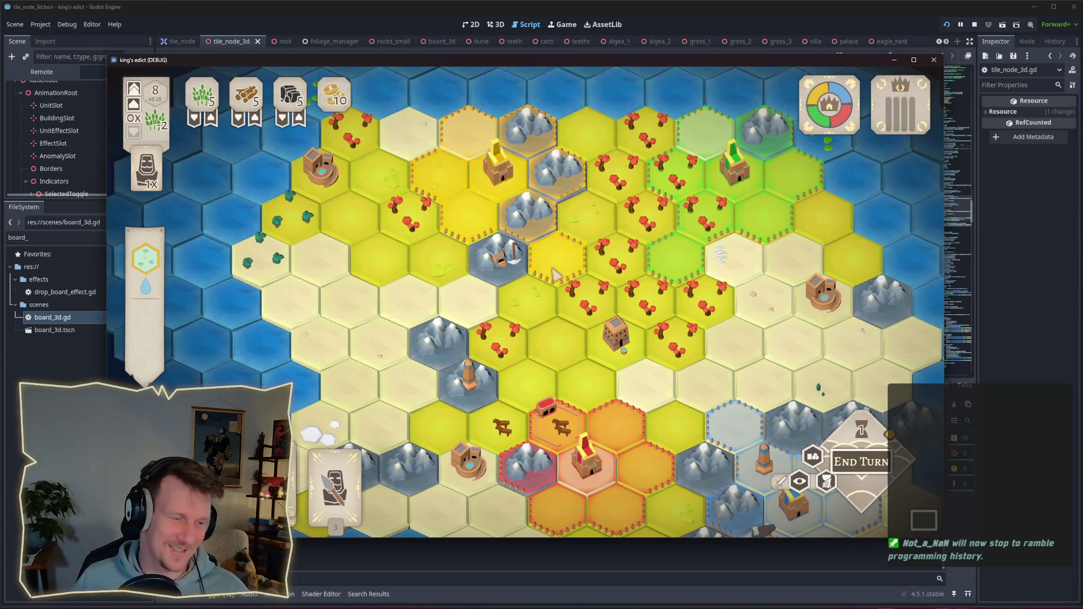
pyautogui.click(554, 271)
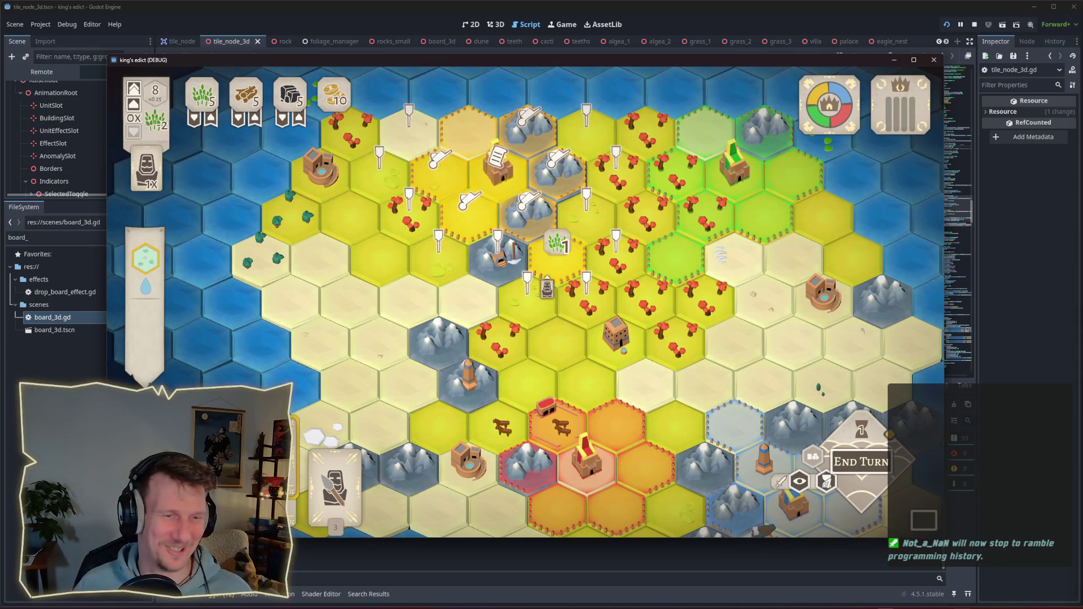
pyautogui.click(550, 283)
pyautogui.click(550, 279)
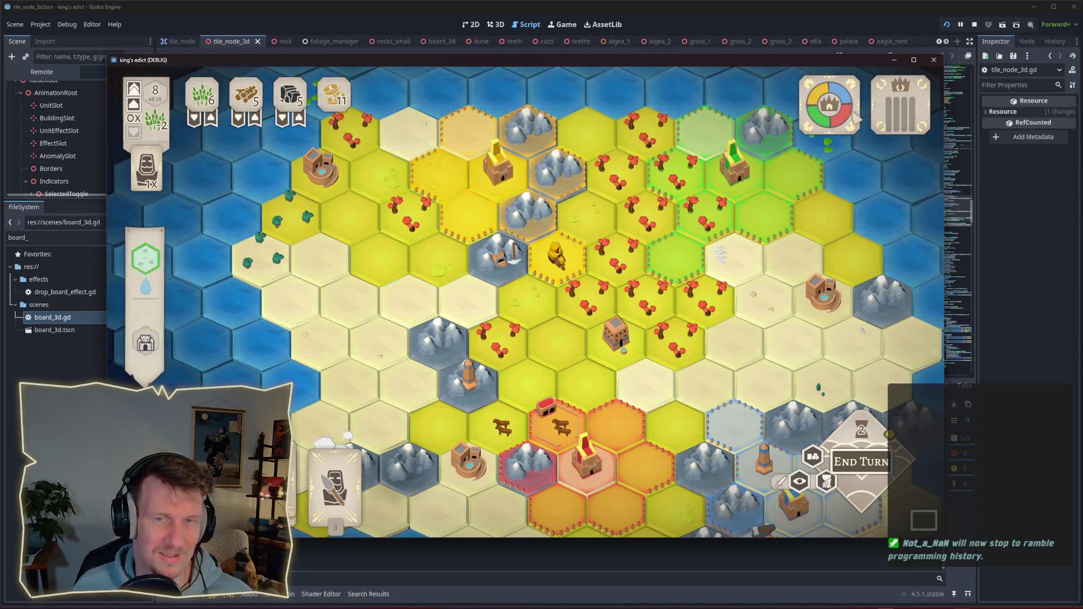
pyautogui.click(975, 24)
pyautogui.scroll(6, 505, 241)
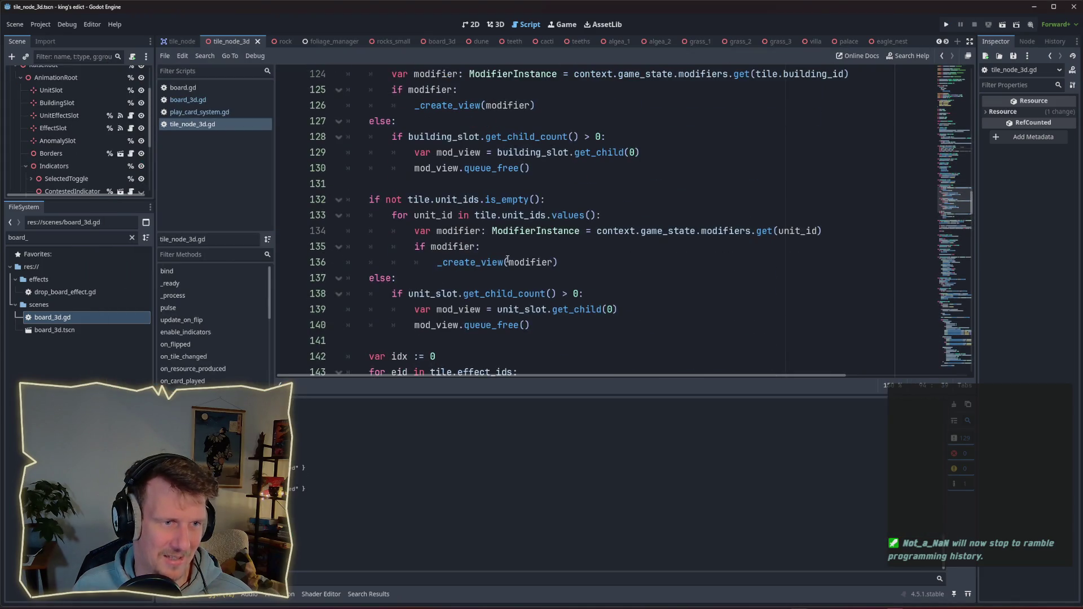
pyautogui.scroll(-9, 504, 266)
pyautogui.scroll(8, 499, 236)
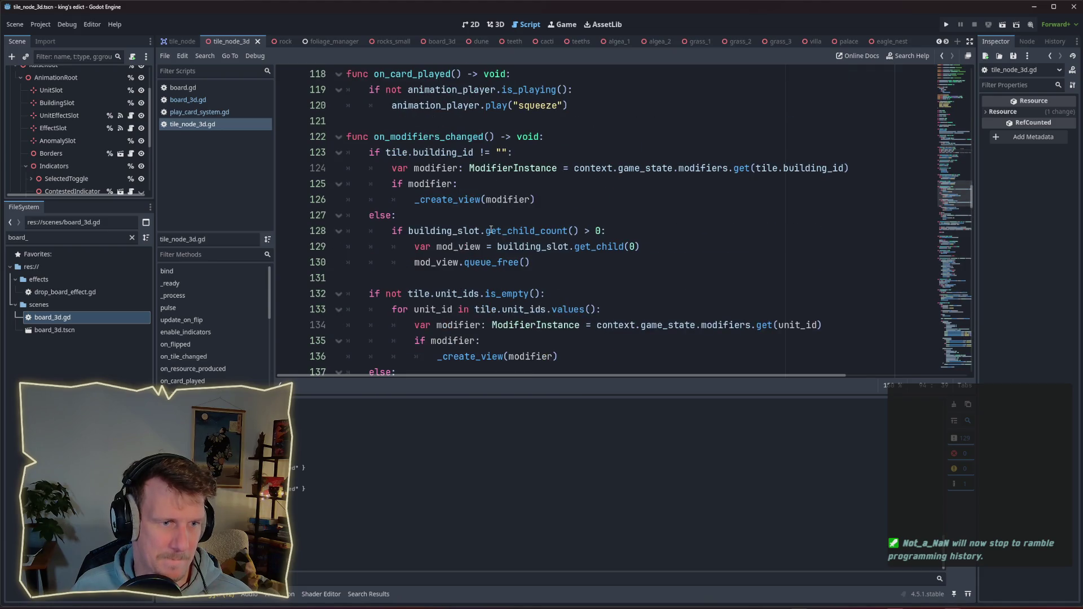
pyautogui.click(554, 199)
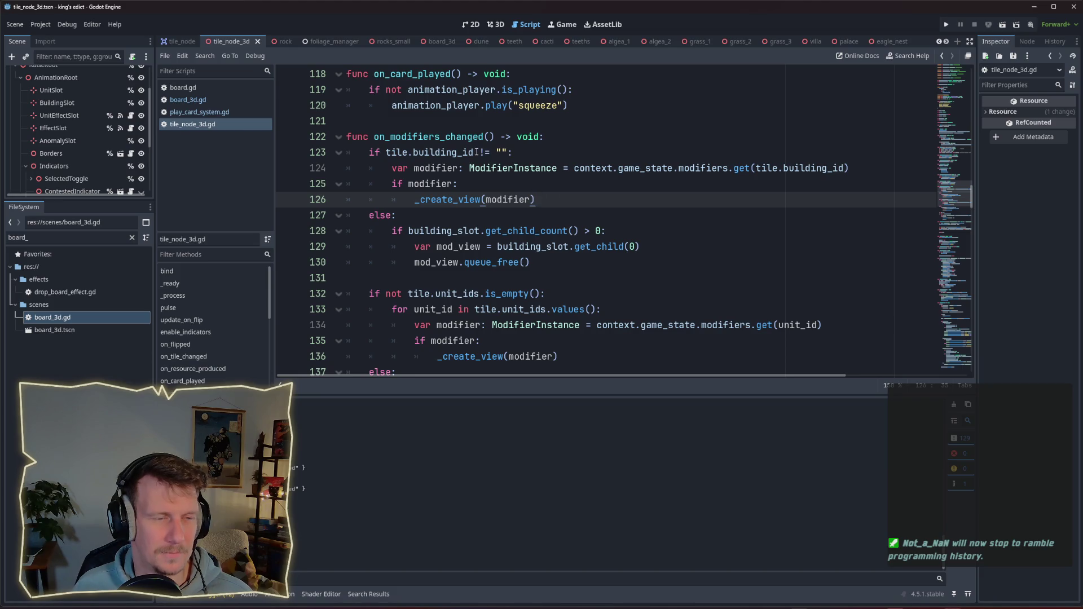
pyautogui.scroll(-2, 506, 251)
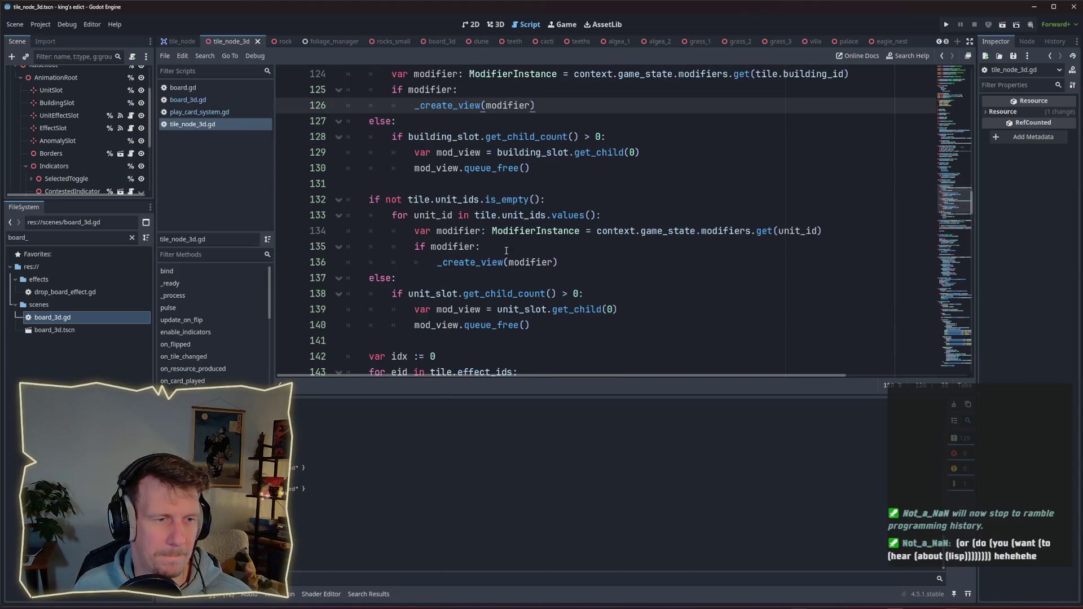
pyautogui.moveTo(525, 206)
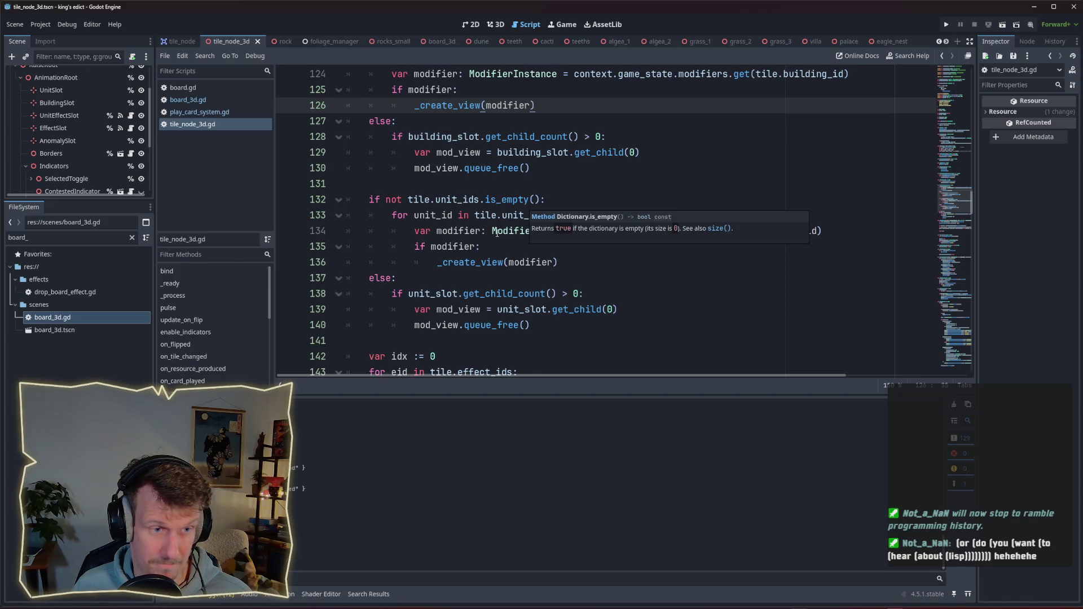
pyautogui.scroll(-1, 498, 232)
pyautogui.moveTo(525, 282)
pyautogui.mouseDown()
pyautogui.moveTo(394, 248)
pyautogui.moveTo(341, 248)
pyautogui.mouseUp()
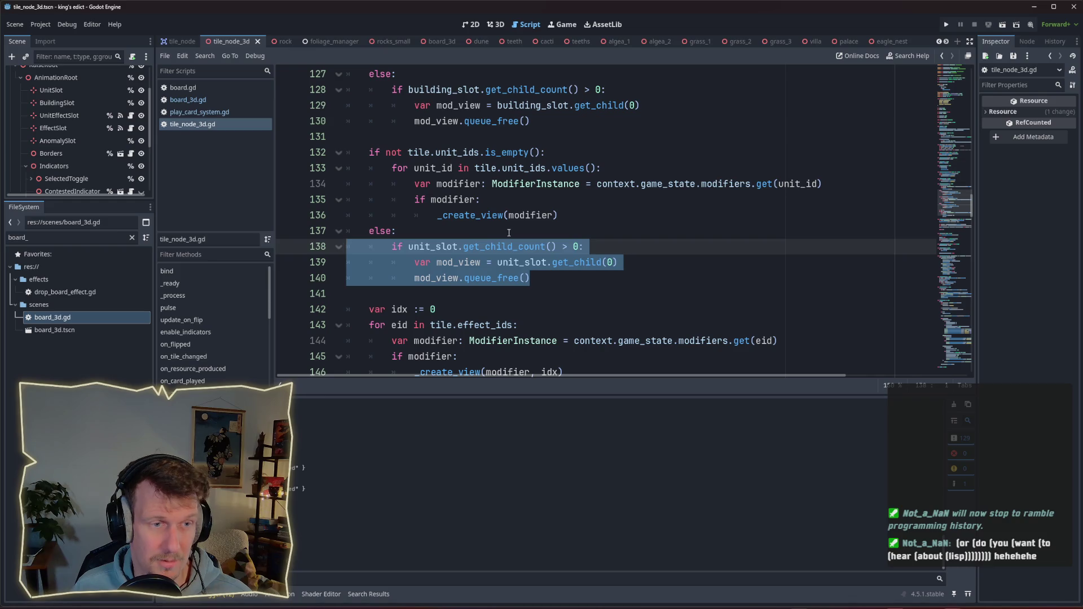
pyautogui.doubleClick(467, 154)
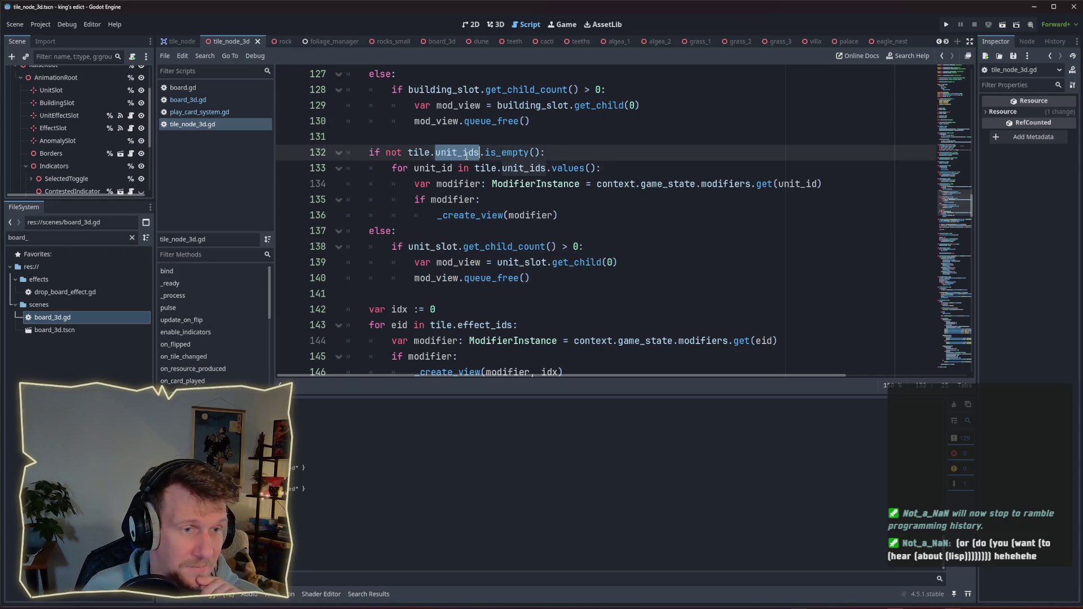
pyautogui.moveTo(467, 156)
pyautogui.scroll(4, 486, 215)
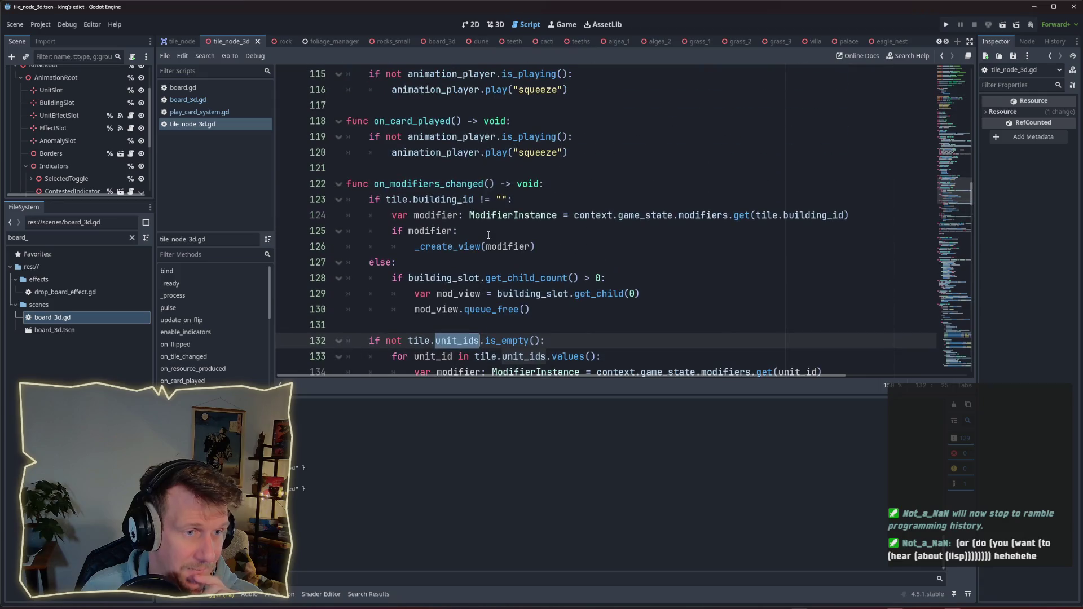
pyautogui.scroll(-4, 484, 231)
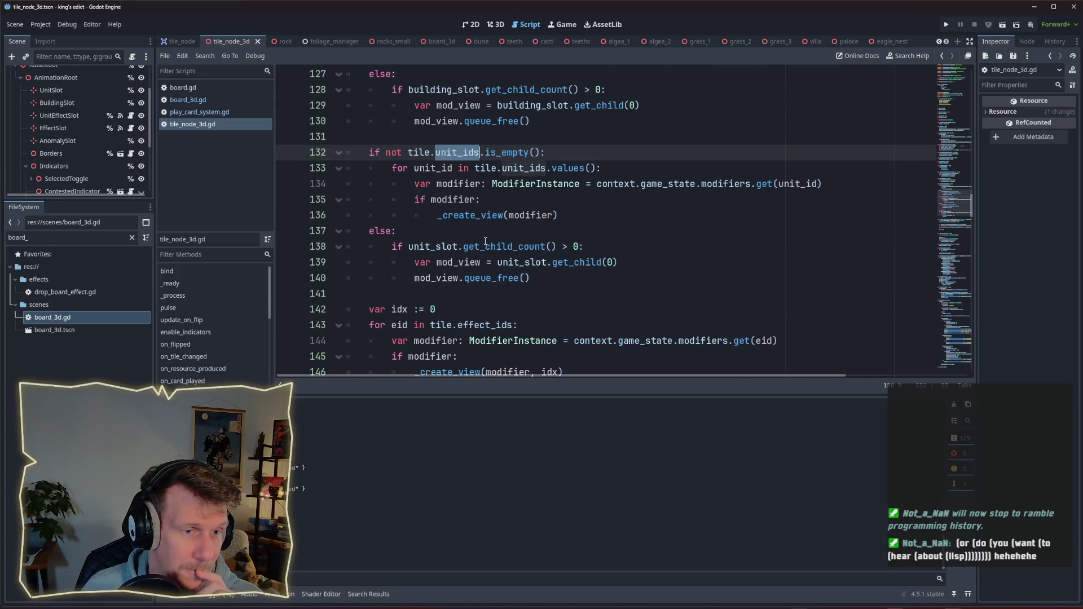
pyautogui.moveTo(497, 278)
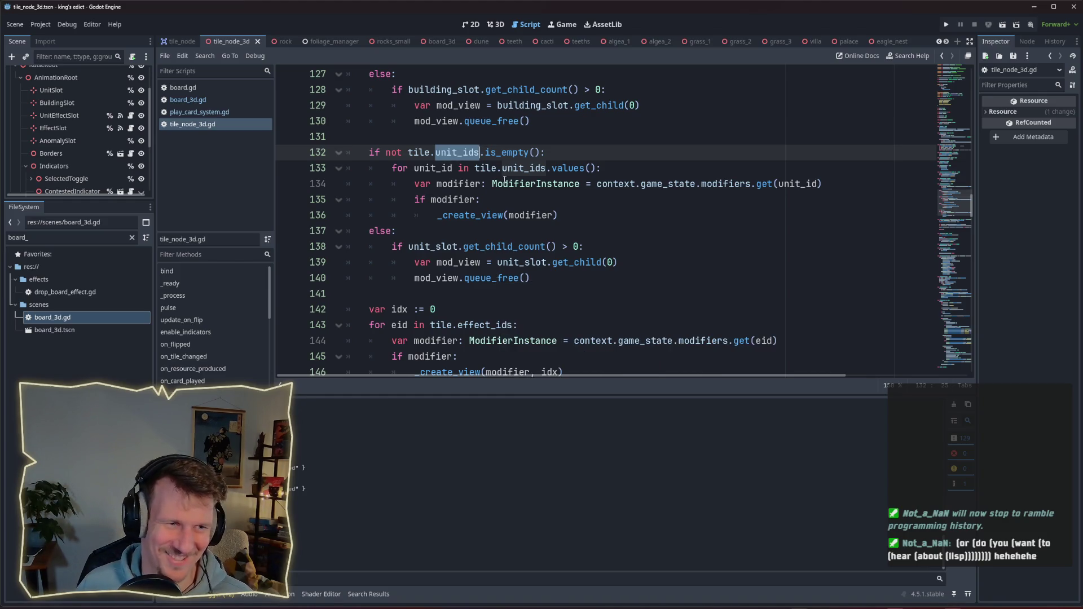
pyautogui.click(508, 198)
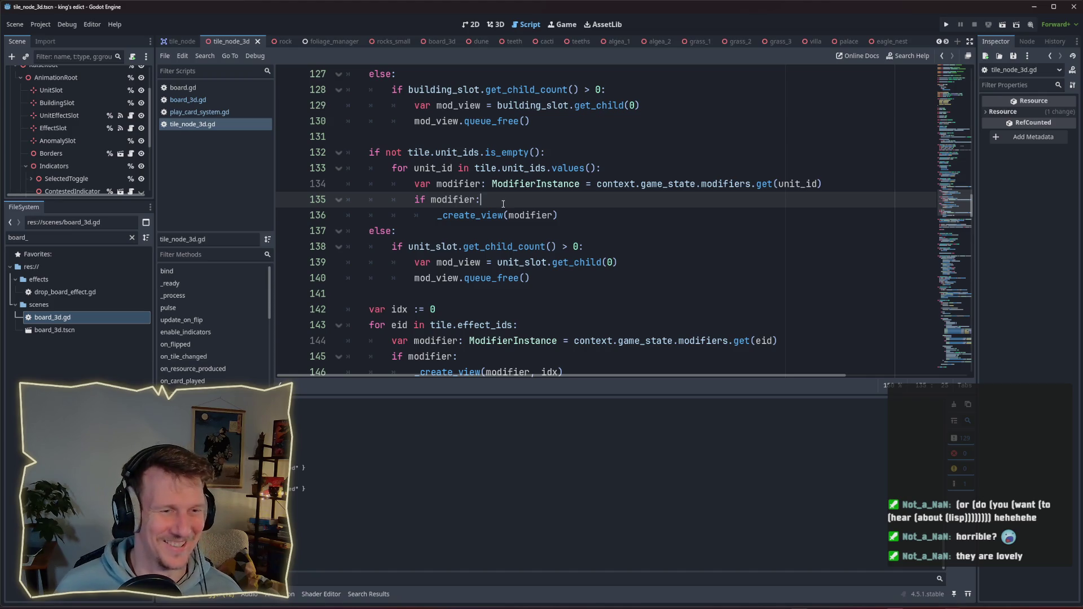
pyautogui.scroll(1, 504, 206)
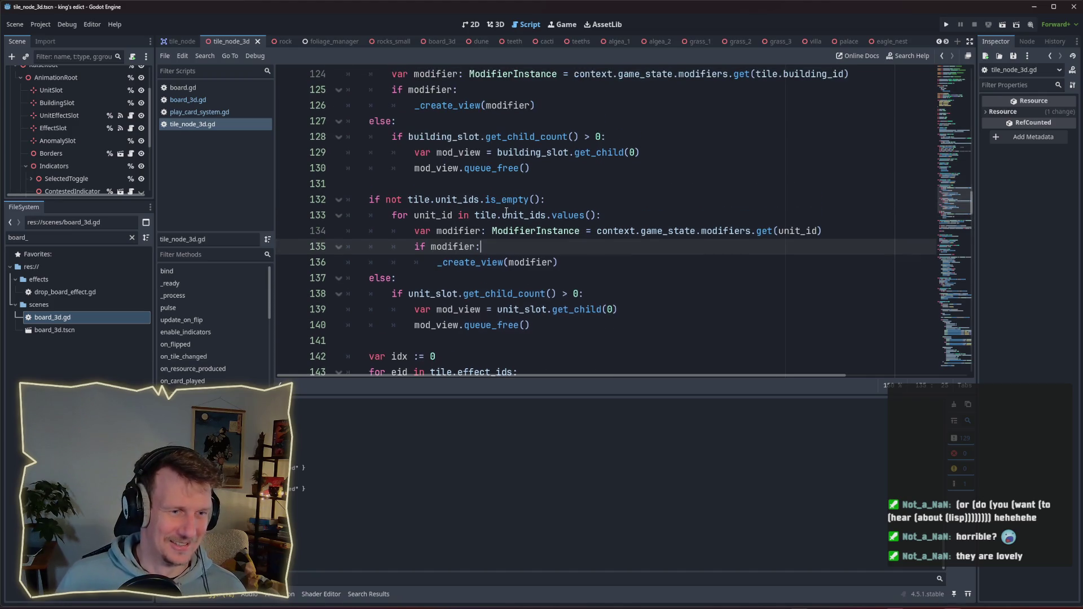
pyautogui.scroll(-1, 506, 211)
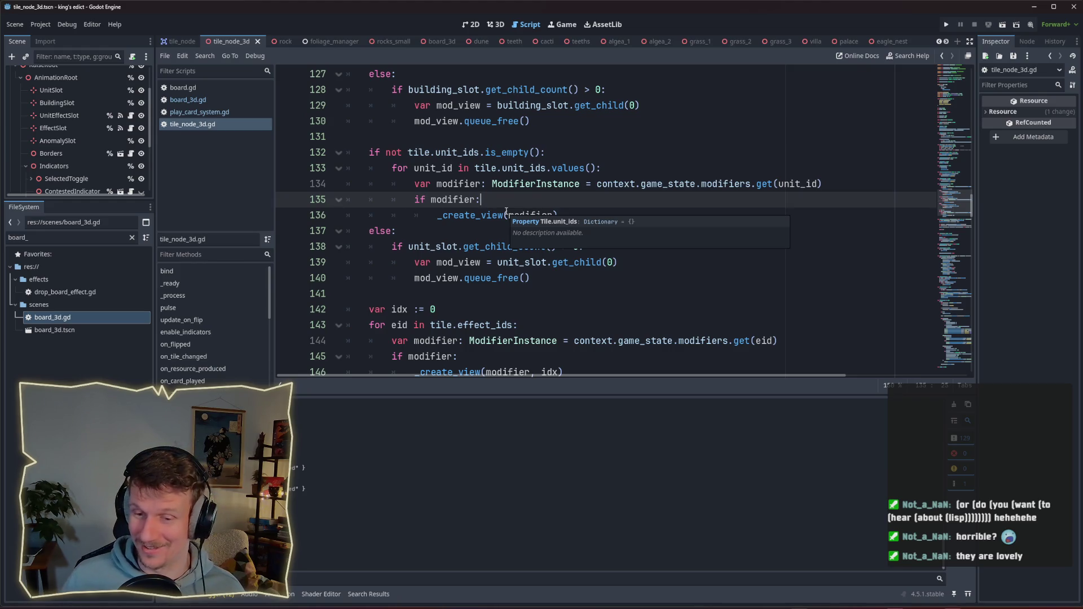
pyautogui.click(563, 214)
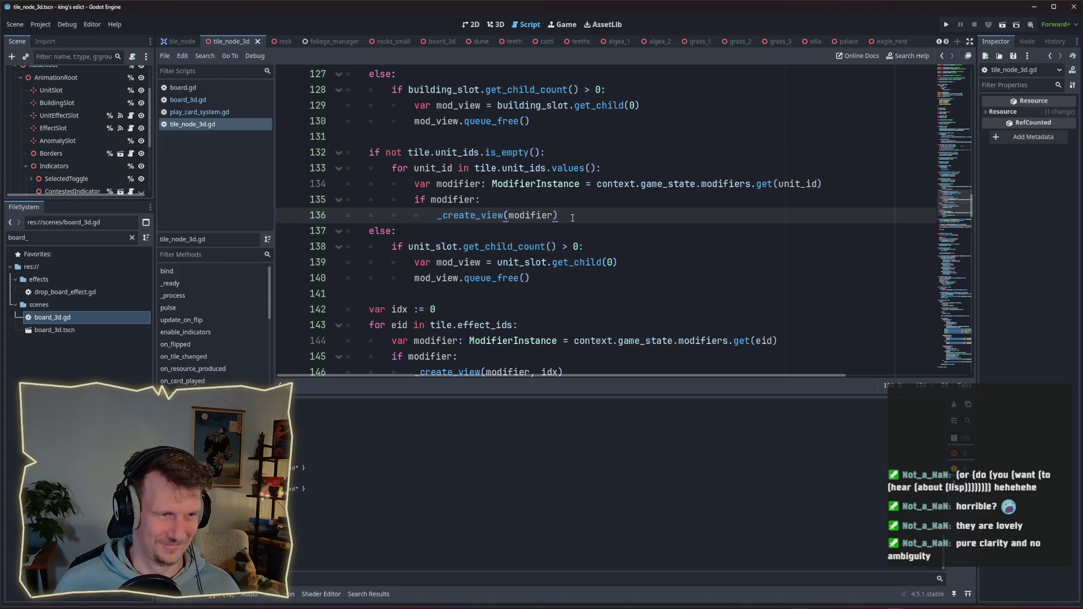
pyautogui.scroll(1, 572, 218)
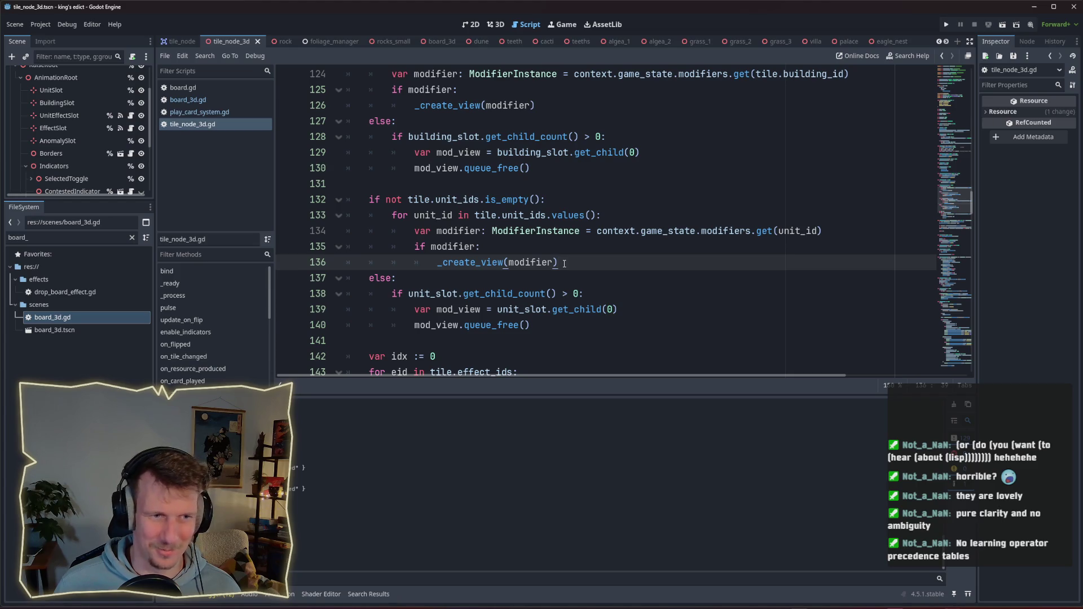
pyautogui.scroll(-1, 567, 225)
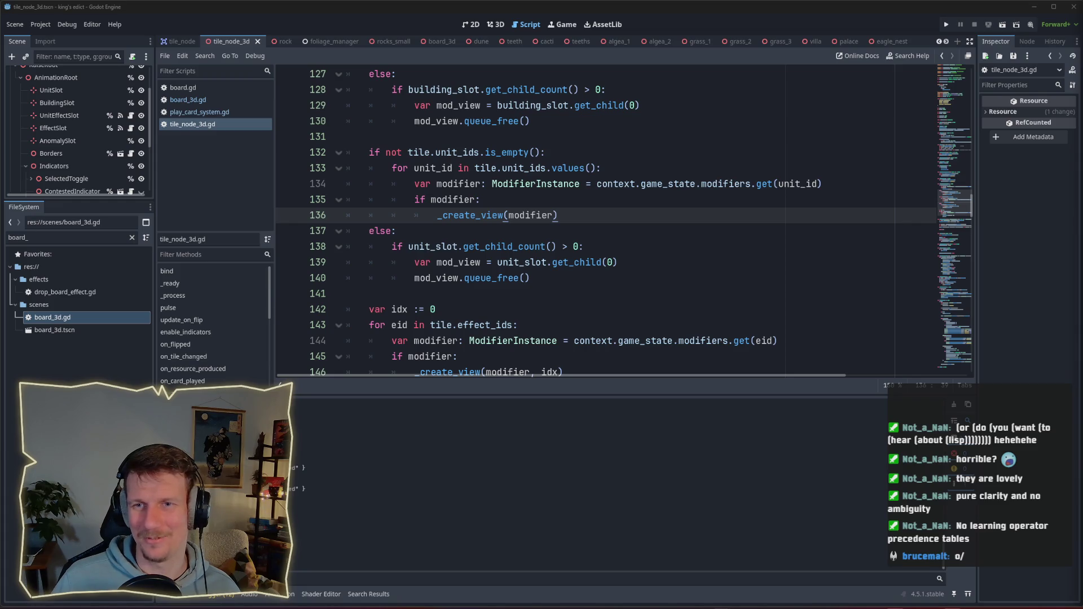
pyautogui.click(563, 224)
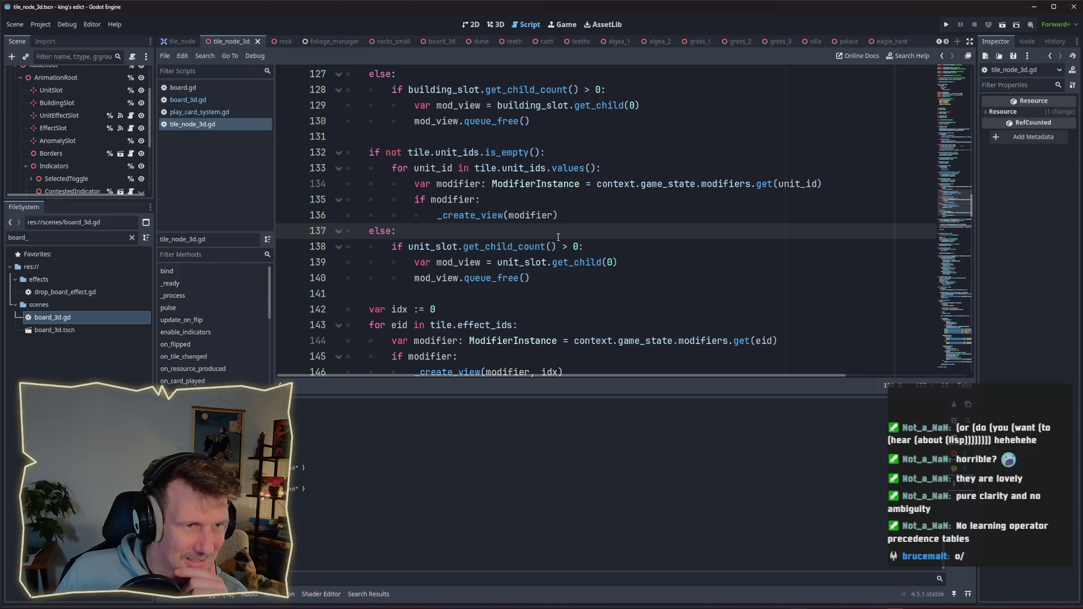
pyautogui.scroll(3, 558, 237)
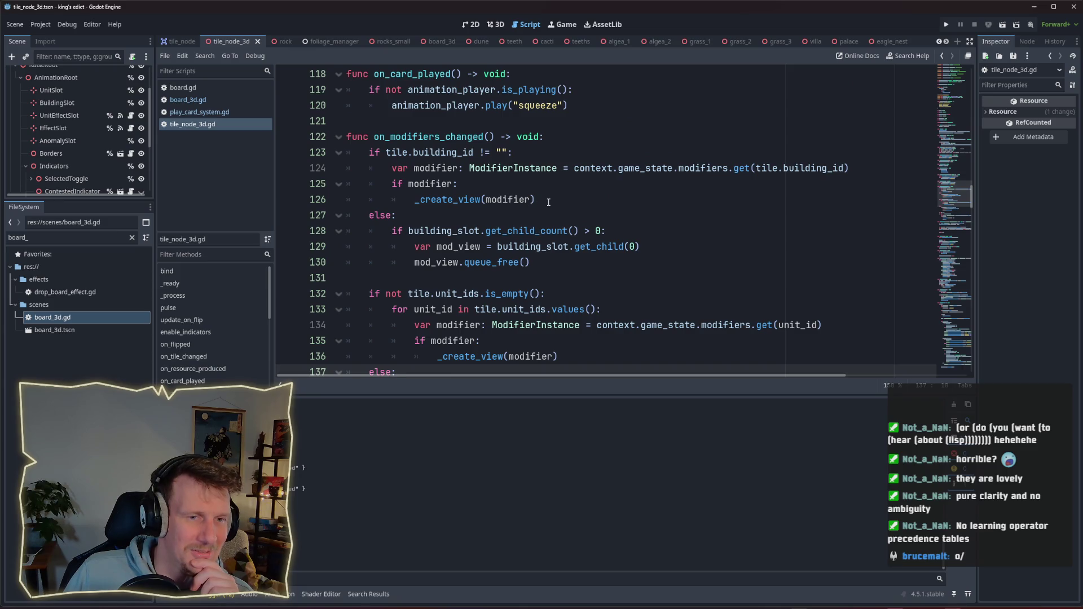
pyautogui.click(549, 202)
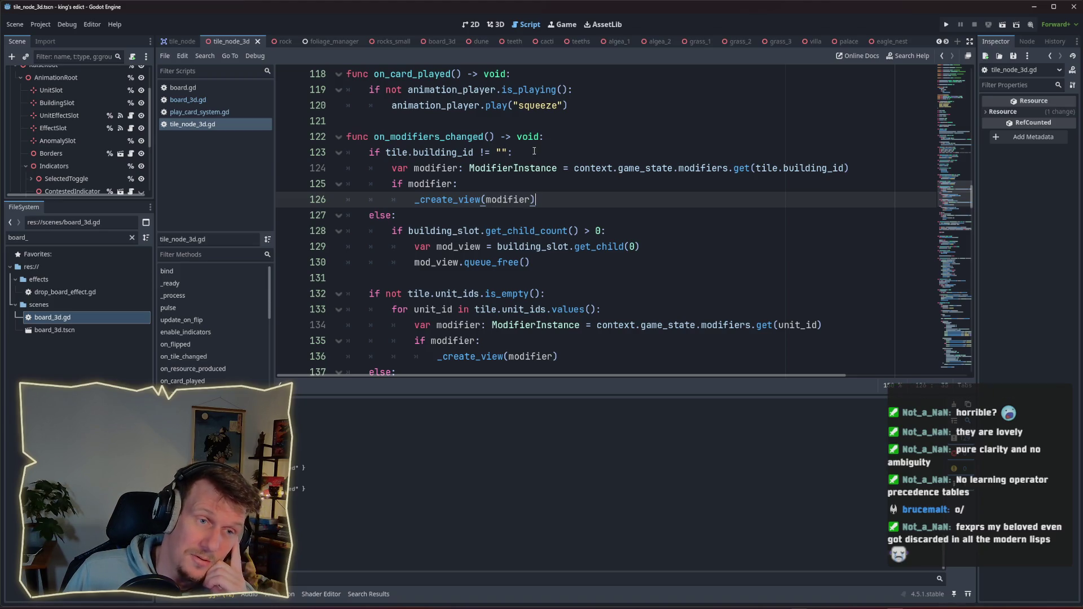
pyautogui.click(492, 147)
pyautogui.scroll(-2, 477, 201)
pyautogui.scroll(-1, 474, 200)
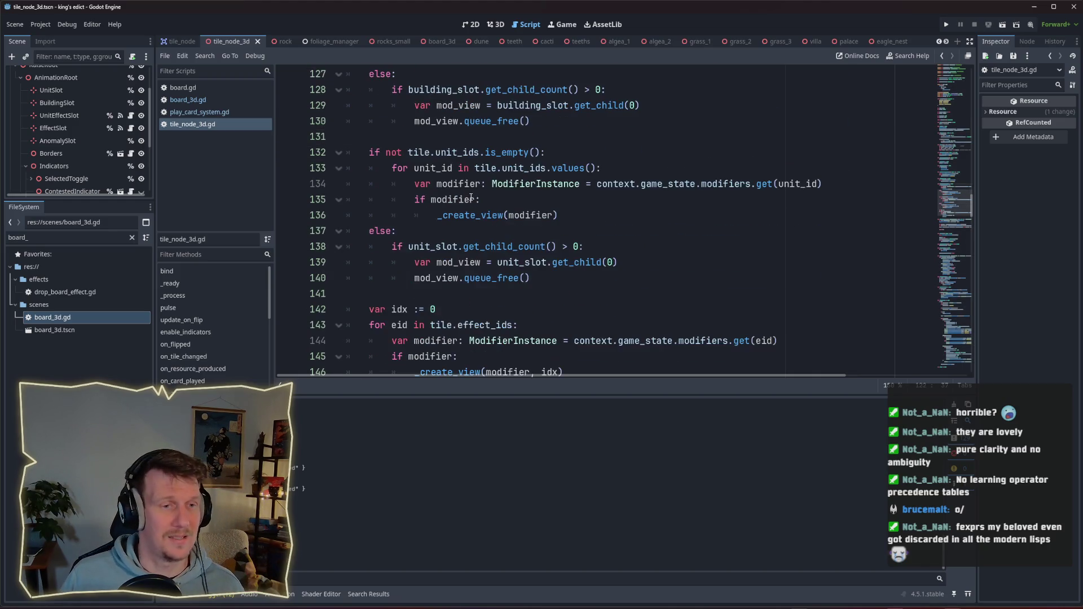
# Delete 'not' from the unit_ids emptiness check on line 132.
pyautogui.click(409, 151)
pyautogui.press('End')
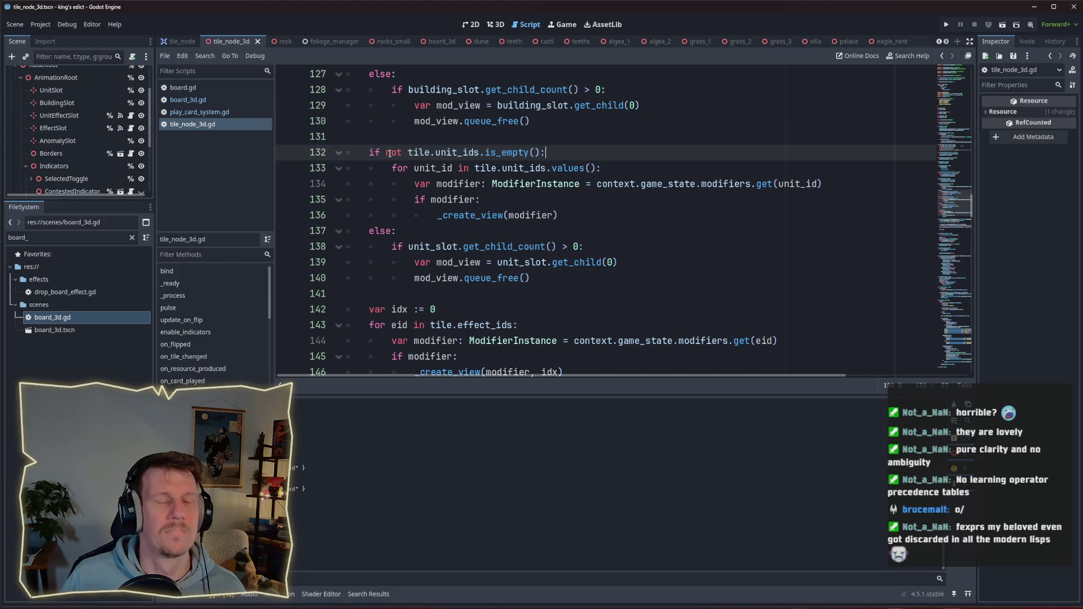
pyautogui.doubleClick(387, 152)
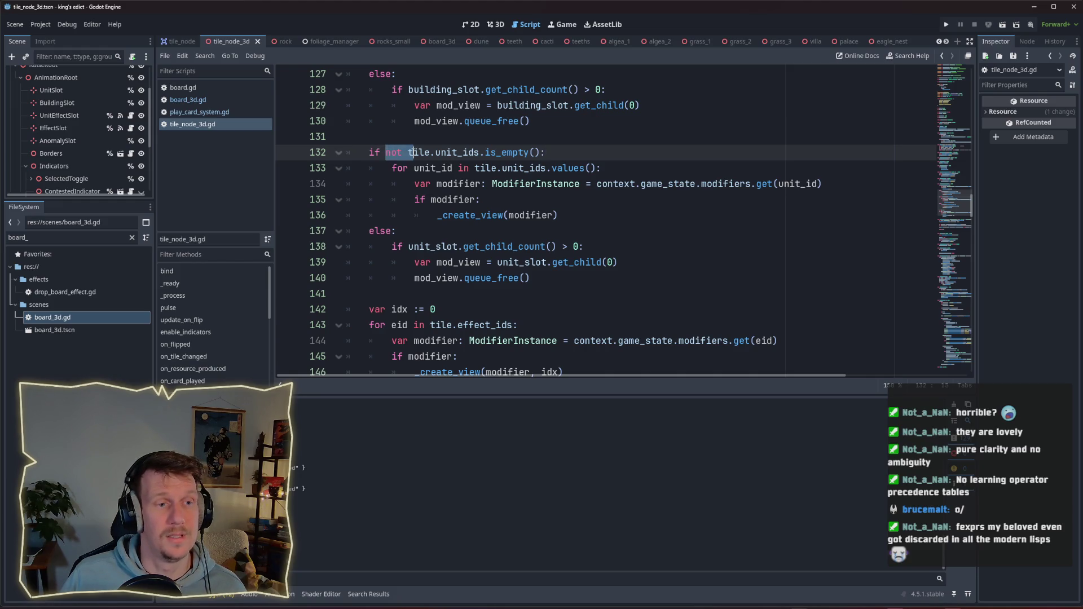
pyautogui.press('Delete')
pyautogui.press('Delete')
pyautogui.press('End')
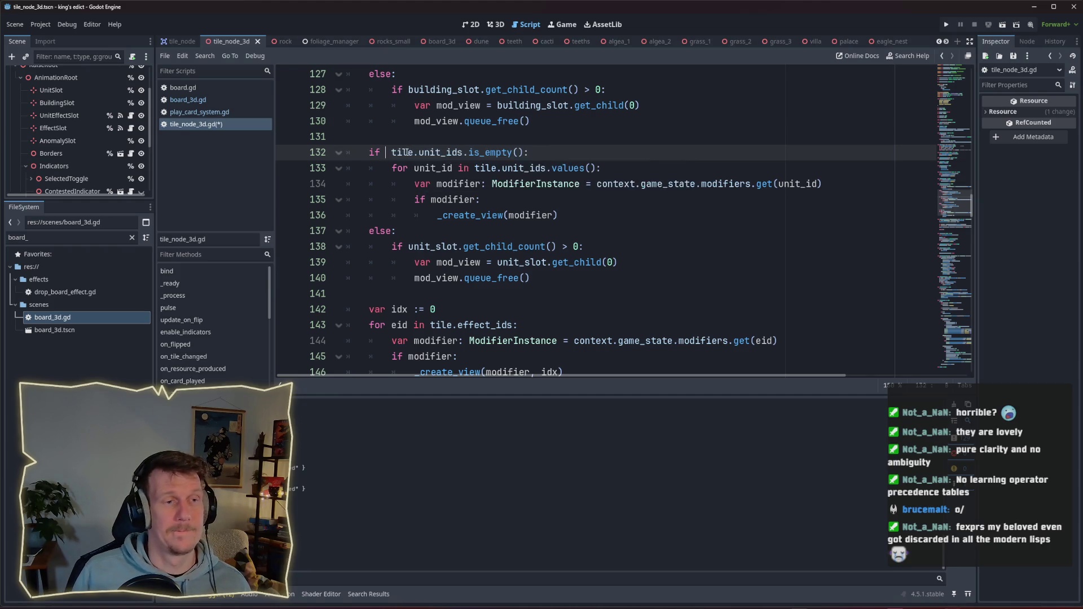
pyautogui.press('Left')
pyautogui.hotkey('ctrl', 'BackSpace')
pyautogui.hotkey('ctrl', 'BackSpace')
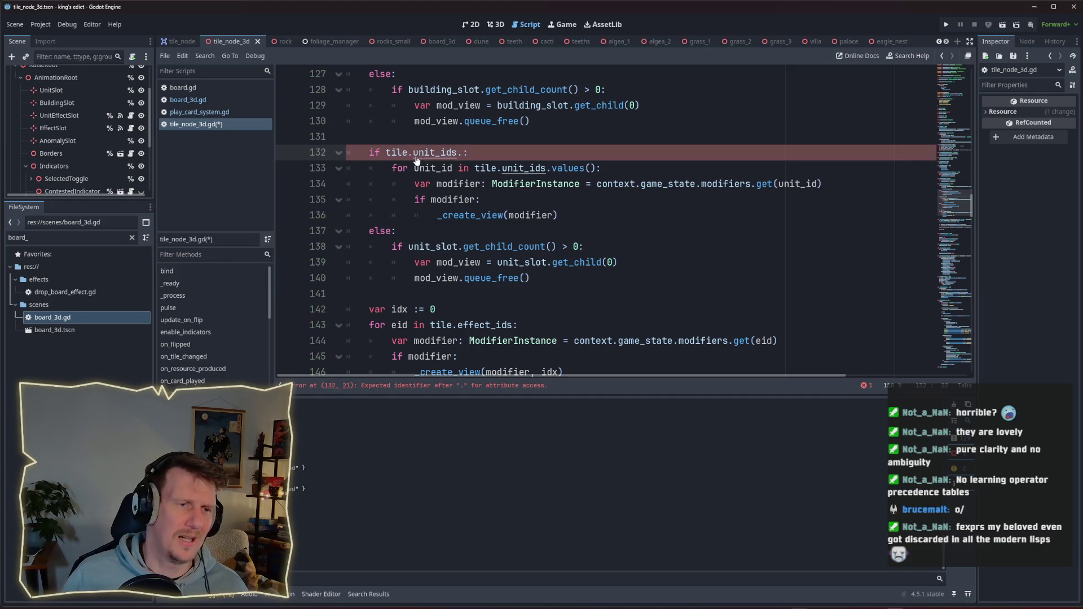
# Check how unit_ids is defined in tile.gd, then restore is_empty() on line 132.
pyautogui.keyDown('ctrl'); pyautogui.click(432, 153); pyautogui.keyUp('ctrl')
pyautogui.scroll(1, 455, 151)
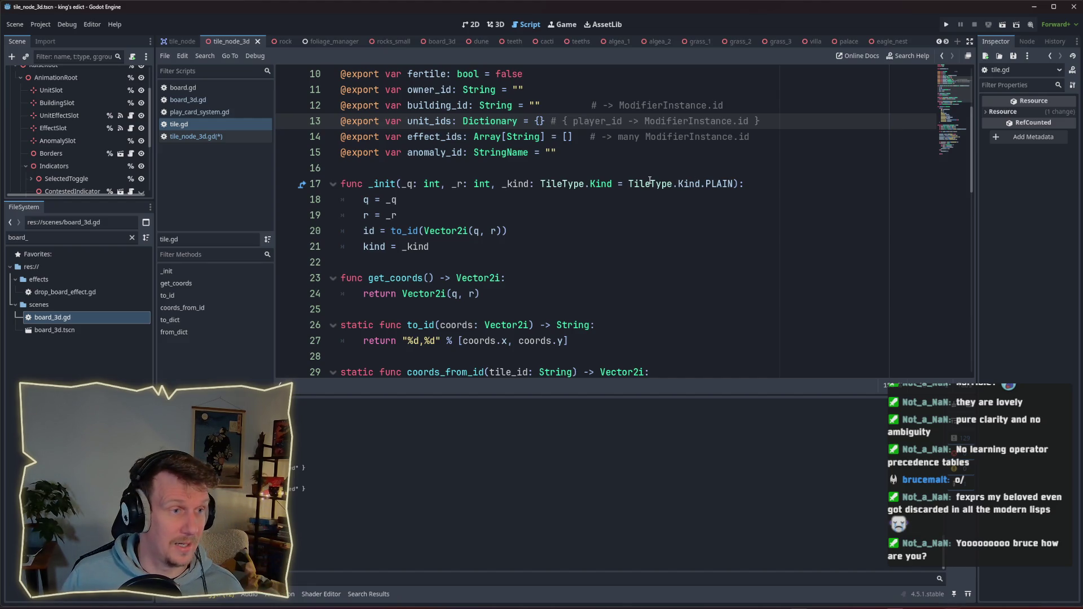
pyautogui.moveTo(650, 180)
pyautogui.click(564, 169)
pyautogui.hotkey('ctrl', 'w')
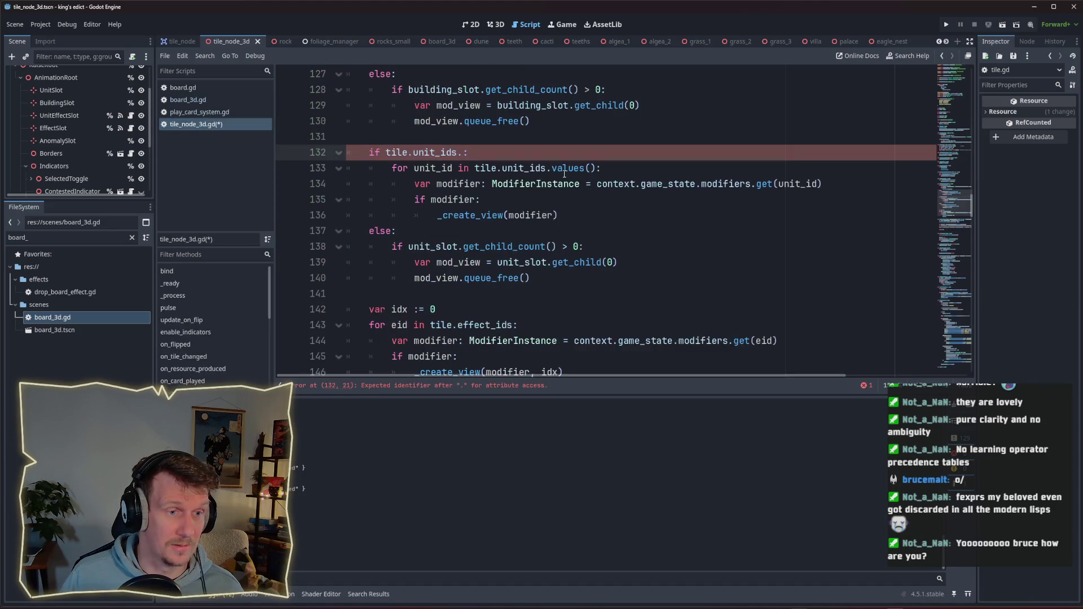
pyautogui.click(462, 154)
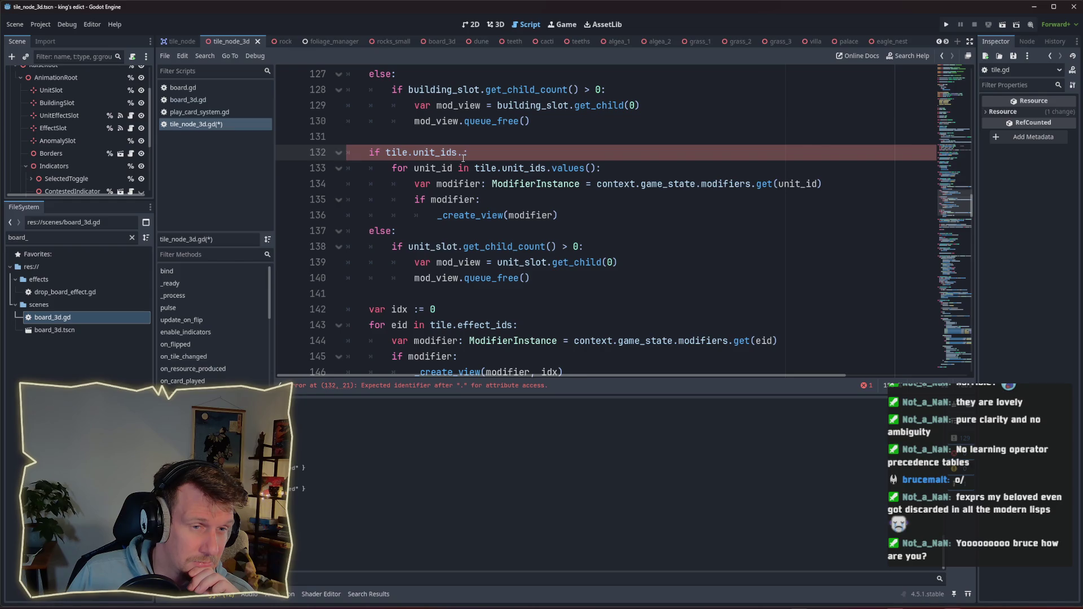
pyautogui.write('is_empty()')
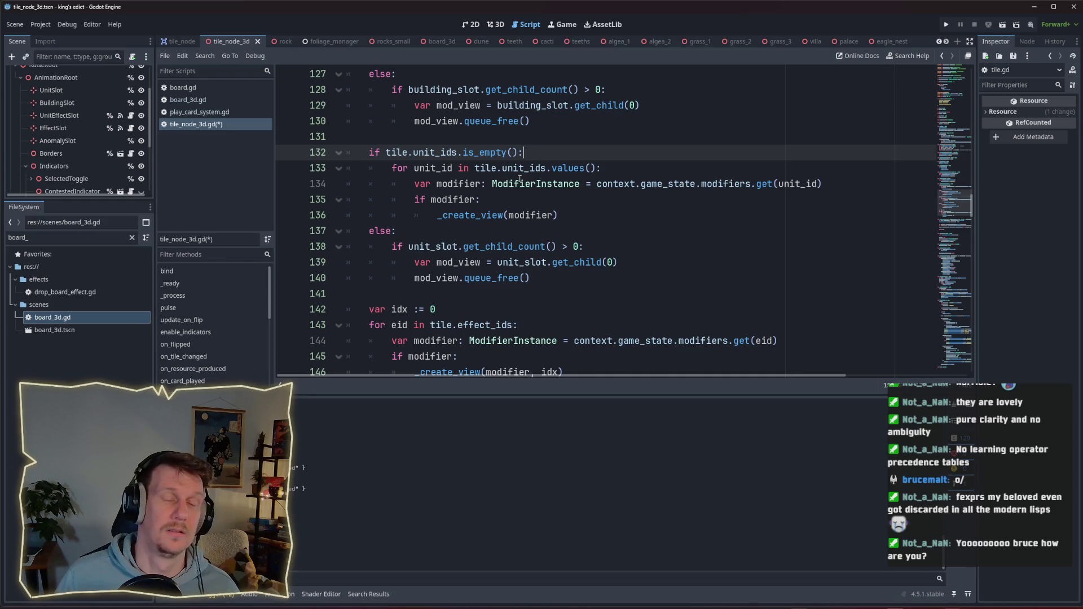
# Delete the else branch that frees the unit slot view and save tile_node_3d.gd.
pyautogui.moveTo(439, 157)
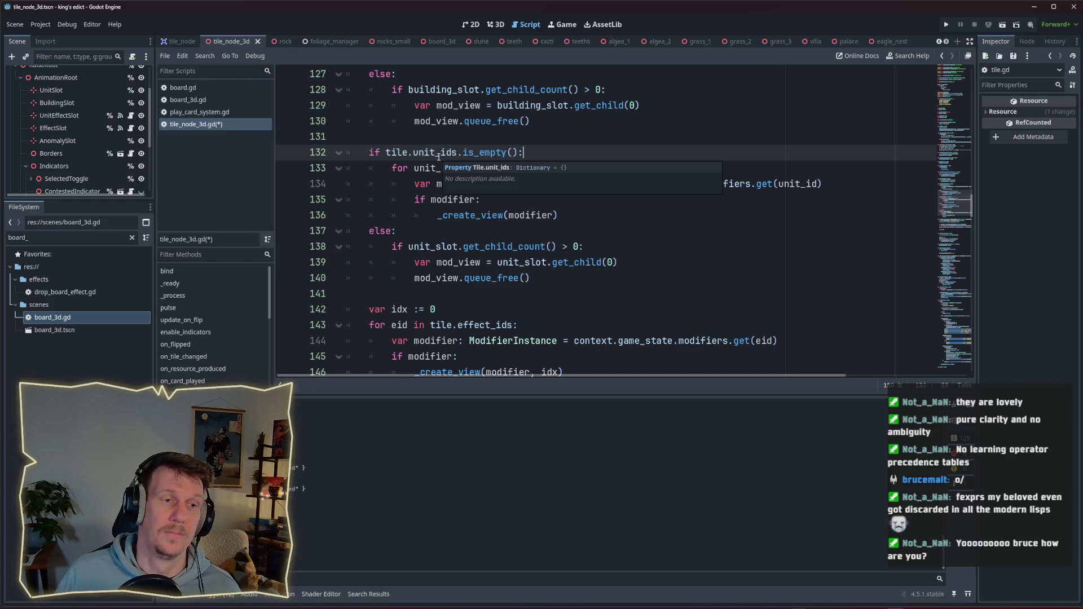
pyautogui.scroll(1, 430, 161)
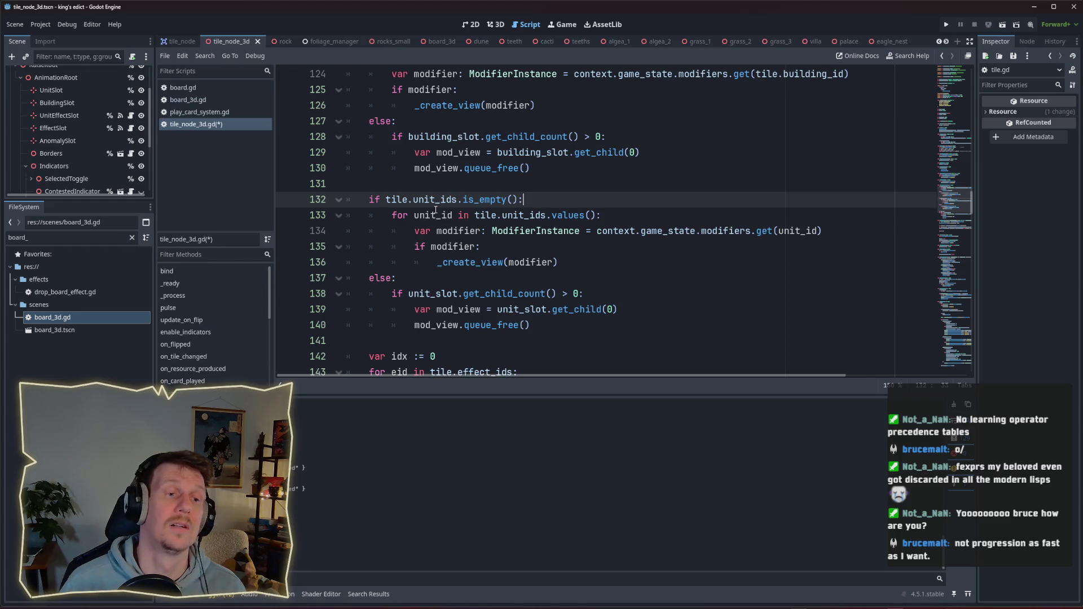
pyautogui.moveTo(434, 208)
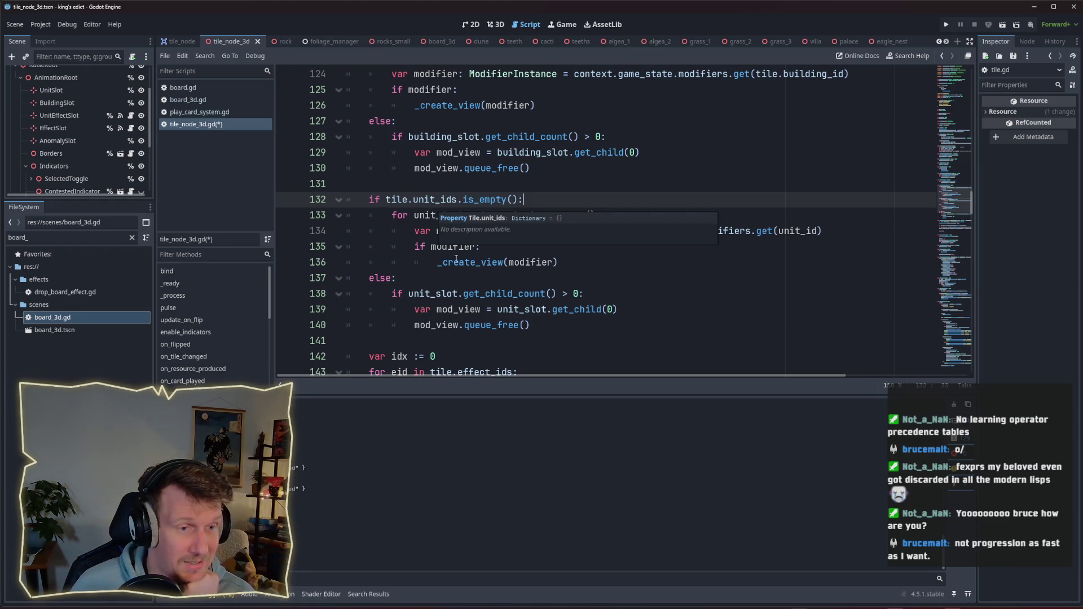
pyautogui.moveTo(543, 268)
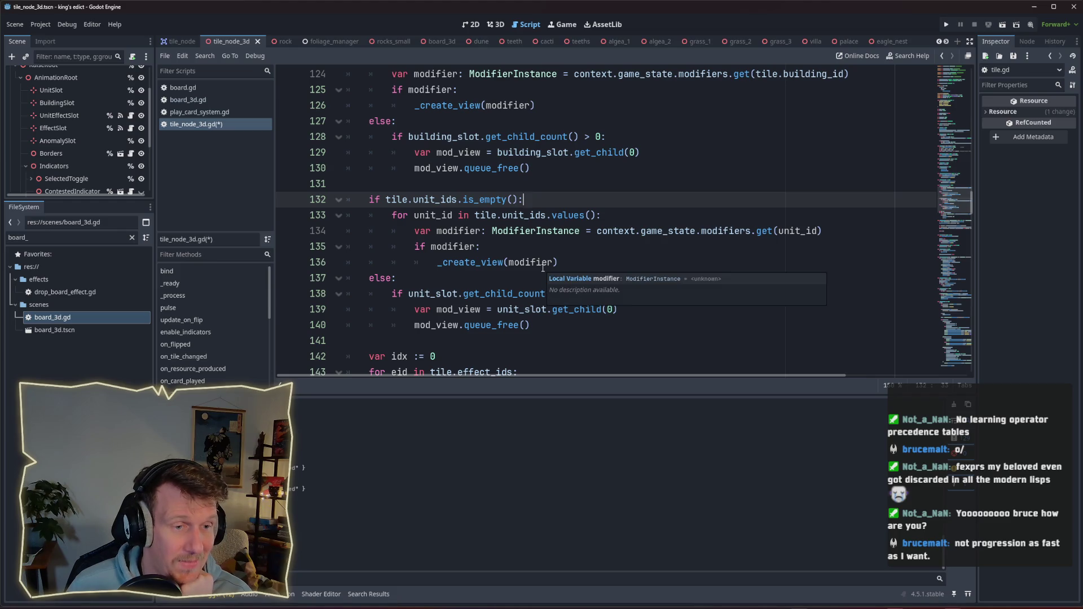
pyautogui.scroll(-1, 543, 268)
pyautogui.moveTo(536, 277)
pyautogui.mouseDown()
pyautogui.moveTo(531, 261)
pyautogui.moveTo(350, 232)
pyautogui.mouseUp()
pyautogui.press('BackSpace')
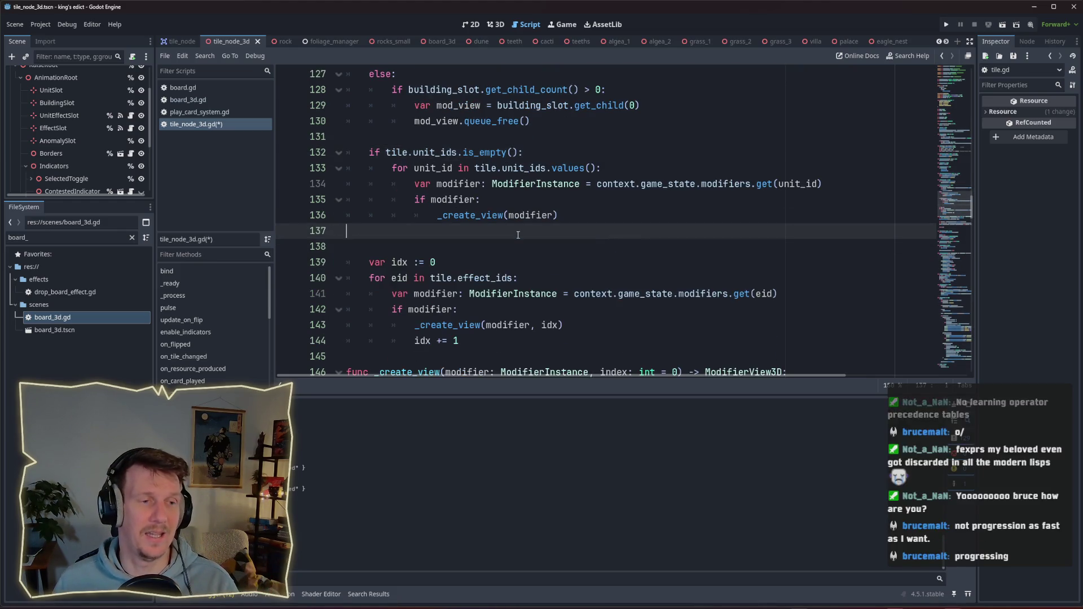
pyautogui.press('BackSpace')
pyautogui.hotkey('ctrl', 's')
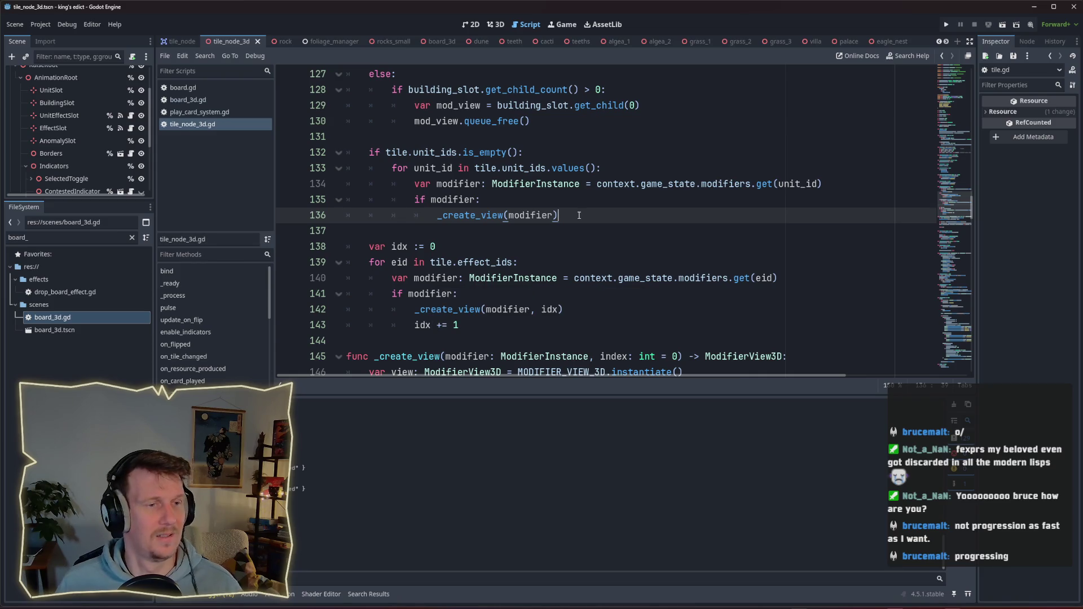
pyautogui.scroll(1, 576, 217)
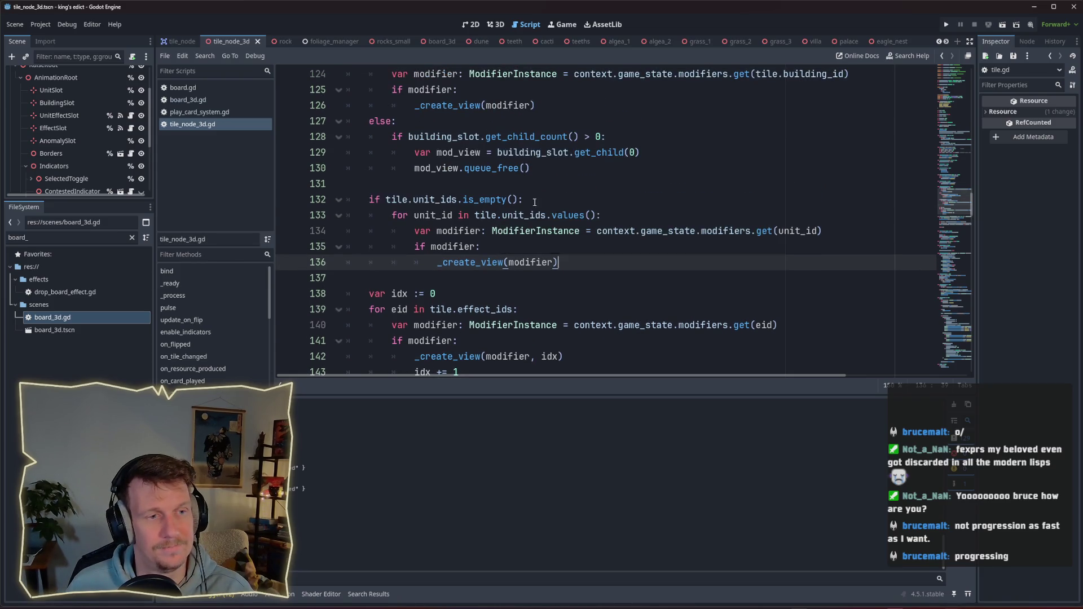
pyautogui.click(556, 202)
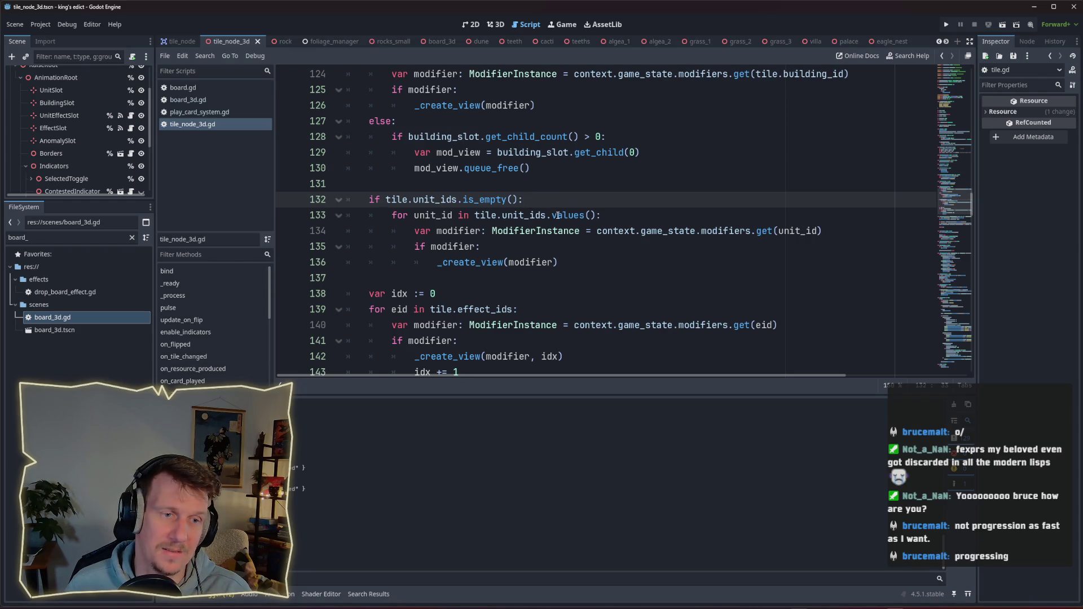
pyautogui.moveTo(547, 216); pyautogui.dragTo(590, 216)
pyautogui.click(453, 215)
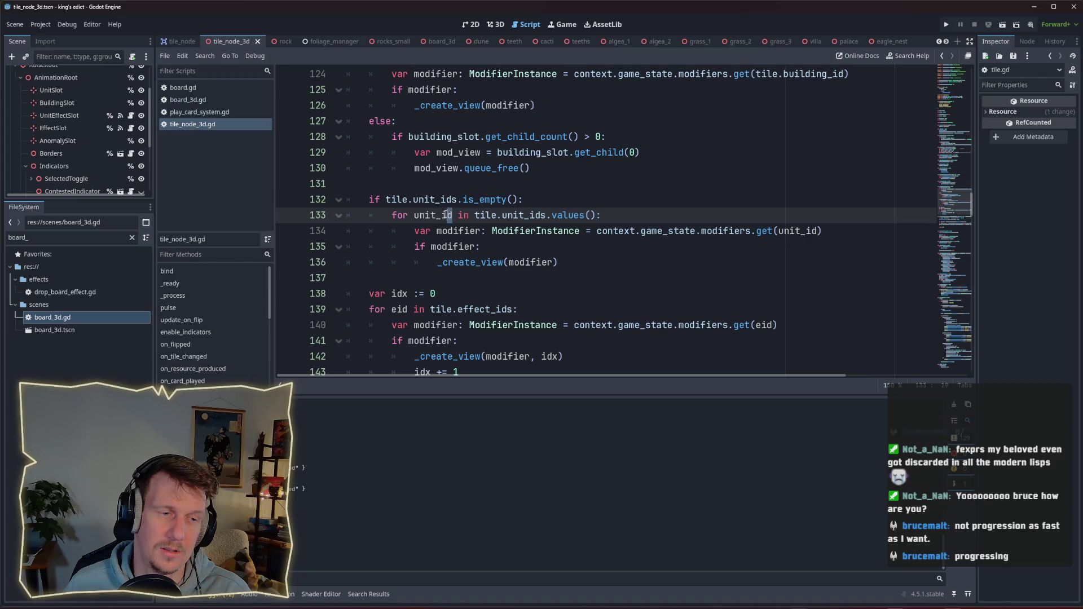
pyautogui.moveTo(453, 215); pyautogui.dragTo(414, 216)
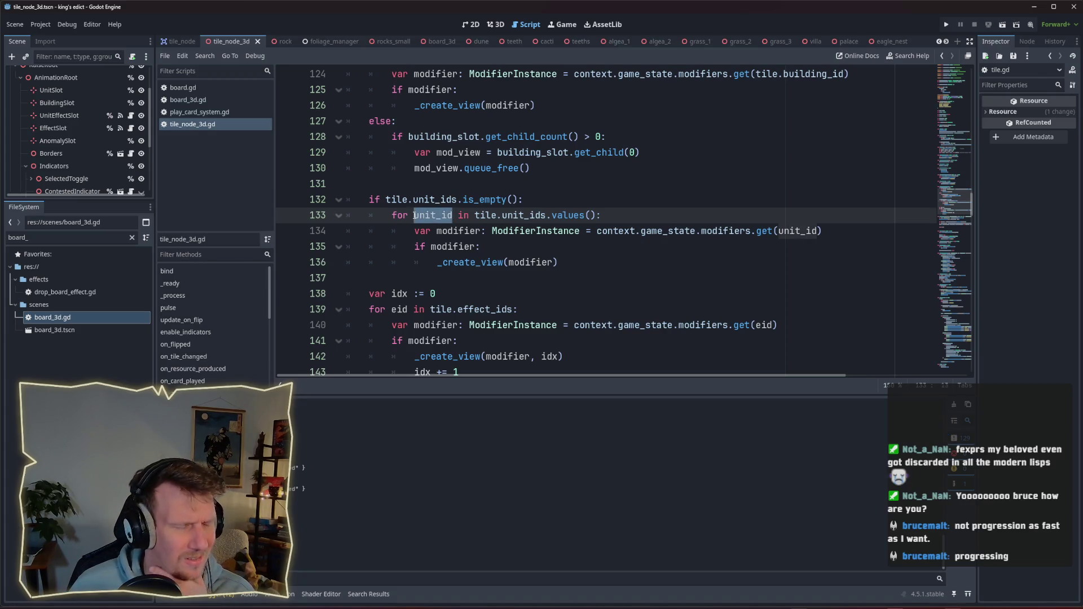
pyautogui.doubleClick(532, 215)
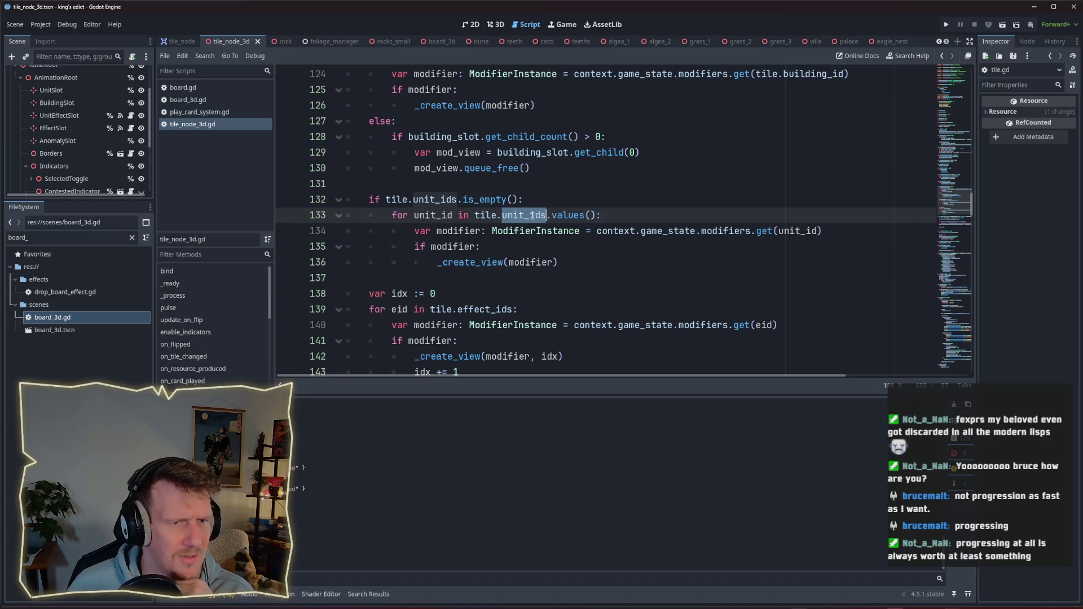
pyautogui.tripleClick(426, 215)
pyautogui.doubleClick(526, 215)
pyautogui.press('Left')
pyautogui.keyDown('ctrl'); pyautogui.click(527, 215); pyautogui.keyUp('ctrl')
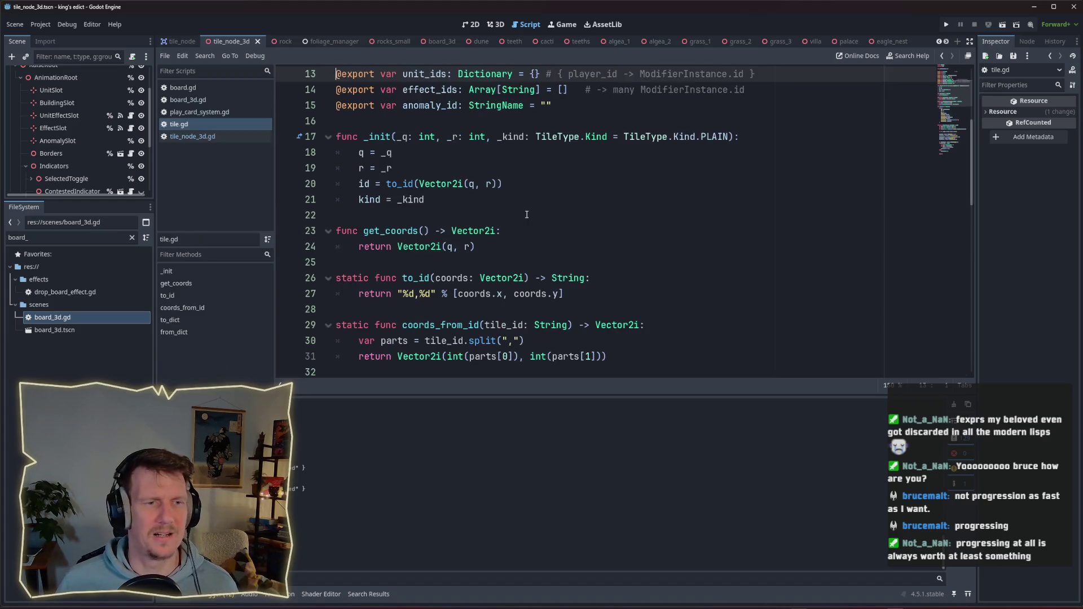
pyautogui.scroll(1, 639, 115)
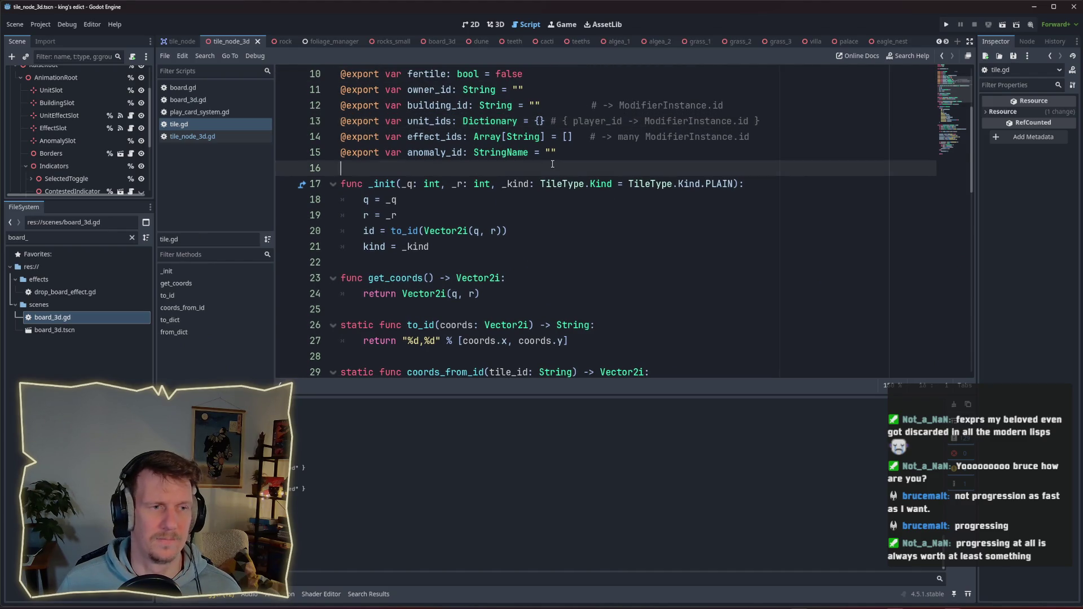
pyautogui.hotkey('ctrl', 'w')
pyautogui.doubleClick(435, 217)
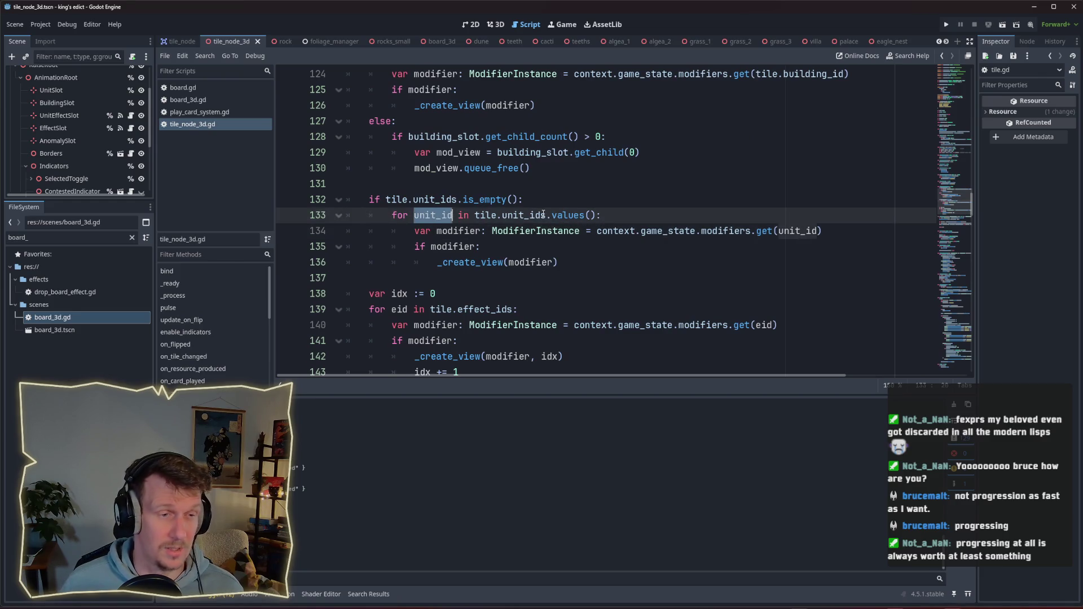
pyautogui.press('BackSpace')
pyautogui.write('player_')
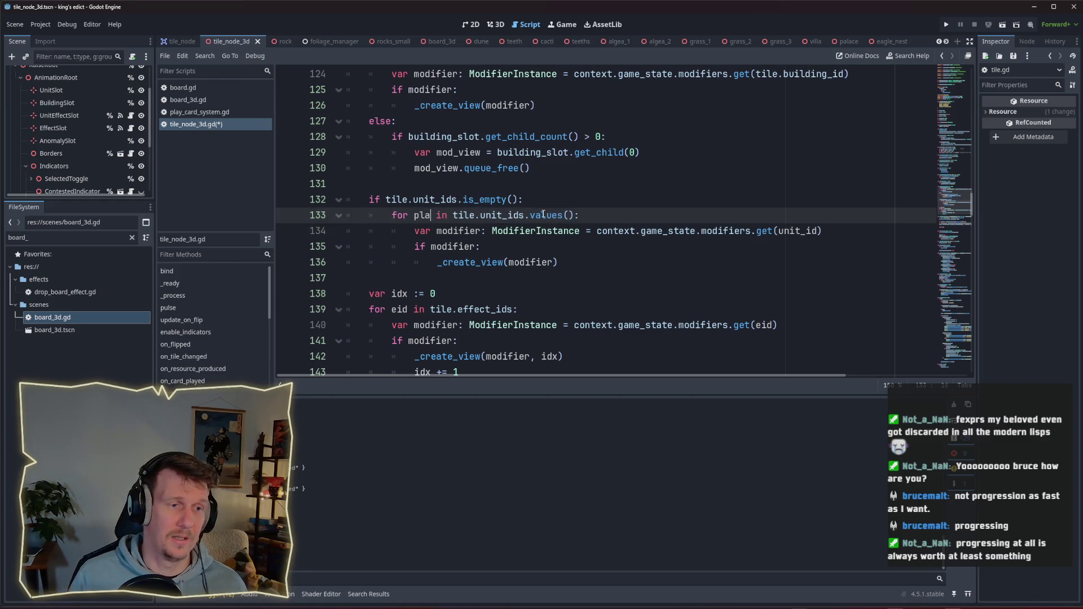
pyautogui.write('id')
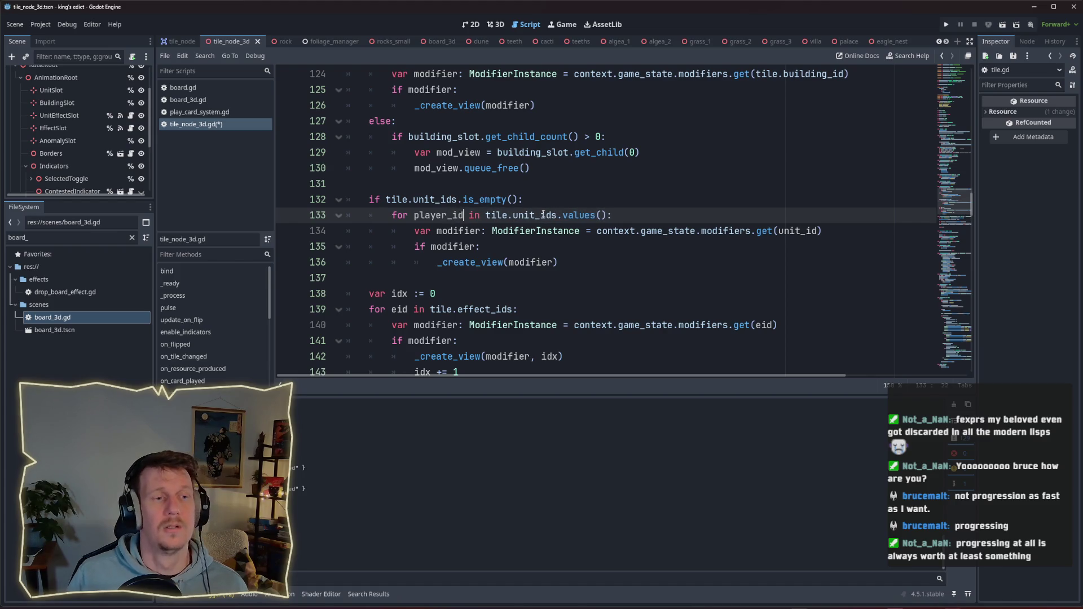
pyautogui.moveTo(454, 200)
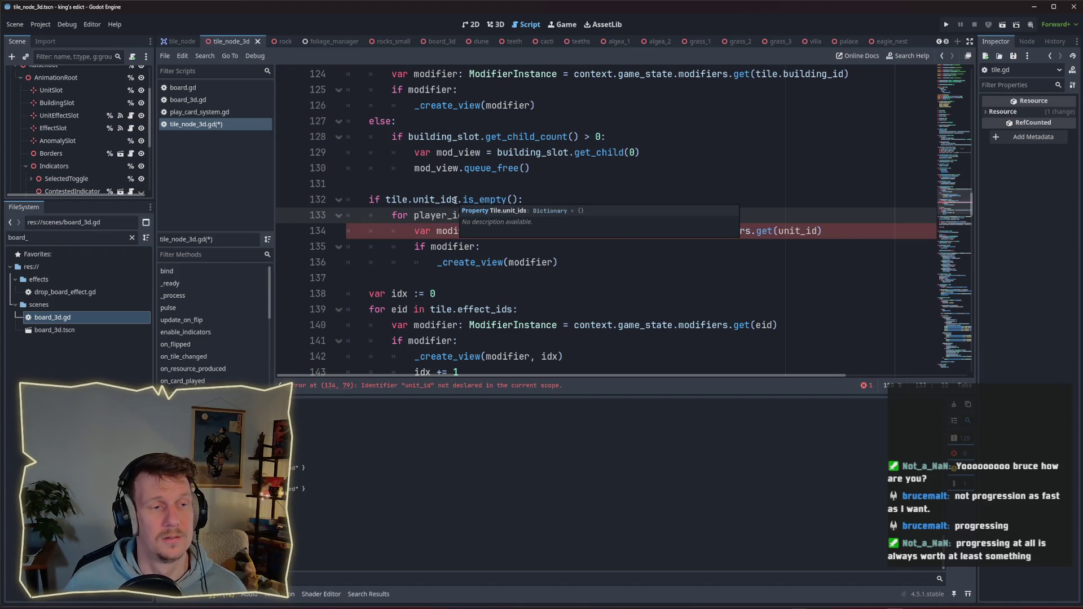
pyautogui.click(410, 188)
pyautogui.click(471, 218)
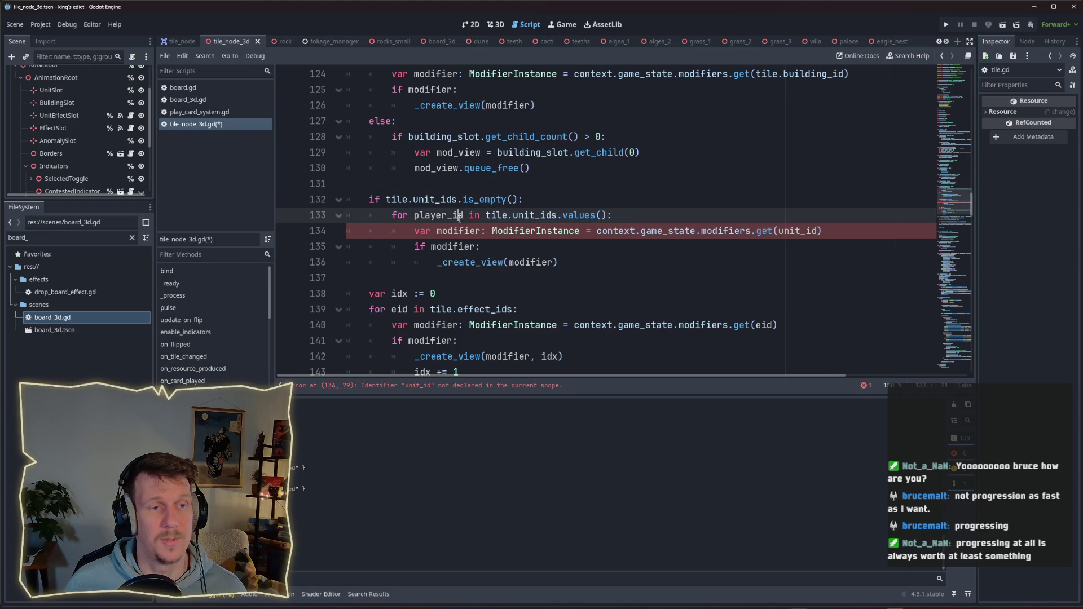
pyautogui.doubleClick(525, 215)
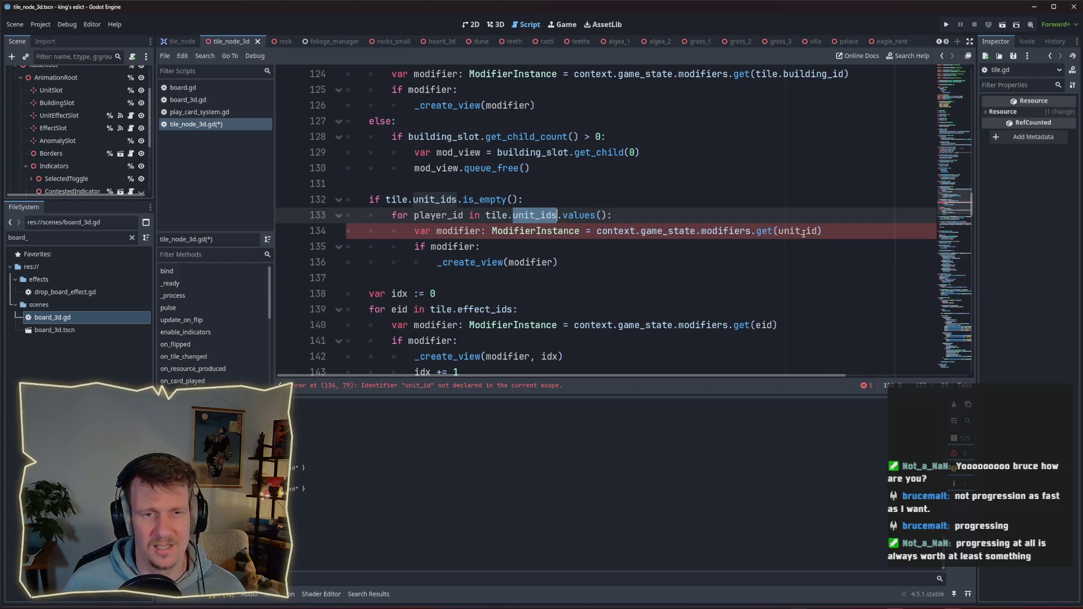
pyautogui.doubleClick(435, 215)
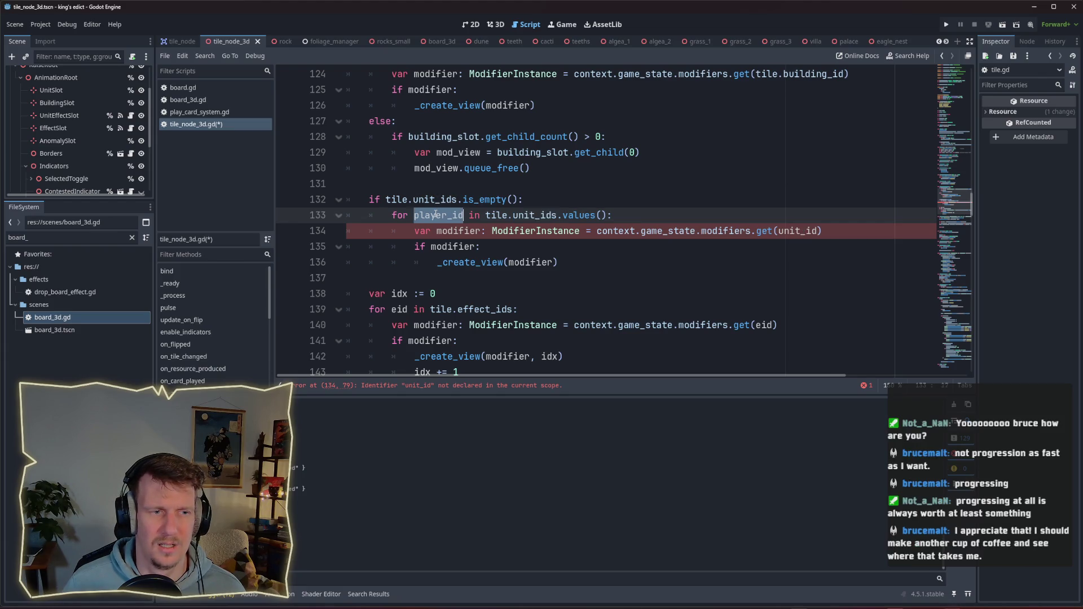
pyautogui.write('unit_i')
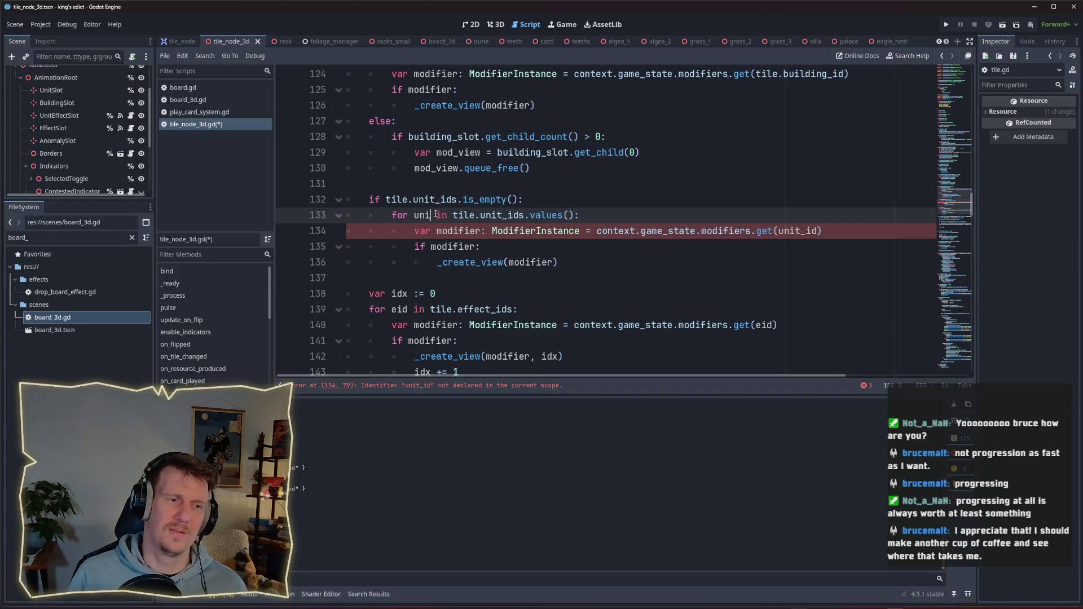
pyautogui.write('ds')
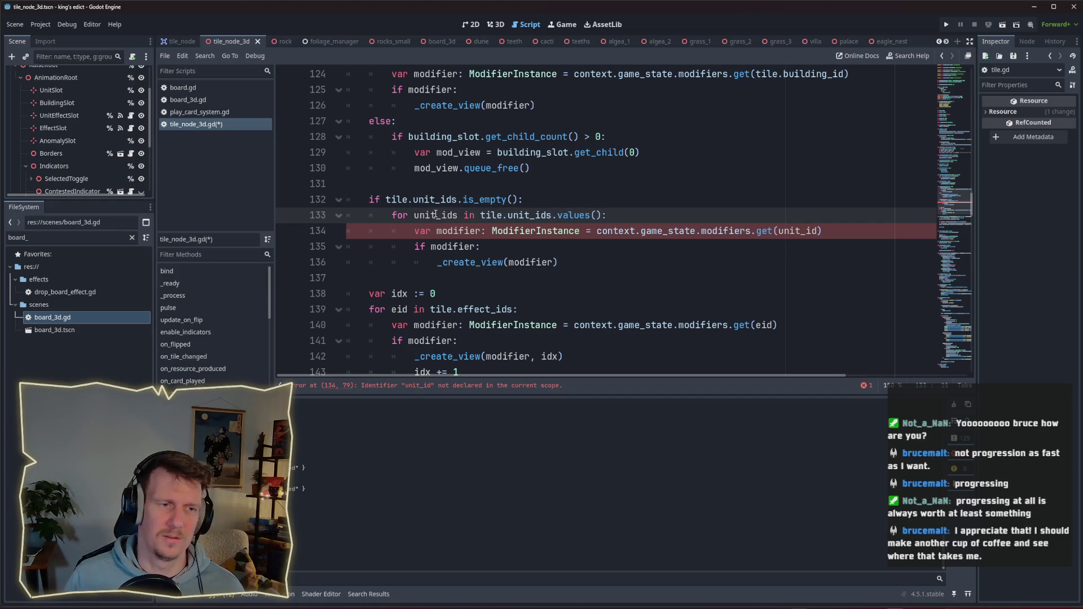
pyautogui.press('BackSpace')
pyautogui.click(618, 218)
pyautogui.hotkey('ctrl', 's')
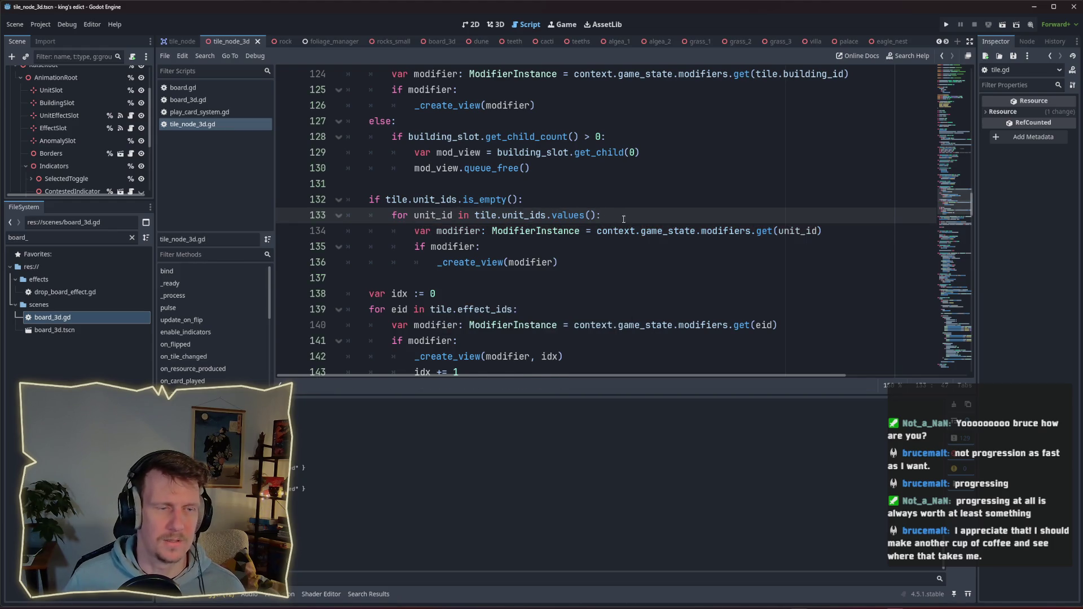
# Add printt("ARRR…", unit_id) inside the unit_ids loop and run the project.
pyautogui.press('Return')
pyautogui.write('print(')
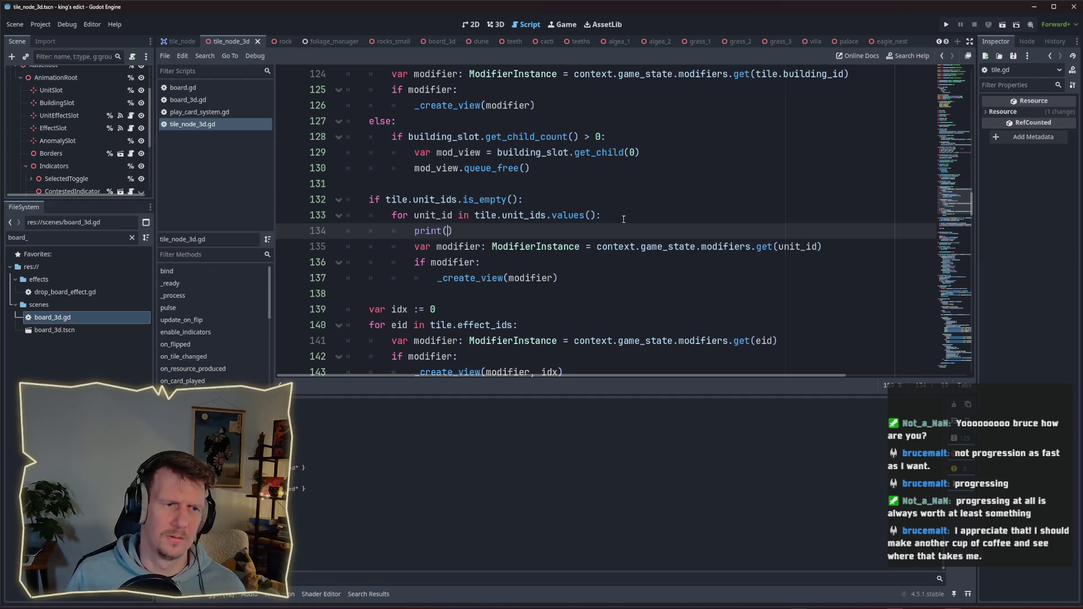
pyautogui.write('"A')
pyautogui.write('RRRRRRRRRRRR')
pyautogui.write('t')
pyautogui.press('End')
pyautogui.press('Left')
pyautogui.press('Escape')
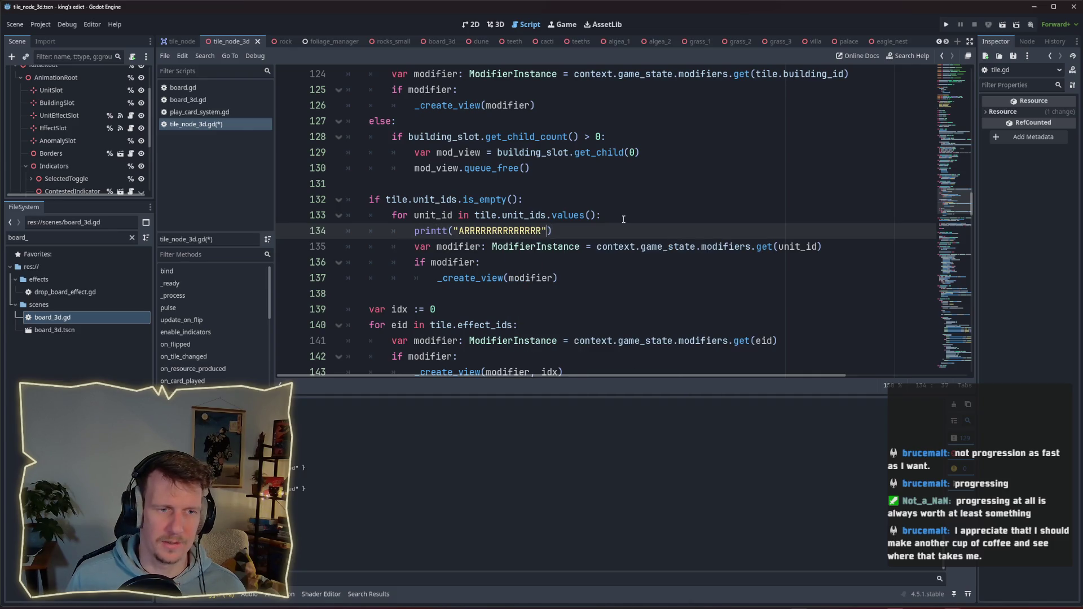
pyautogui.write(', unit_id')
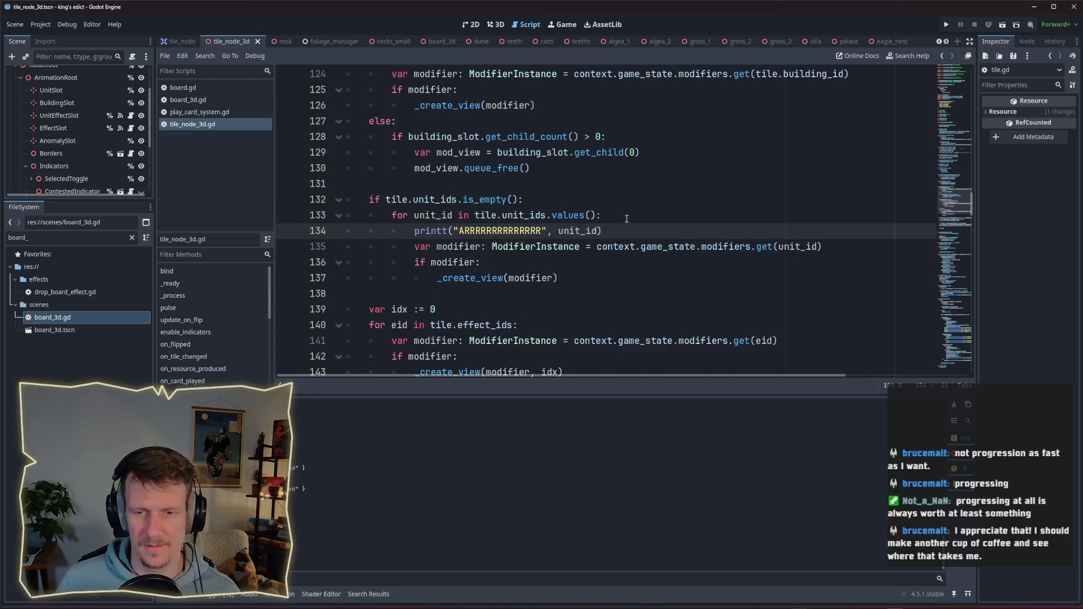
pyautogui.click(948, 25)
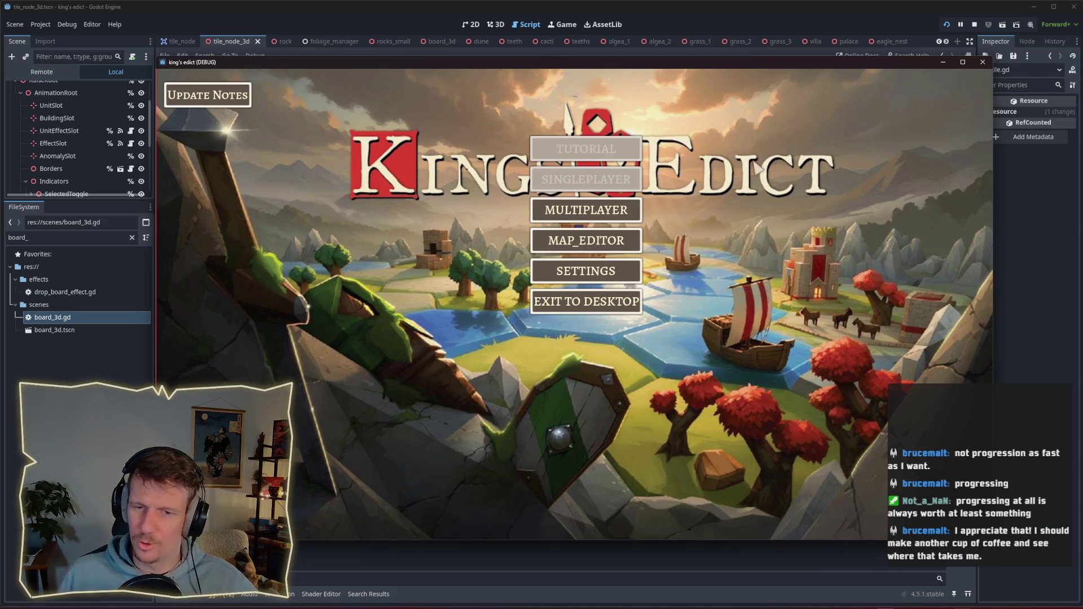
# Create a new multiplayer game, load the i_know_this_place map, and move the game window aside.
pyautogui.click(639, 216)
pyautogui.click(658, 204)
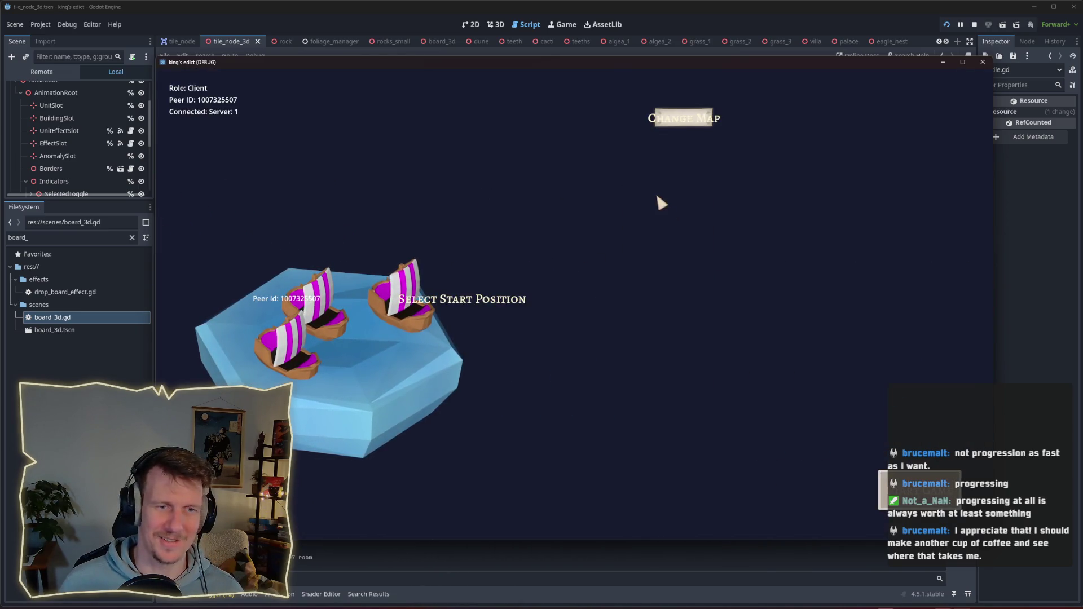
pyautogui.click(689, 118)
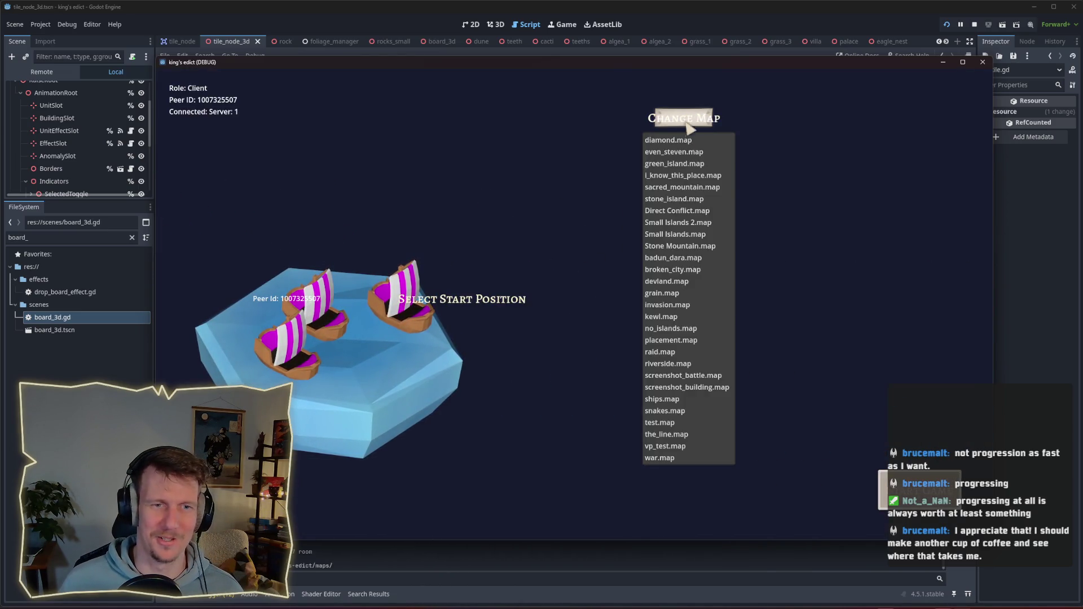
pyautogui.click(674, 176)
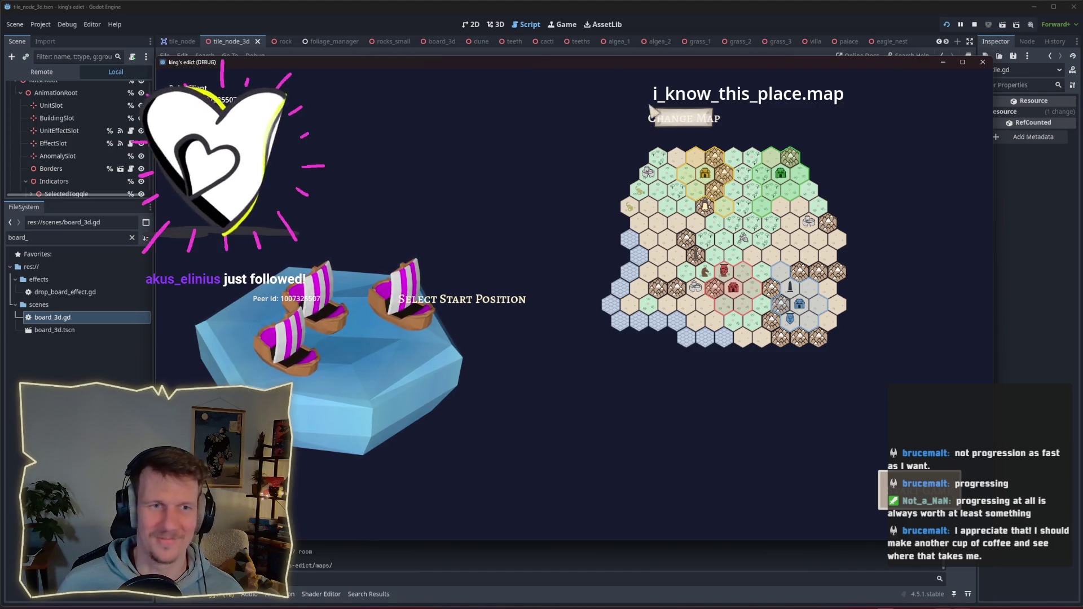
pyautogui.moveTo(658, 66); pyautogui.dragTo(588, 62)
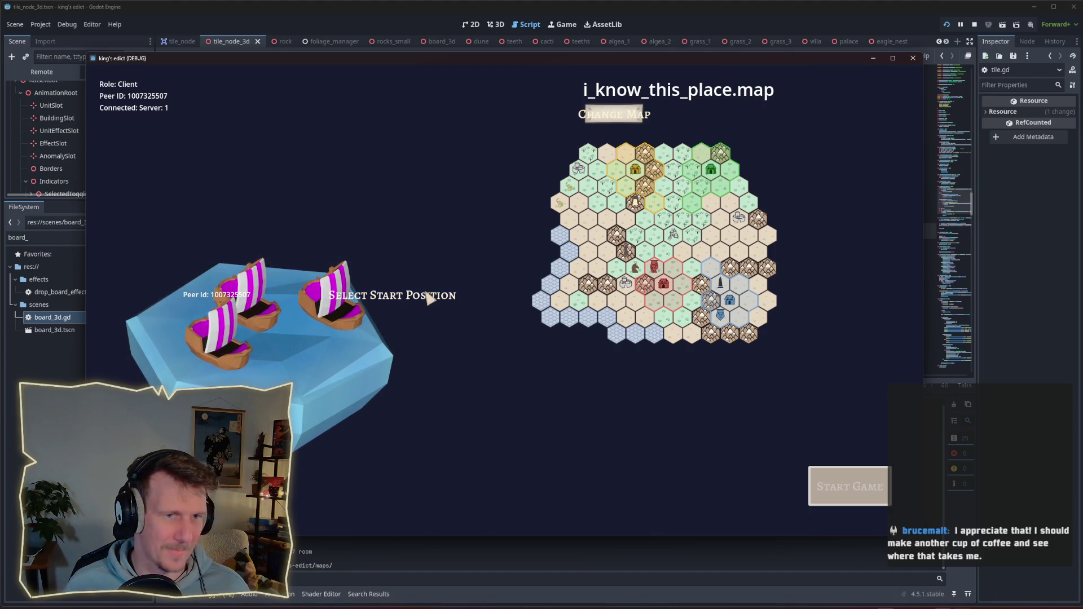
# Switch to green_island.map, start the match, advance to production, then stop the game.
pyautogui.click(609, 120)
pyautogui.click(603, 160)
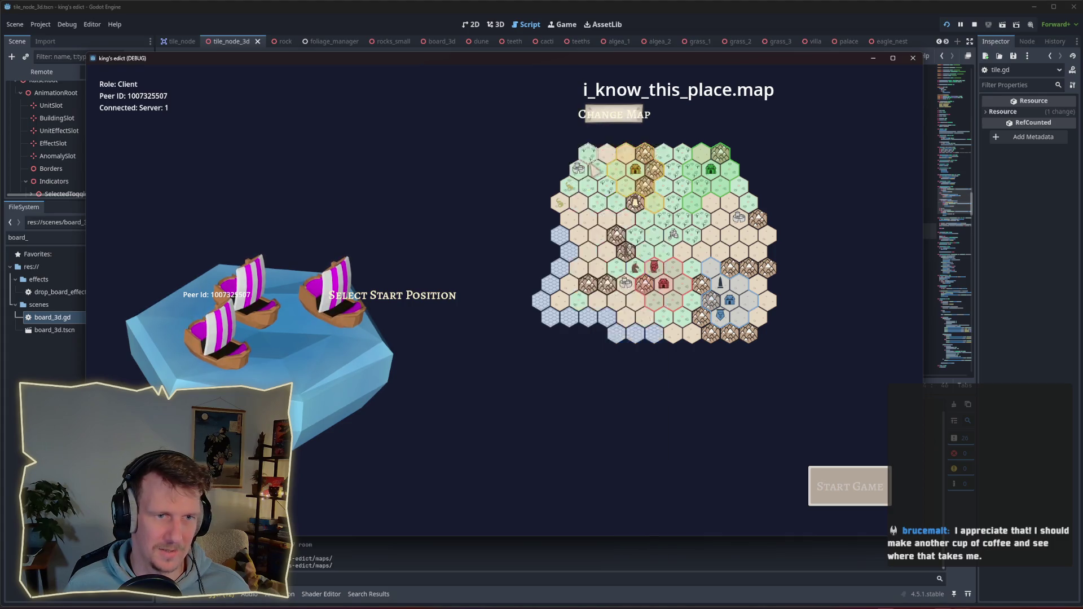
pyautogui.click(849, 476)
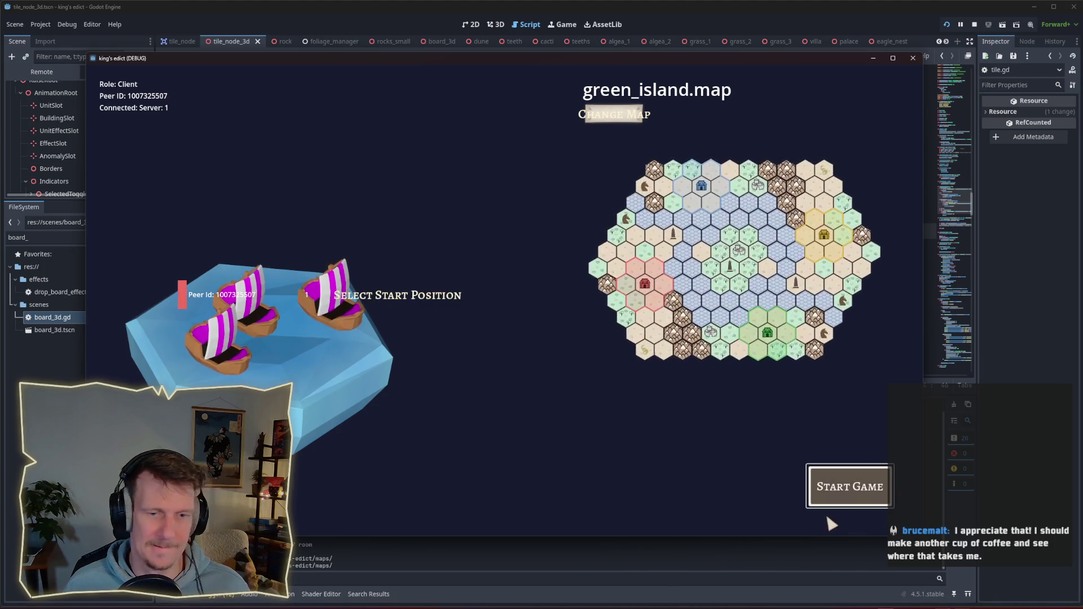
pyautogui.click(818, 488)
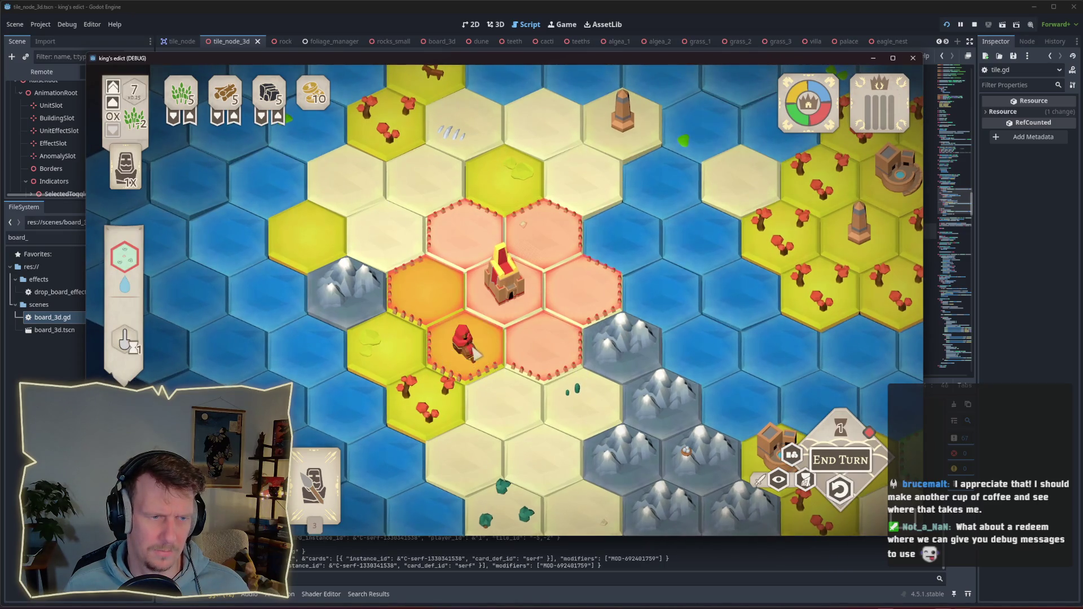
pyautogui.click(833, 471)
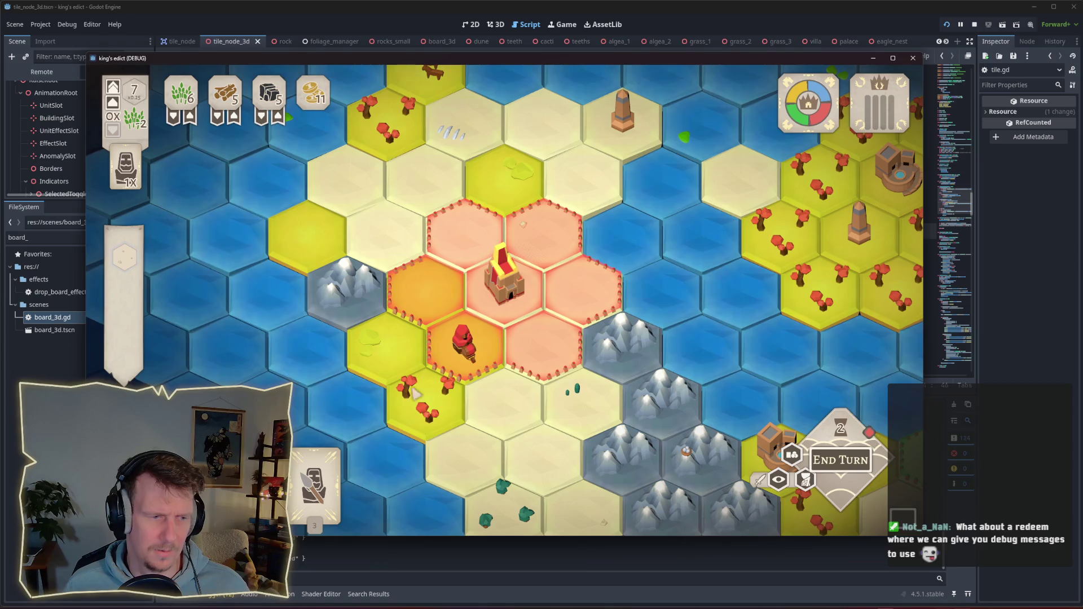
pyautogui.press('F8')
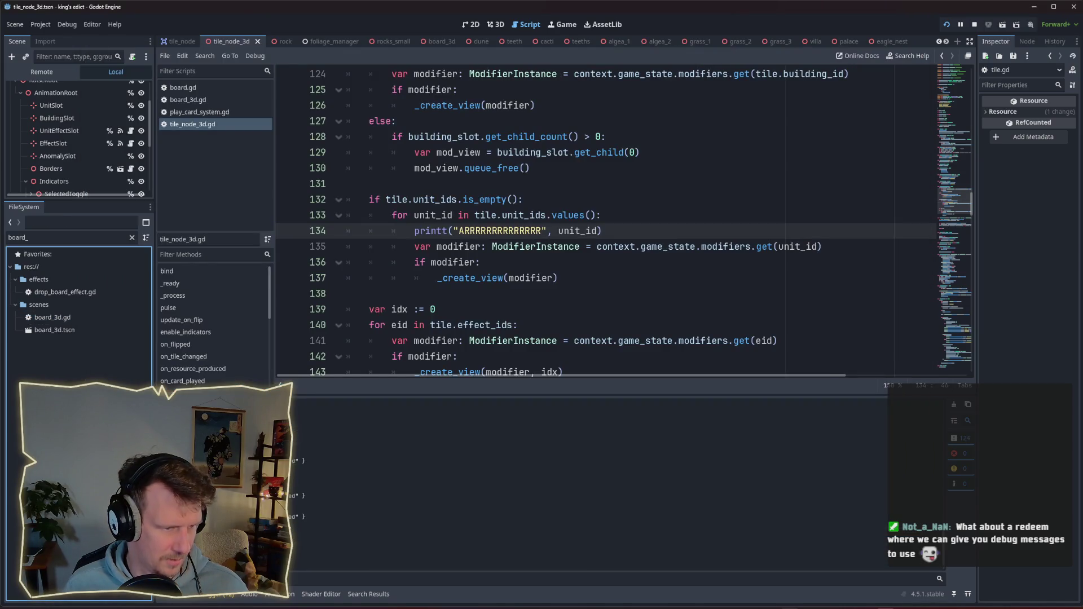
# Review the printt unit_id output in the Output panel, briefly checking the game window.
pyautogui.scroll(-3, 943, 496)
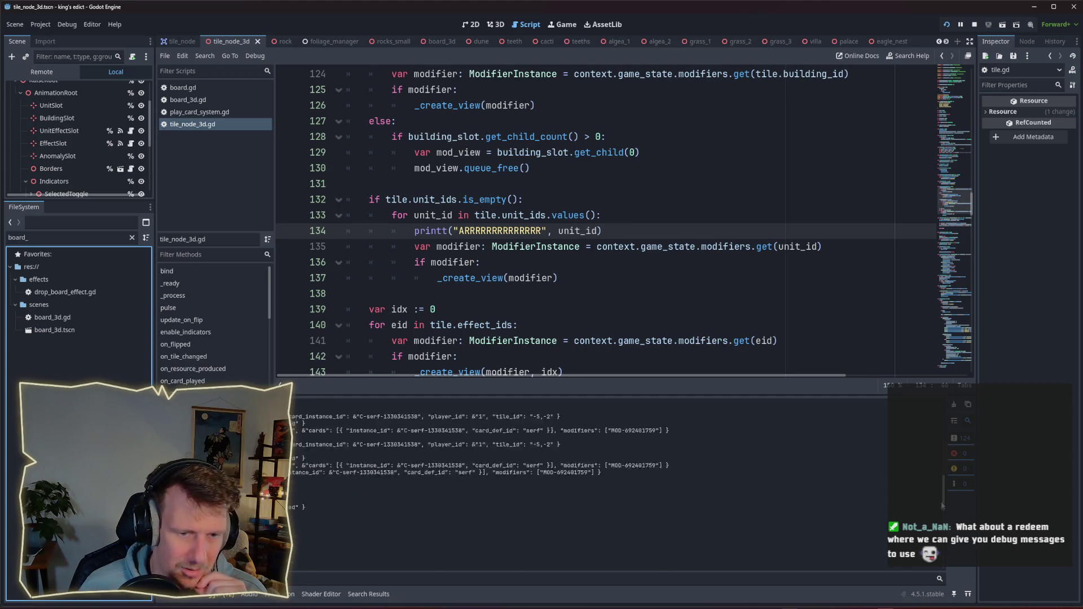
pyautogui.scroll(-2, 943, 503)
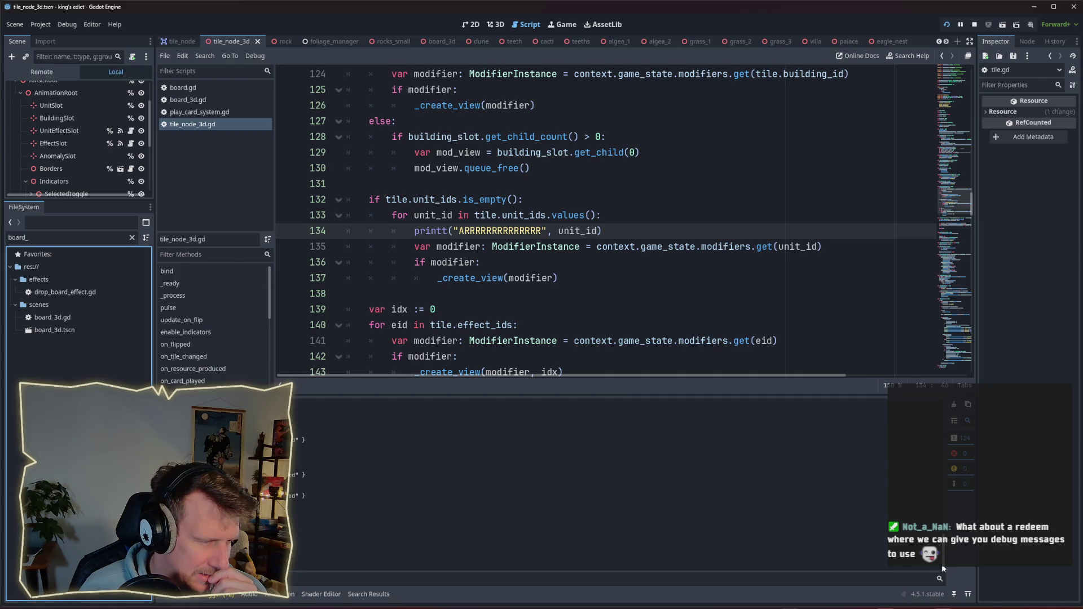
pyautogui.scroll(2, 943, 566)
pyautogui.scroll(2, 943, 566)
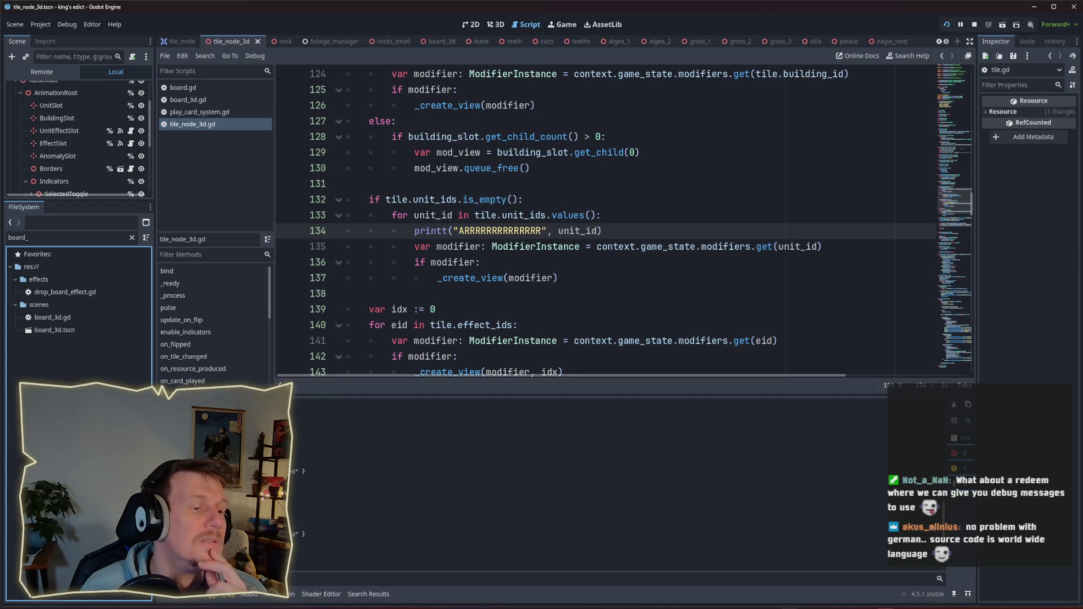
pyautogui.scroll(8, 931, 517)
pyautogui.scroll(2, 475, 481)
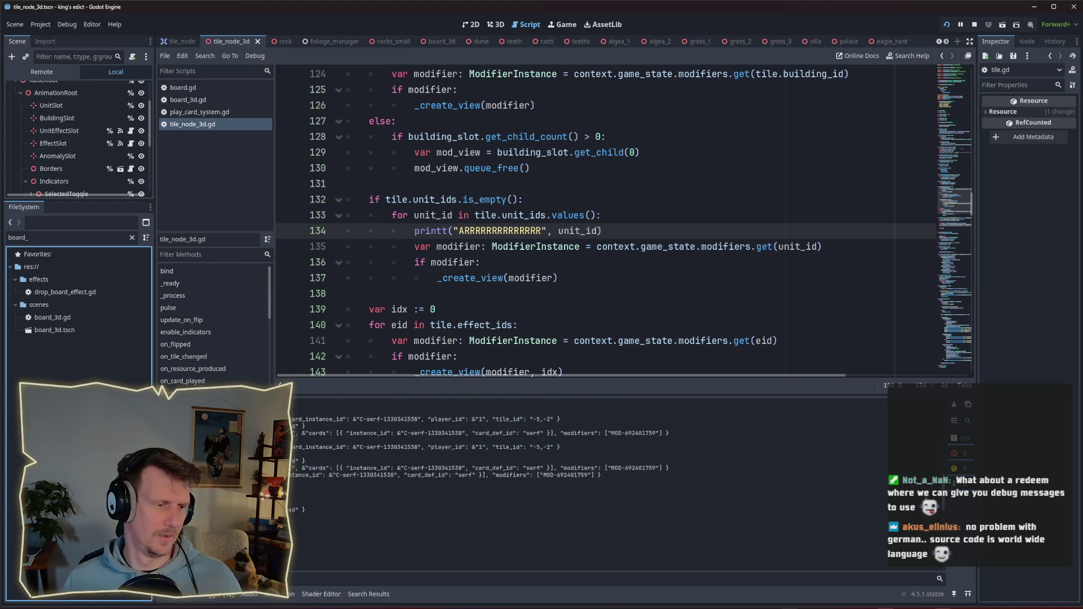
pyautogui.scroll(2, 475, 480)
pyautogui.hotkey('alt', 'Tab')
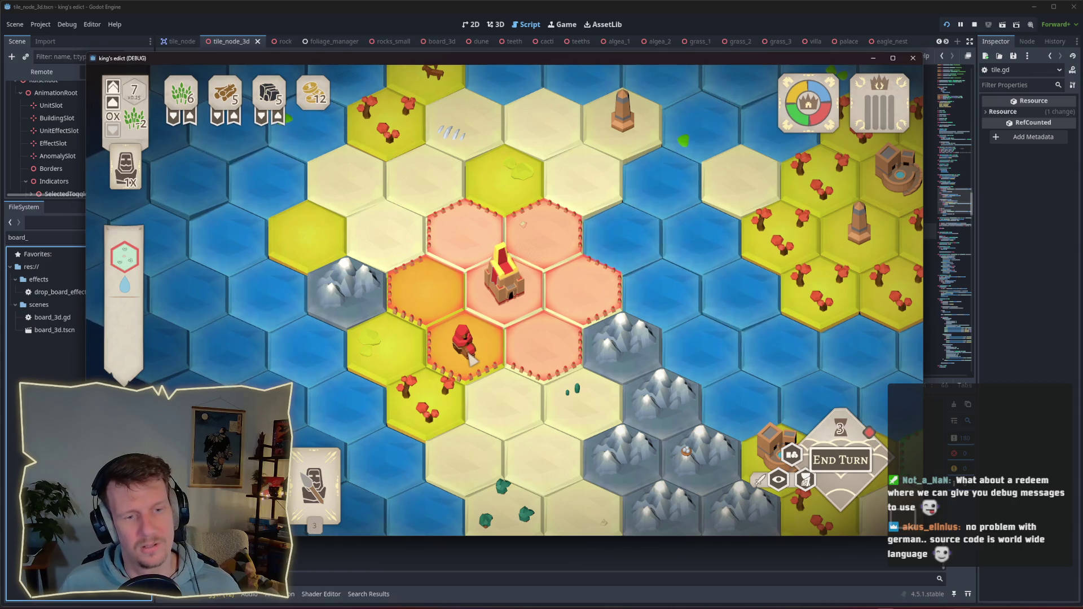
pyautogui.hotkey('alt', 'Tab')
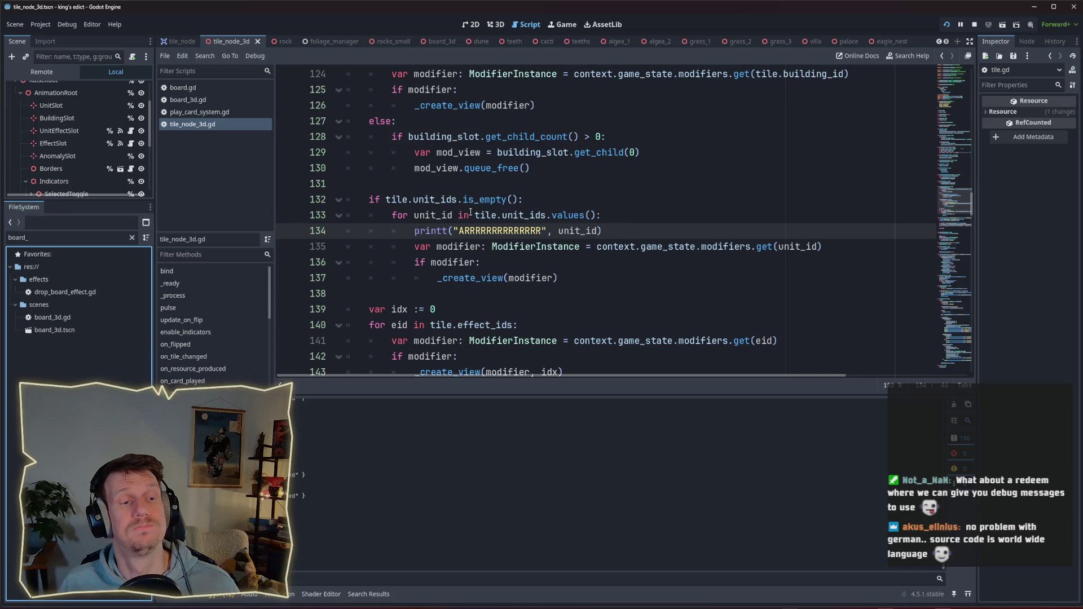
pyautogui.moveTo(487, 201)
pyautogui.moveTo(518, 199)
pyautogui.mouseDown()
pyautogui.moveTo(443, 199)
pyautogui.moveTo(455, 199)
pyautogui.mouseUp()
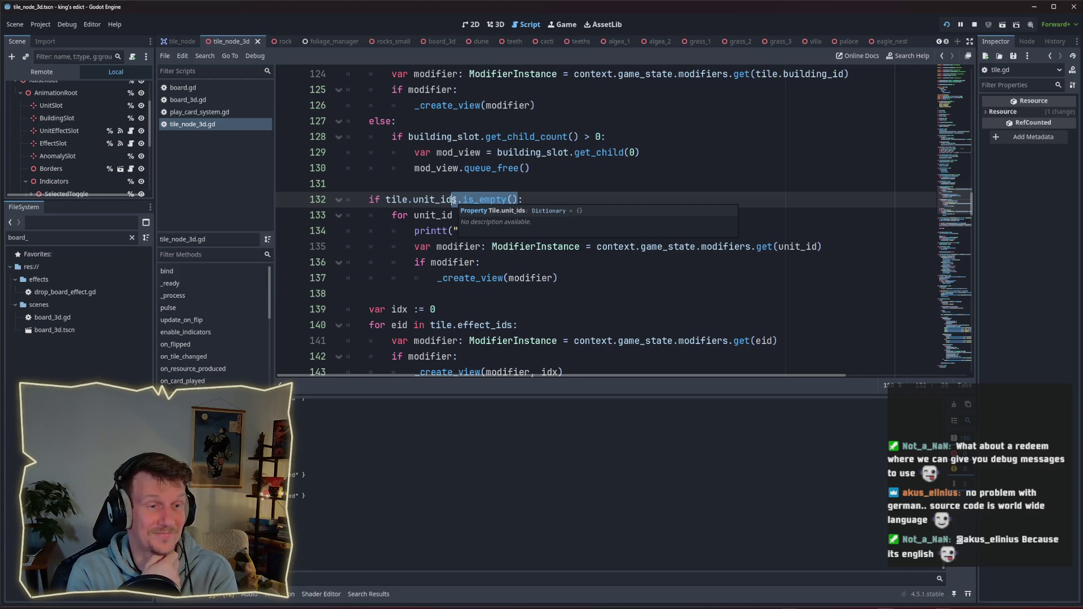
pyautogui.click(451, 186)
pyautogui.moveTo(371, 199); pyautogui.dragTo(524, 201)
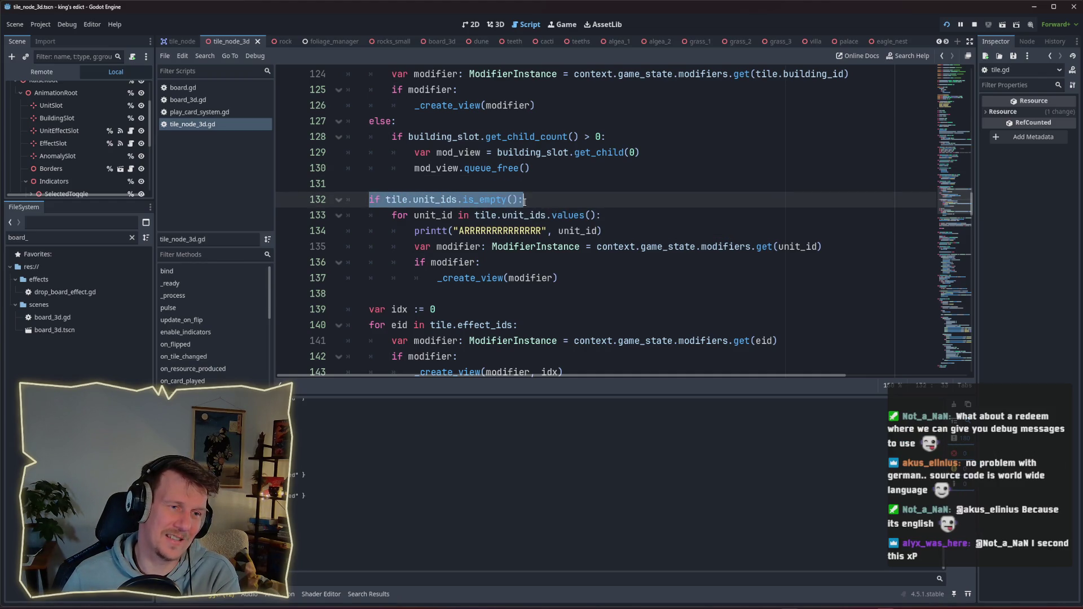
pyautogui.click(540, 199)
pyautogui.moveTo(393, 214); pyautogui.dragTo(546, 215)
pyautogui.click(465, 218)
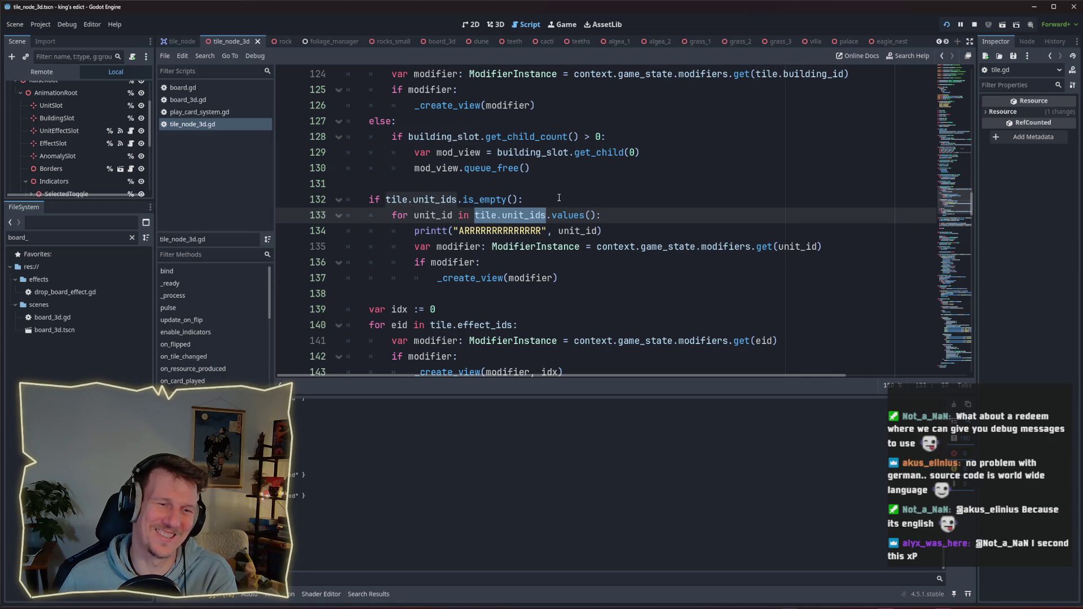
pyautogui.click(559, 198)
pyautogui.moveTo(596, 215); pyautogui.dragTo(477, 216)
pyautogui.click(529, 201)
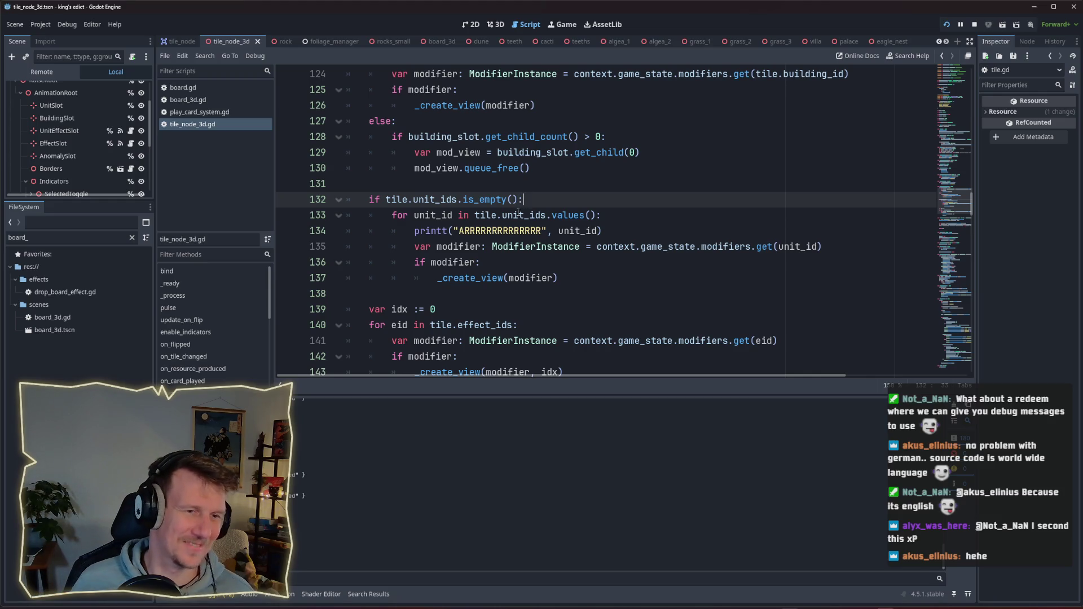
# Remove .is_empty() so line 132 reads if tile.unit_ids:.
pyautogui.moveTo(517, 200); pyautogui.dragTo(458, 199)
pyautogui.press('BackSpace')
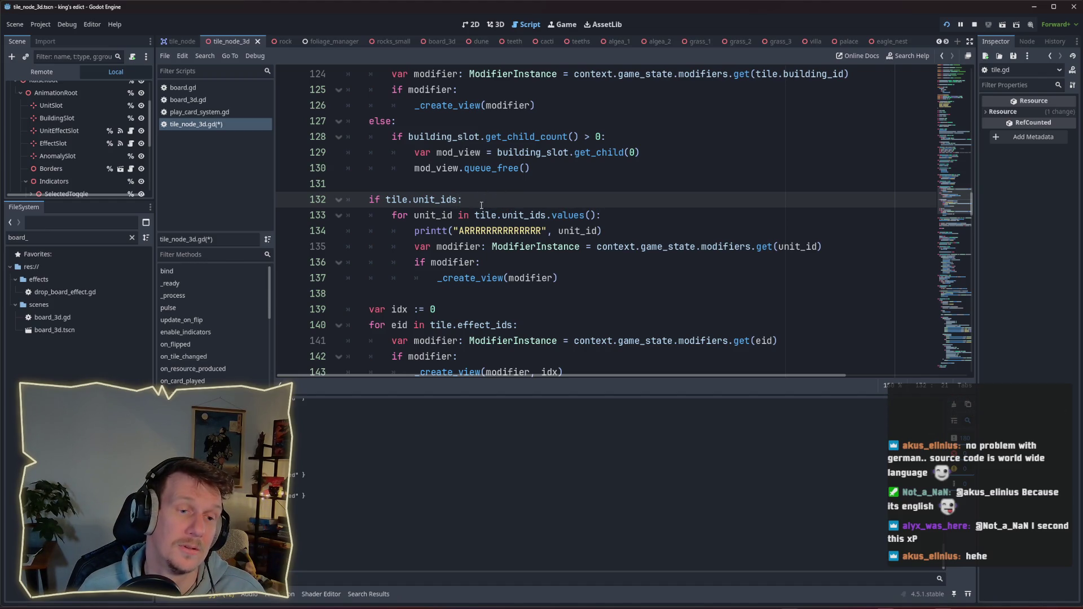
pyautogui.moveTo(366, 200)
pyautogui.mouseDown()
pyautogui.moveTo(528, 246)
pyautogui.moveTo(561, 278)
pyautogui.mouseUp()
pyautogui.click(488, 263)
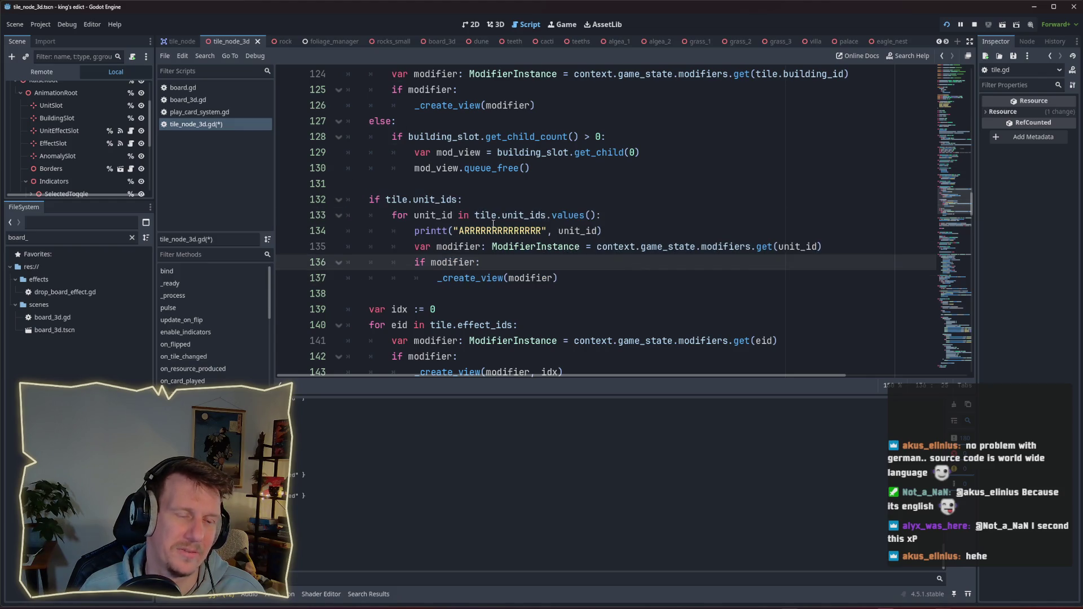
pyautogui.scroll(1, 489, 246)
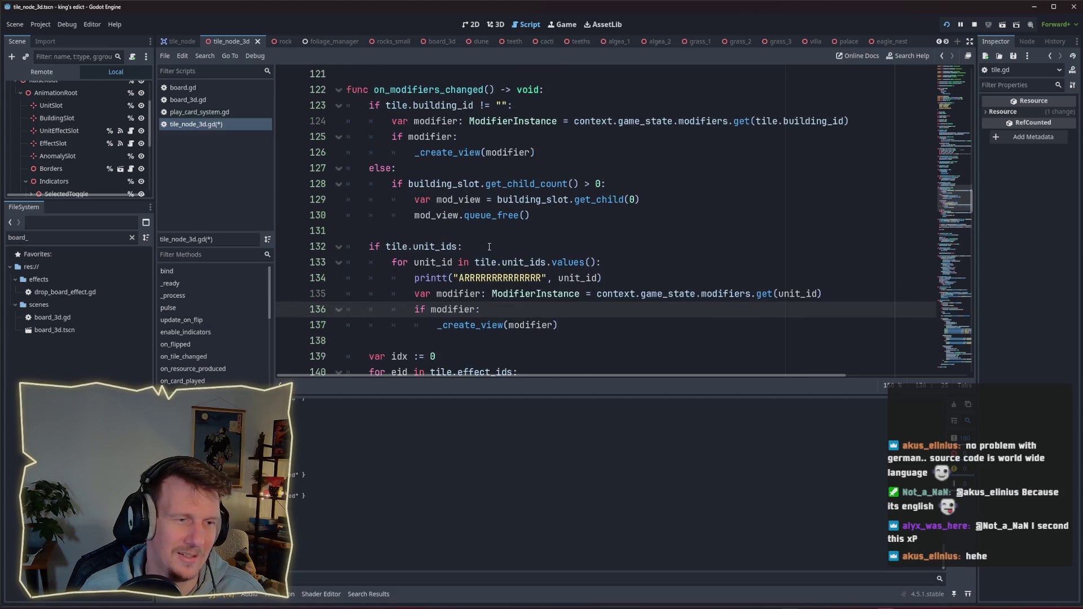
pyautogui.scroll(-1, 489, 247)
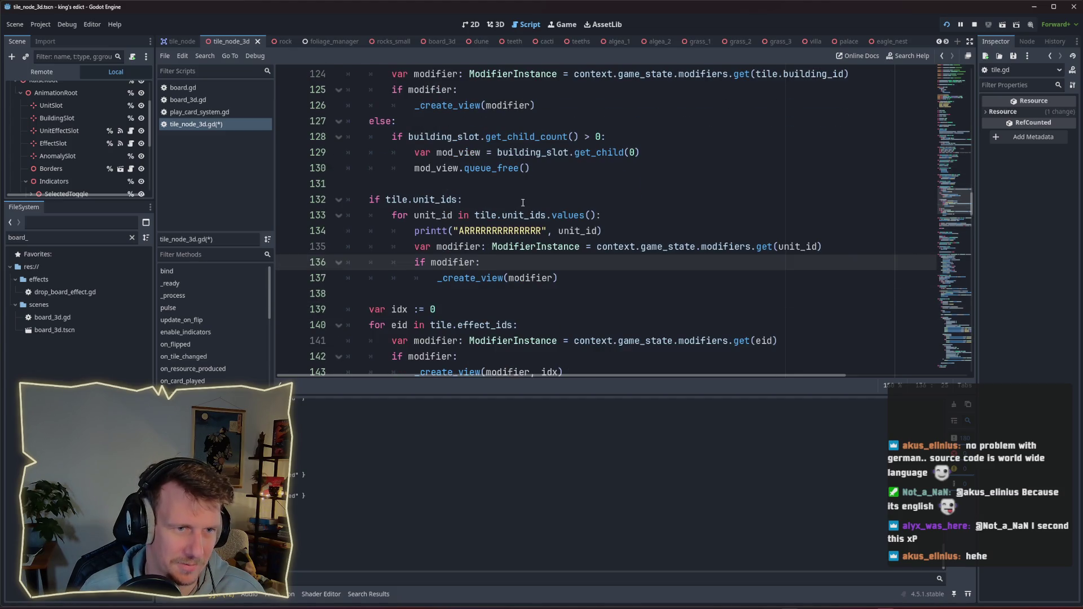
# Drop .values() from the loop and delete the if tile.unit_ids condition line.
pyautogui.moveTo(547, 215); pyautogui.dragTo(597, 216)
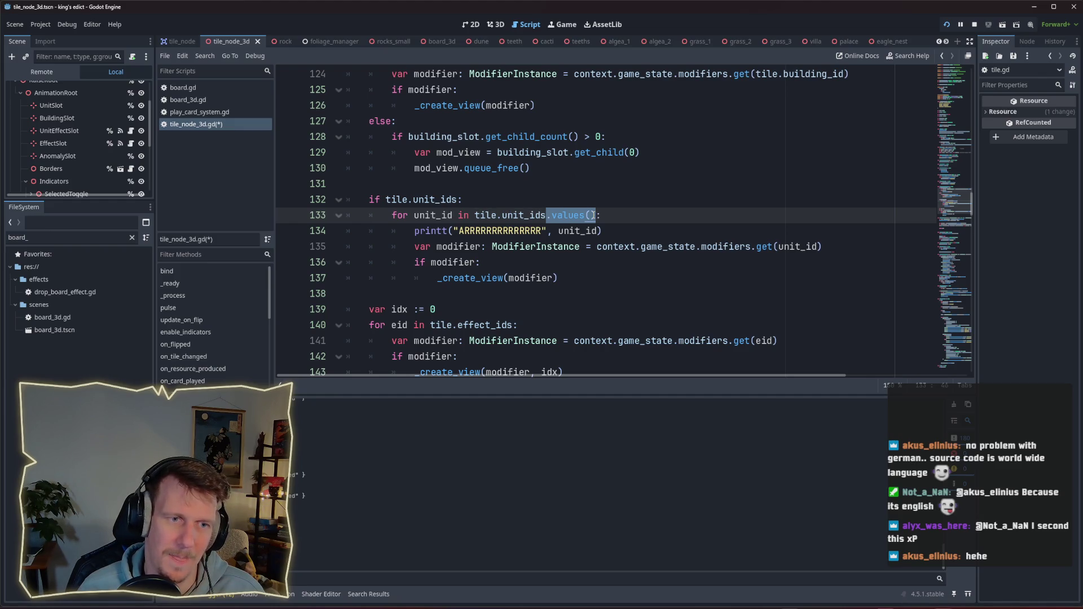
pyautogui.moveTo(539, 209)
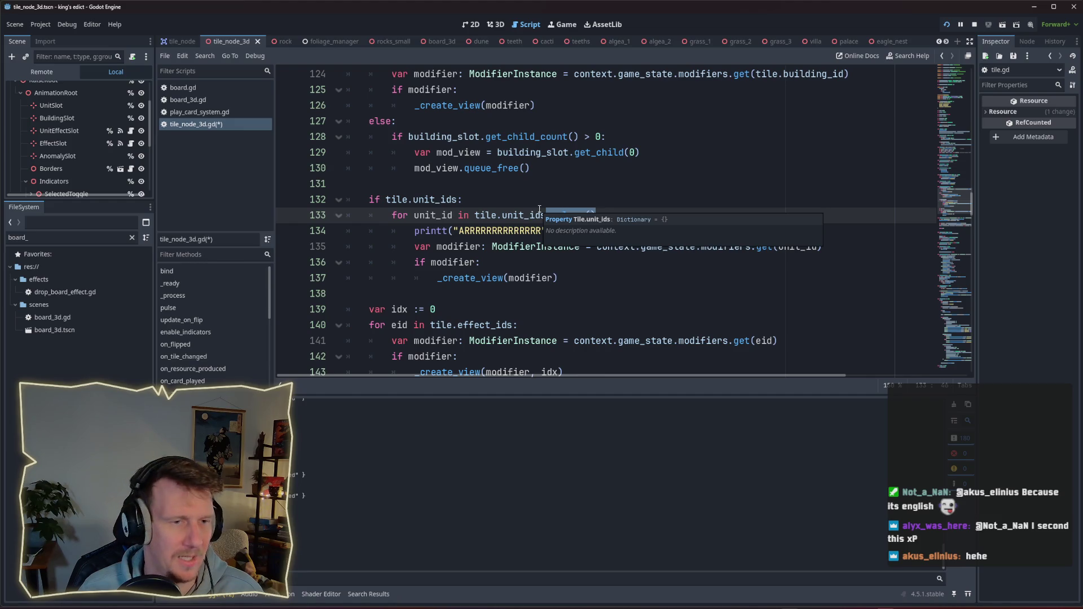
pyautogui.press('BackSpace')
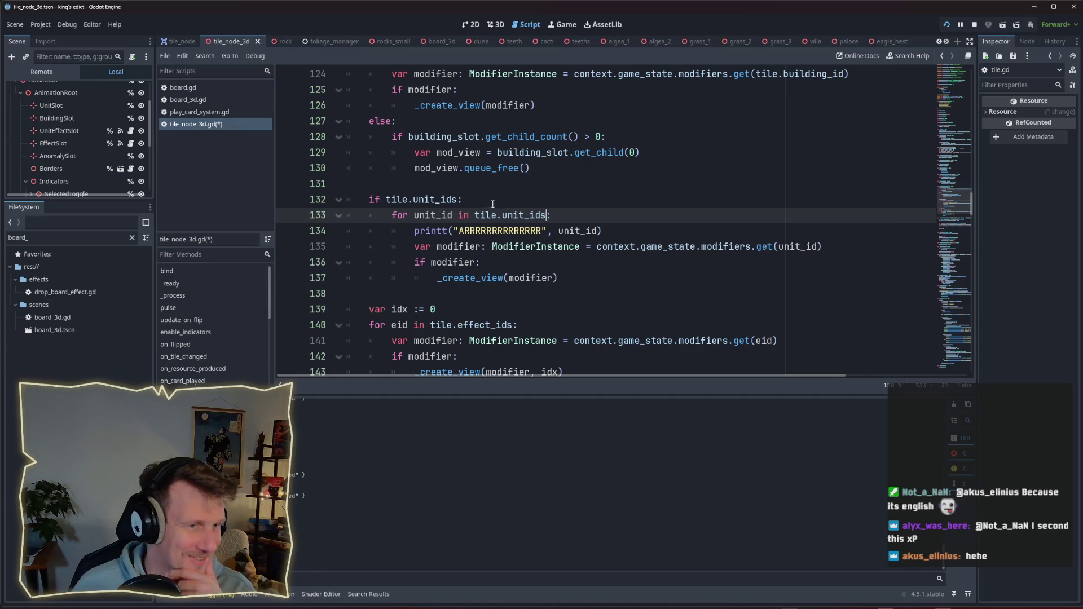
pyautogui.moveTo(463, 200); pyautogui.dragTo(311, 194)
pyautogui.press('BackSpace')
pyautogui.press('BackSpace')
pyautogui.press('BackSpace')
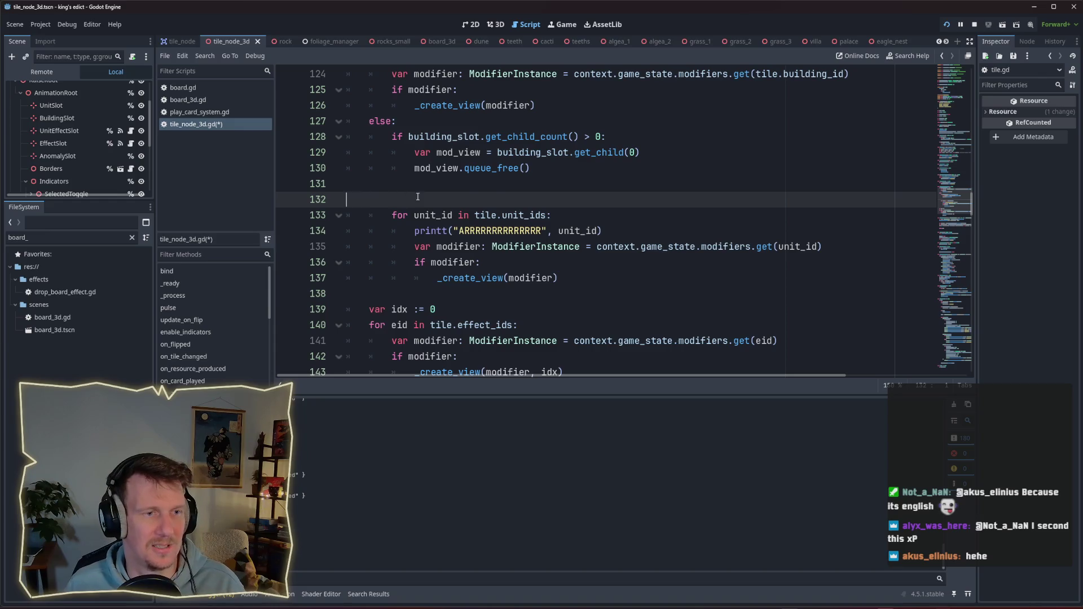
# Unindent the loop block and make it iterate player_id over tile.unit_ids.keys().
pyautogui.moveTo(577, 260)
pyautogui.mouseDown()
pyautogui.moveTo(369, 216)
pyautogui.moveTo(371, 205)
pyautogui.mouseUp()
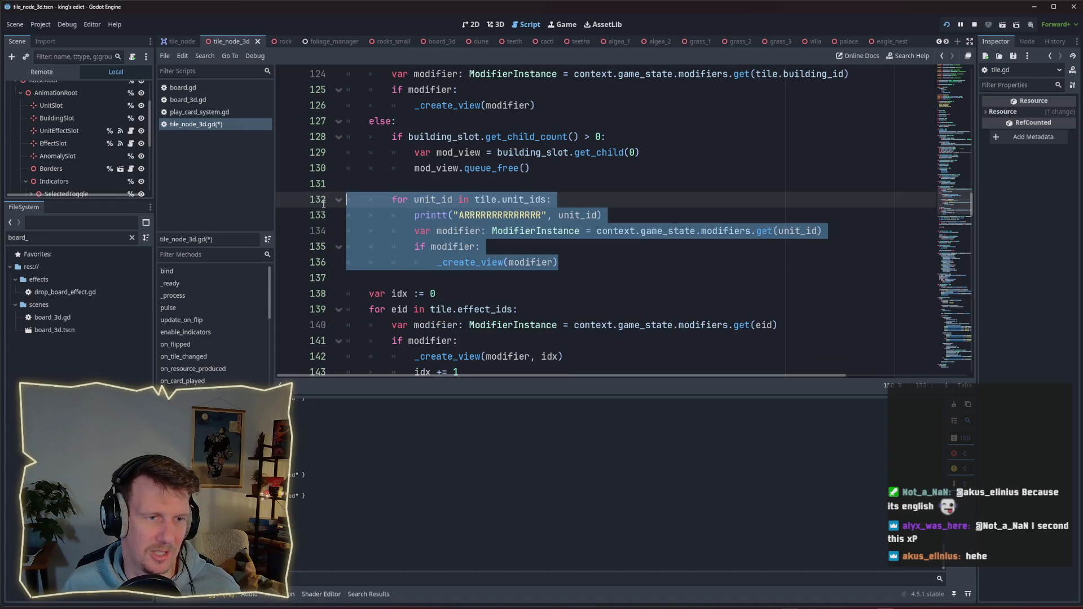
pyautogui.hotkey('shift', 'Tab')
pyautogui.doubleClick(410, 200)
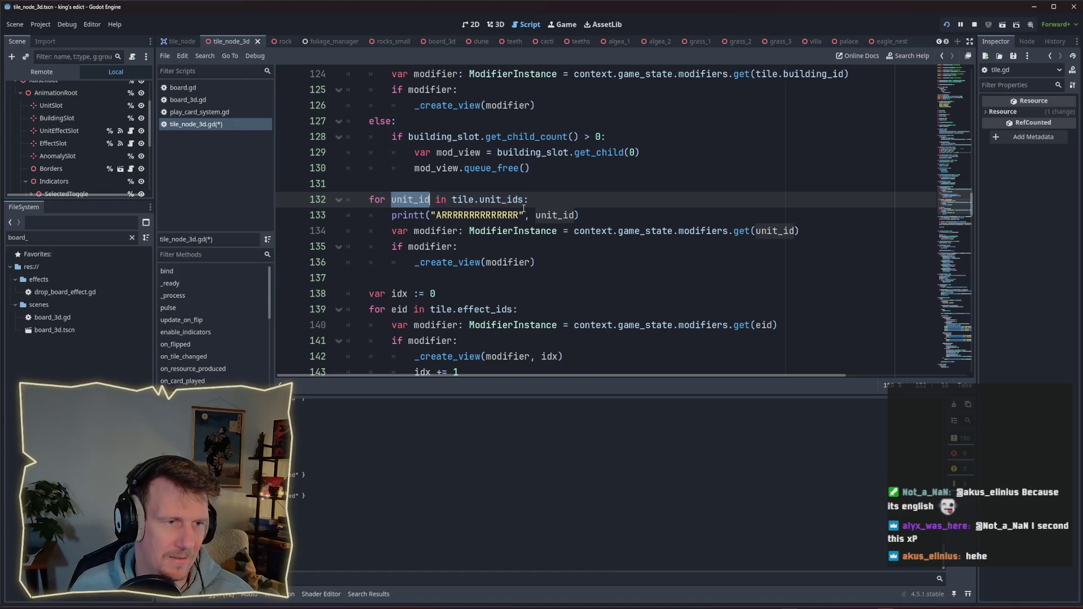
pyautogui.write('player_id')
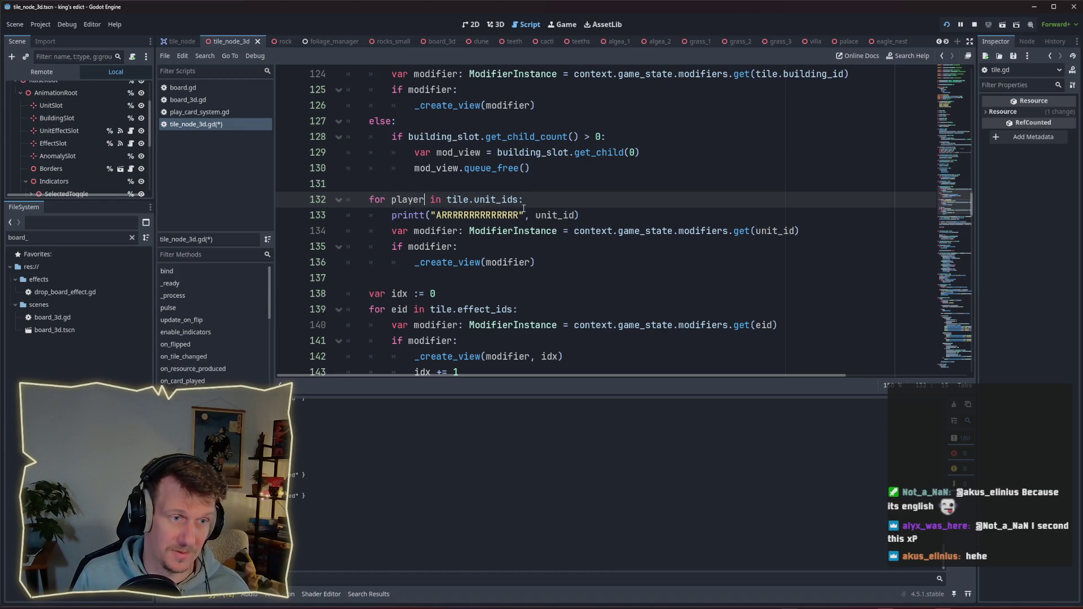
pyautogui.hotkey('ctrl', 'Right')
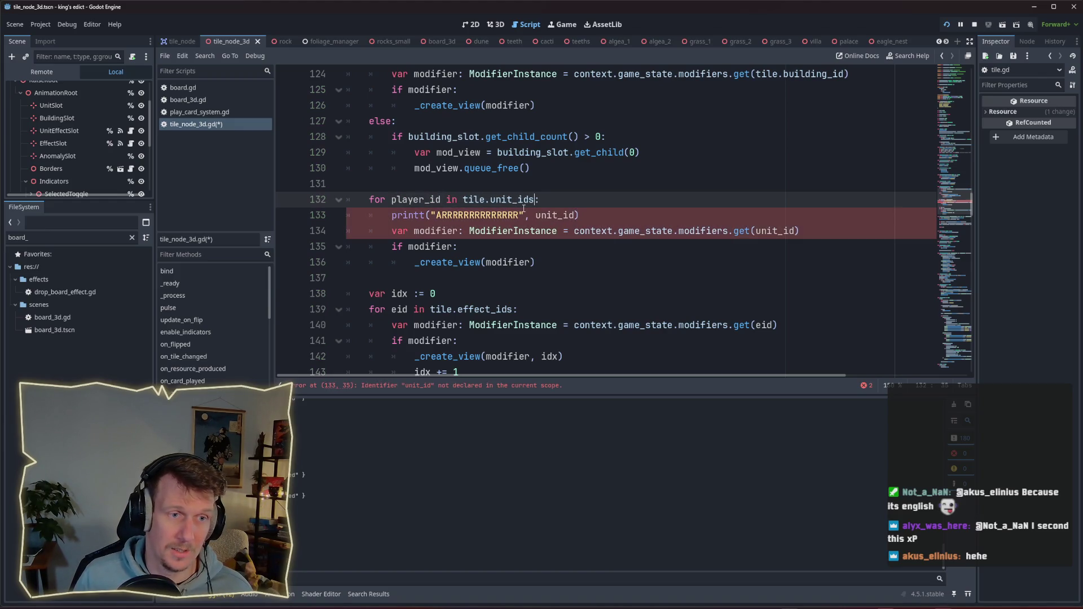
pyautogui.write('.k')
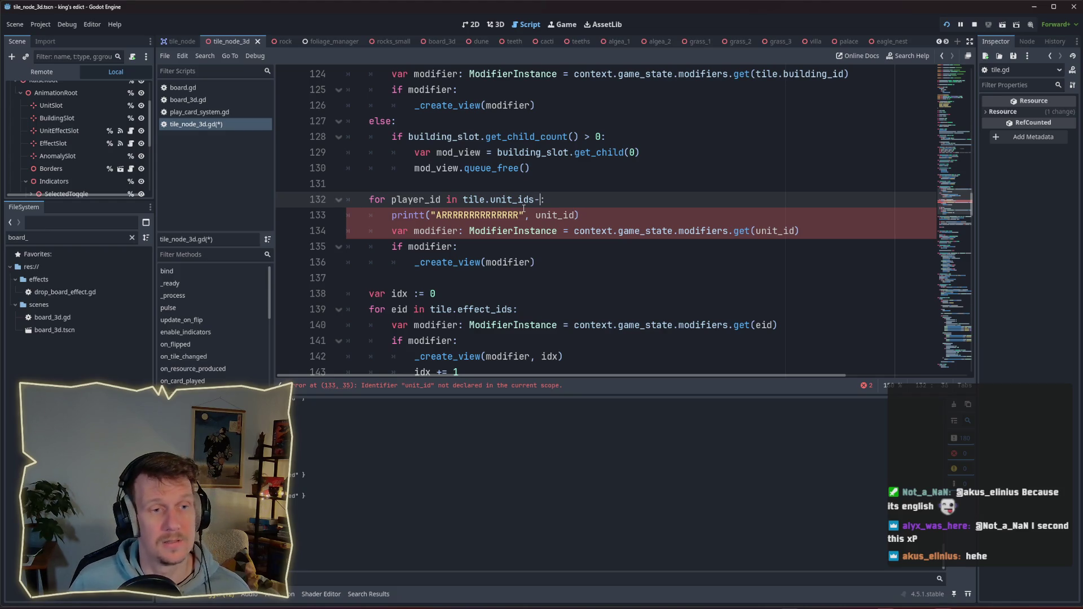
pyautogui.write('eys')
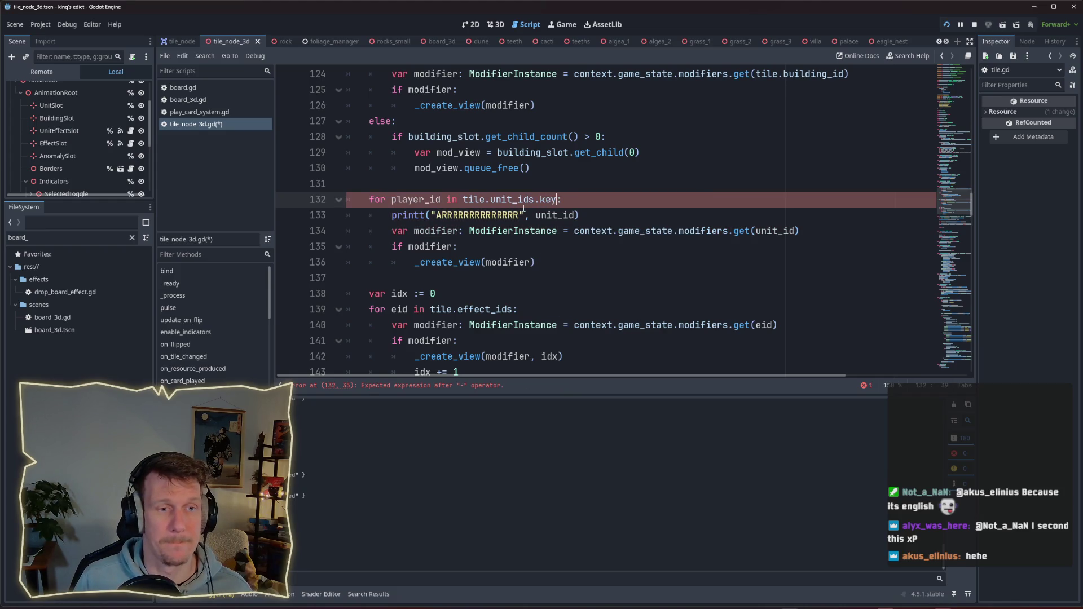
pyautogui.press('Return')
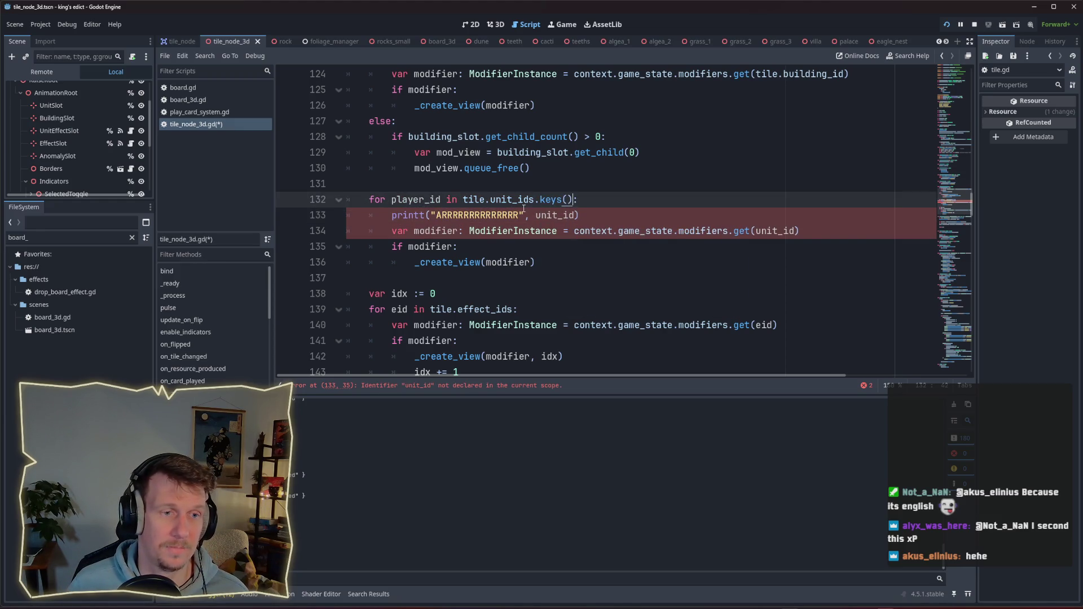
# Add a nested 'for unit_it in ...[player_id]:' loop under the player_id loop.
pyautogui.press('End')
pyautogui.press('Return')
pyautogui.write('for ')
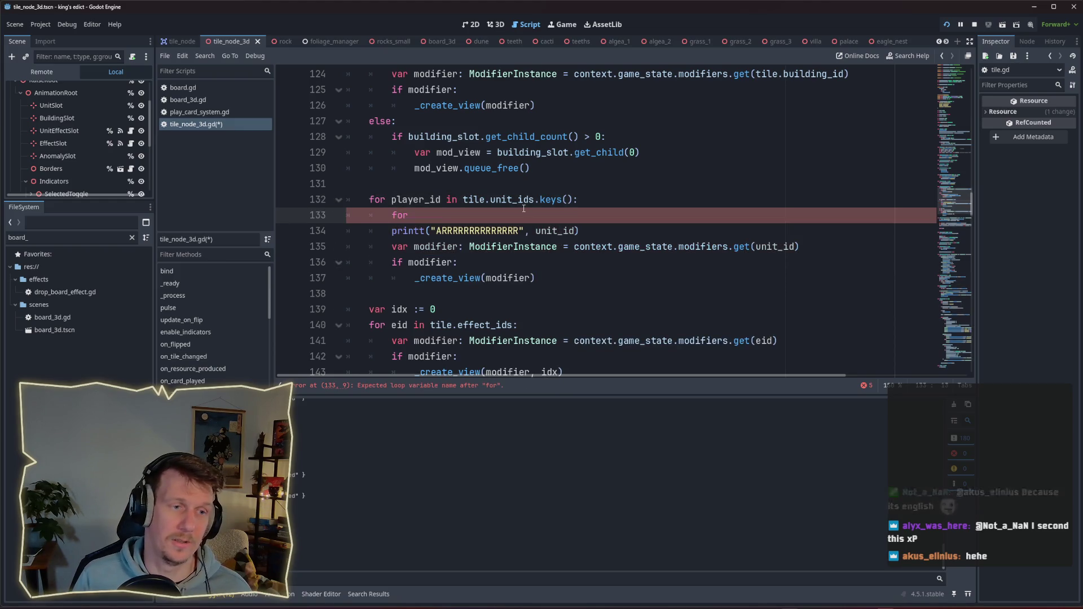
pyautogui.write('unit')
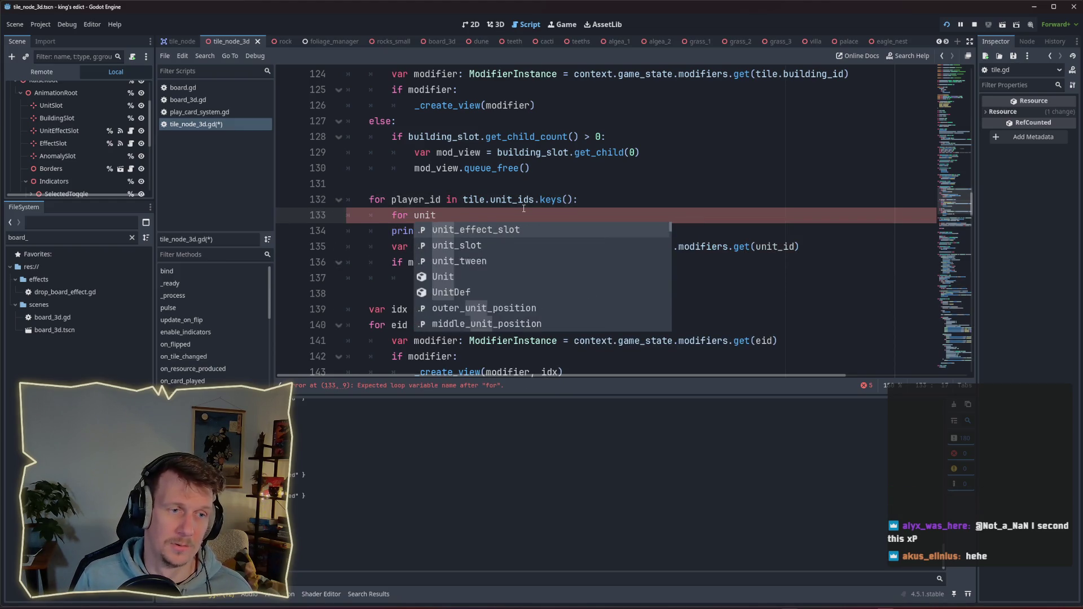
pyautogui.write('_it in til')
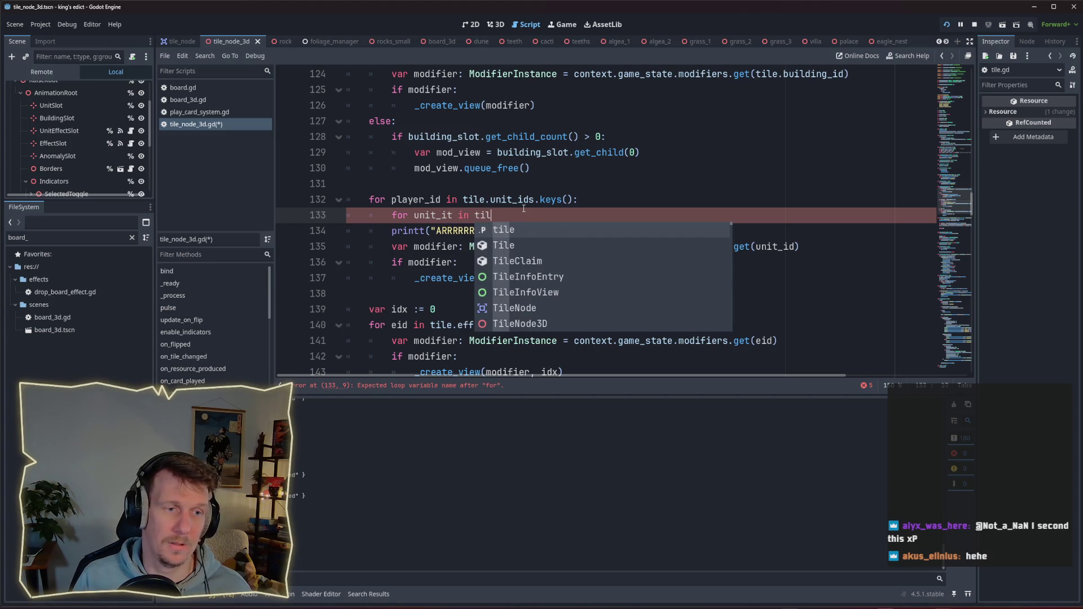
pyautogui.write('e_uni')
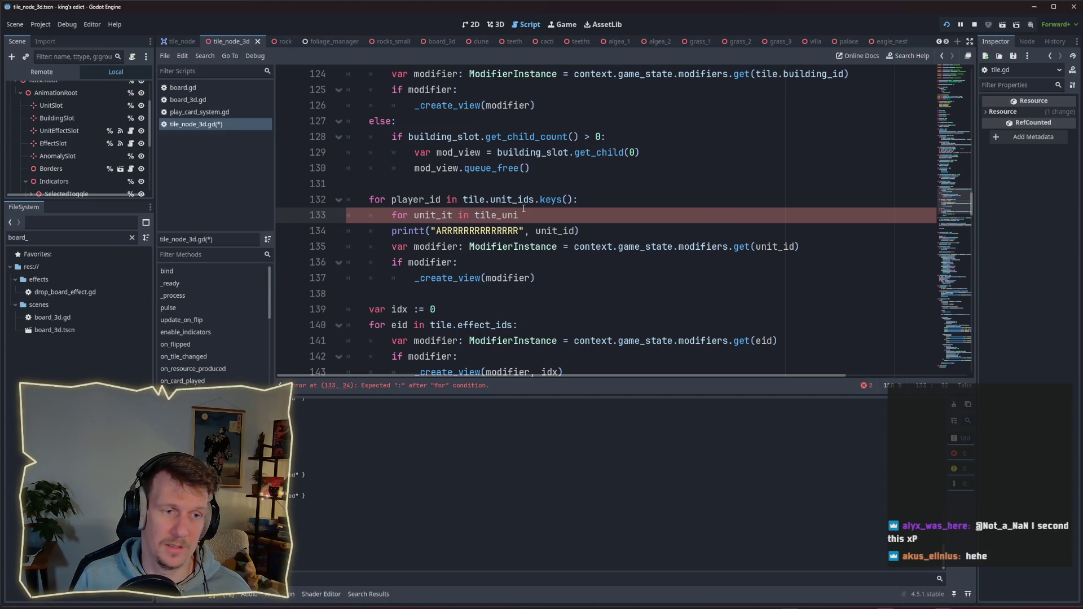
pyautogui.write('t_ids[player-i')
pyautogui.press('BackSpace')
pyautogui.press('BackSpace')
pyautogui.write('_id]')
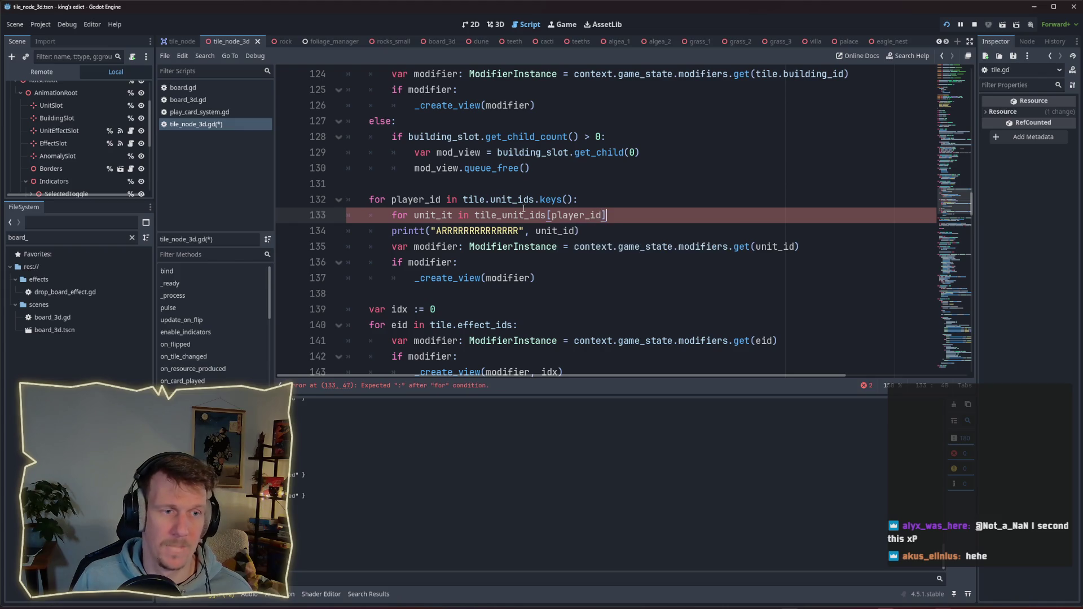
pyautogui.write('.-')
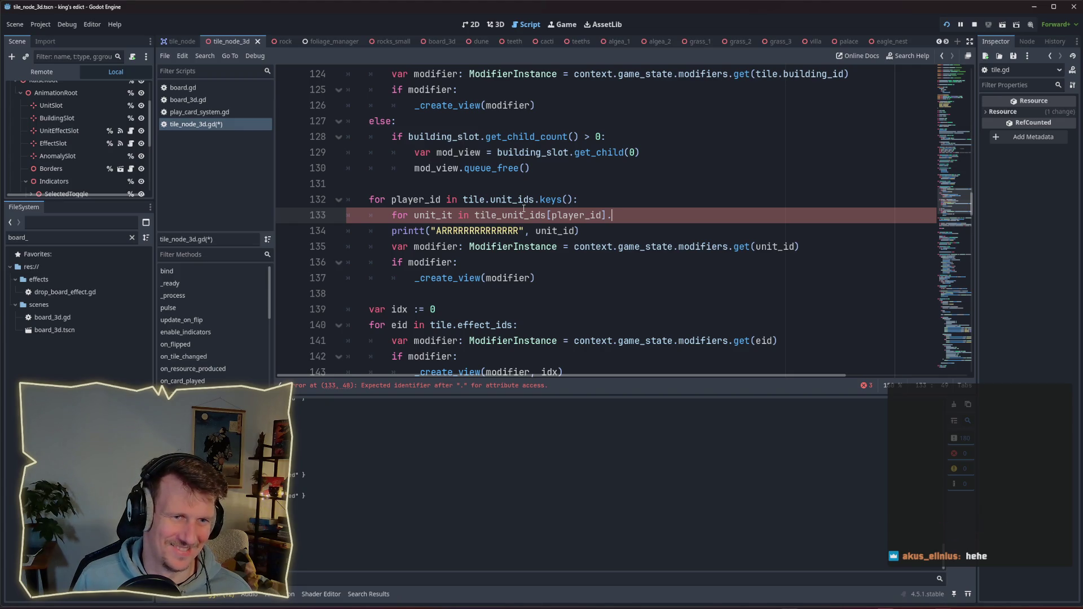
pyautogui.press('BackSpace')
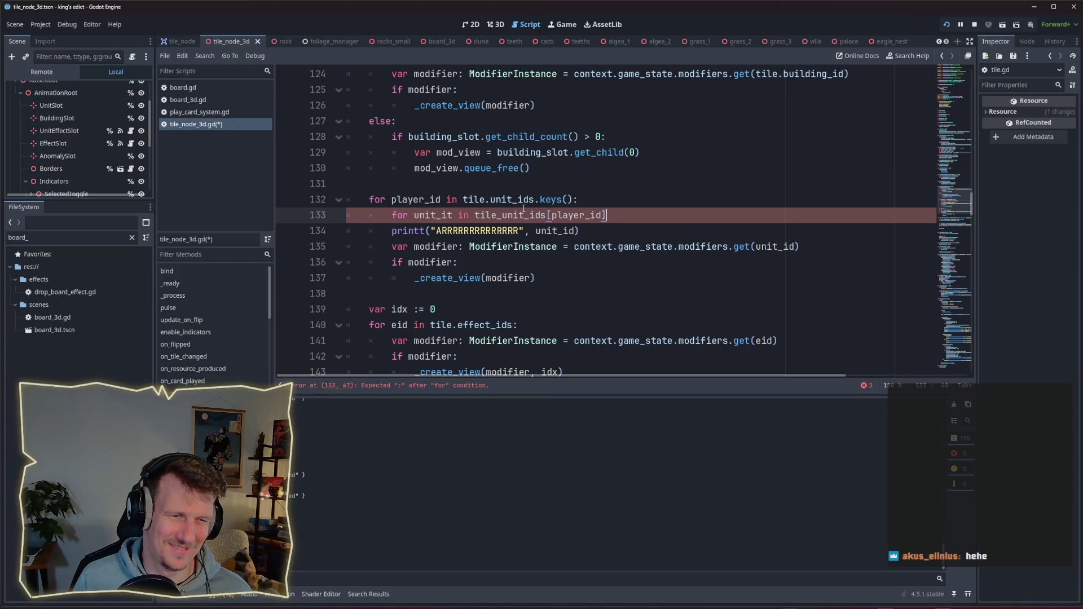
pyautogui.write(':')
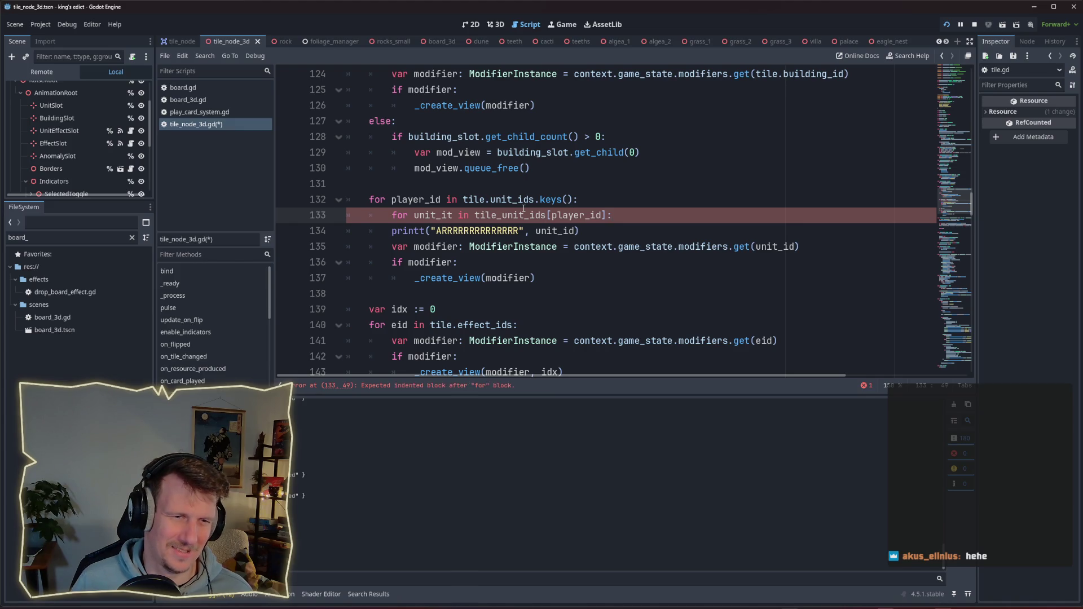
# Indent printt into the nested loop, correct tile_unit_ids to tile.unit_ids, and save.
pyautogui.click(392, 230)
pyautogui.press('Tab')
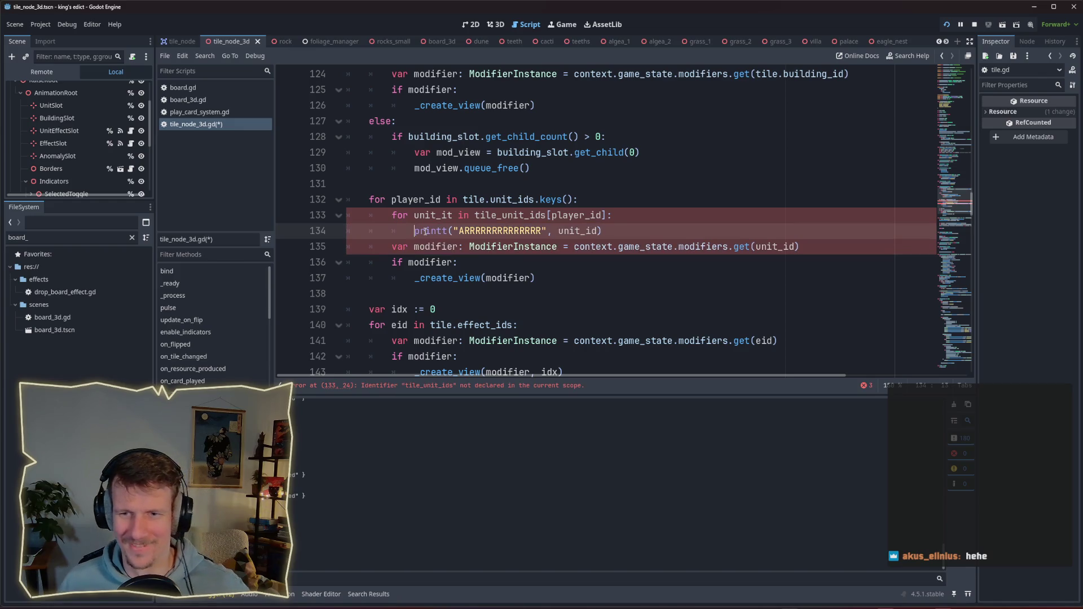
pyautogui.click(636, 207)
pyautogui.click(606, 231)
pyautogui.click(502, 215)
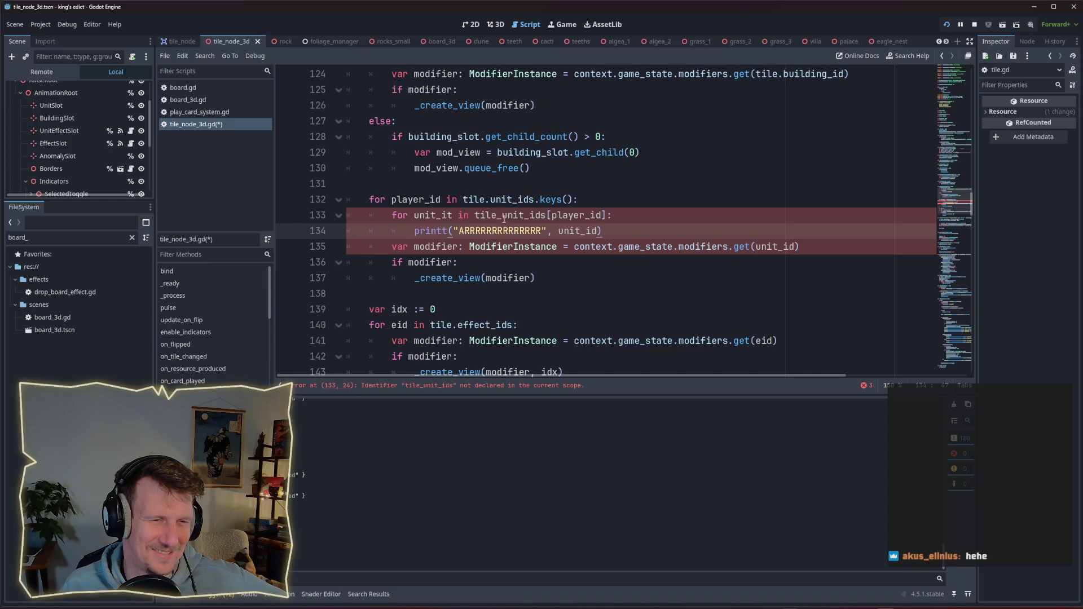
pyautogui.press('BackSpace')
pyautogui.write('.')
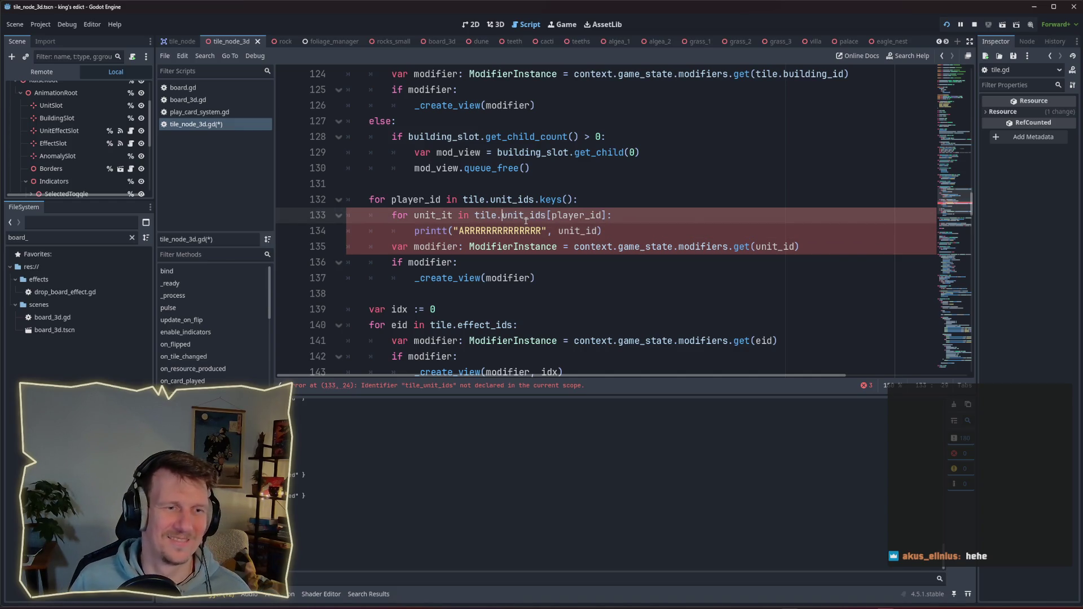
pyautogui.hotkey('ctrl', 's')
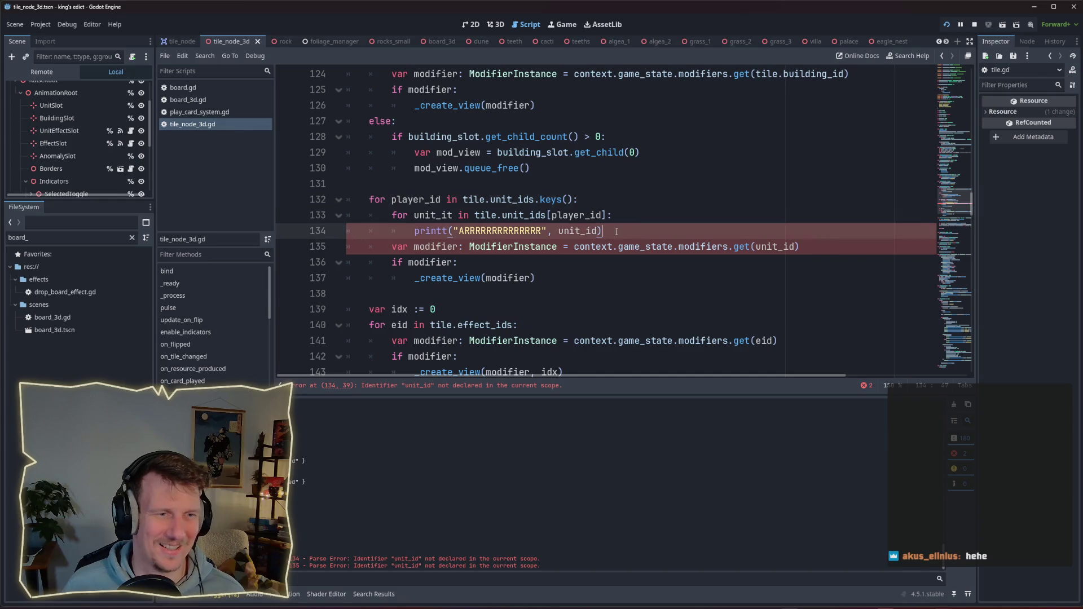